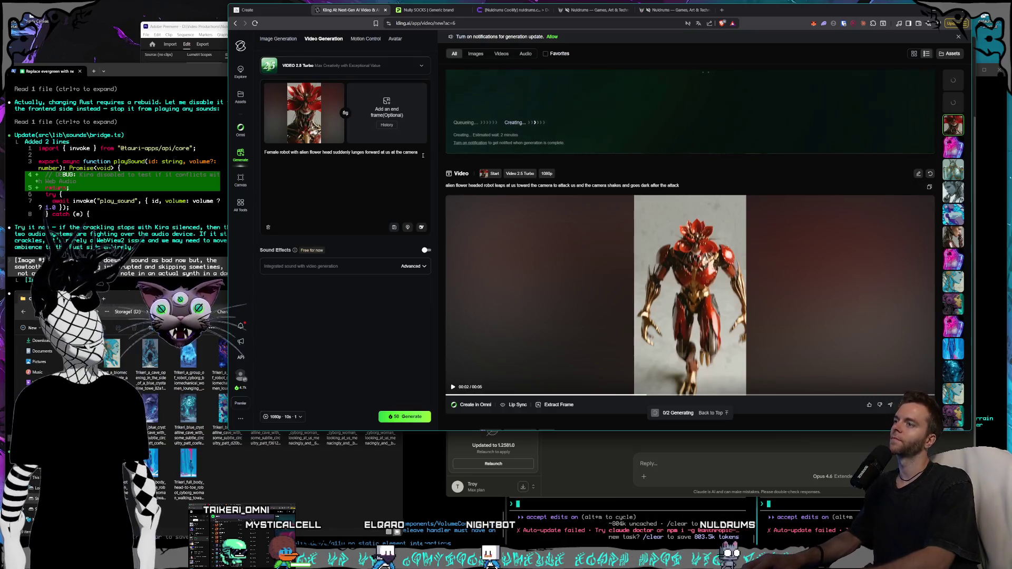
Append 'camera shakes after we get attacked' to the flower-head robot prompt and set the length to 5s.
{"action": "type", "text": ", the camera s"}
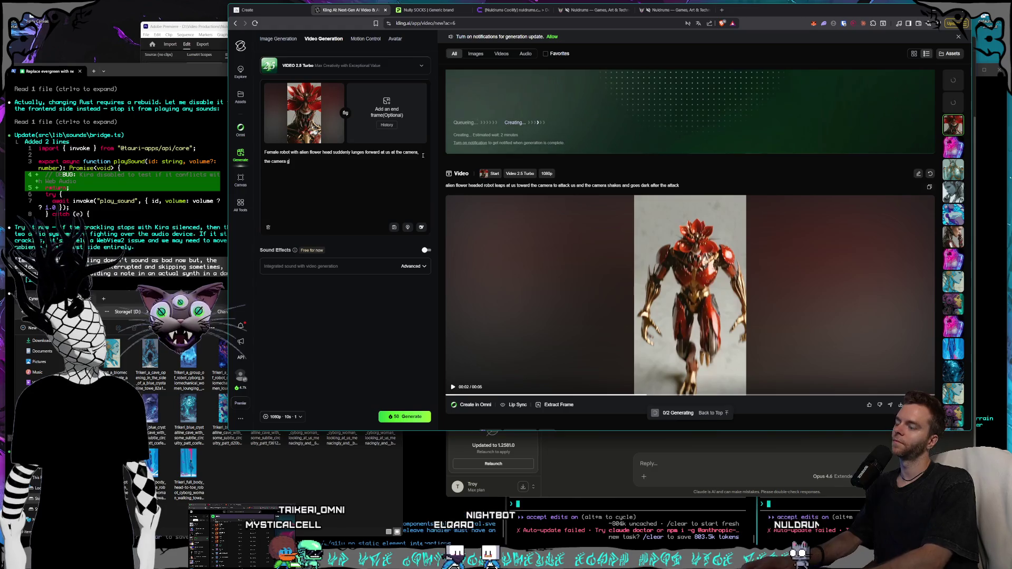
{"action": "type", "text": "hakes a"}
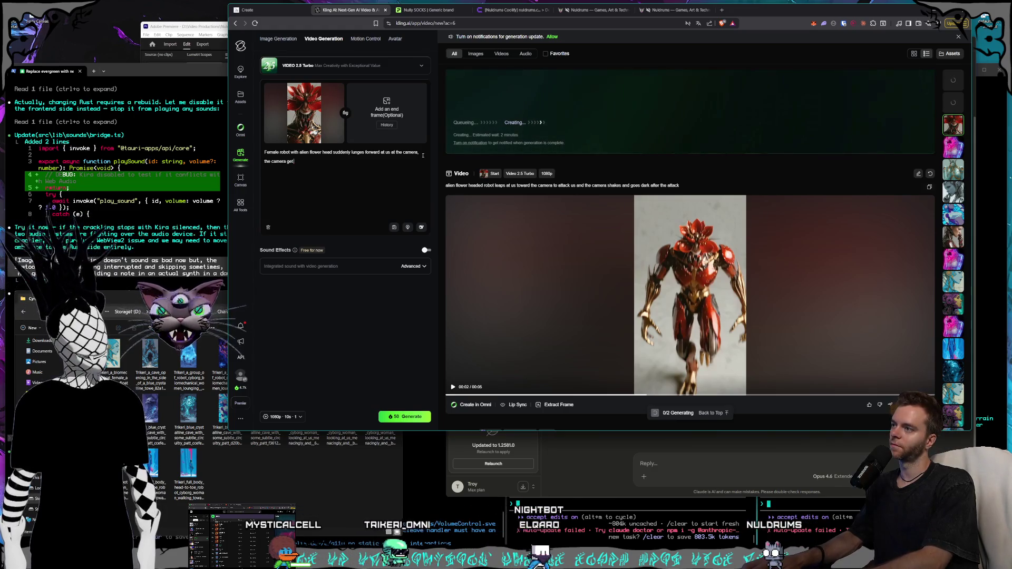
{"action": "type", "text": "ft"}
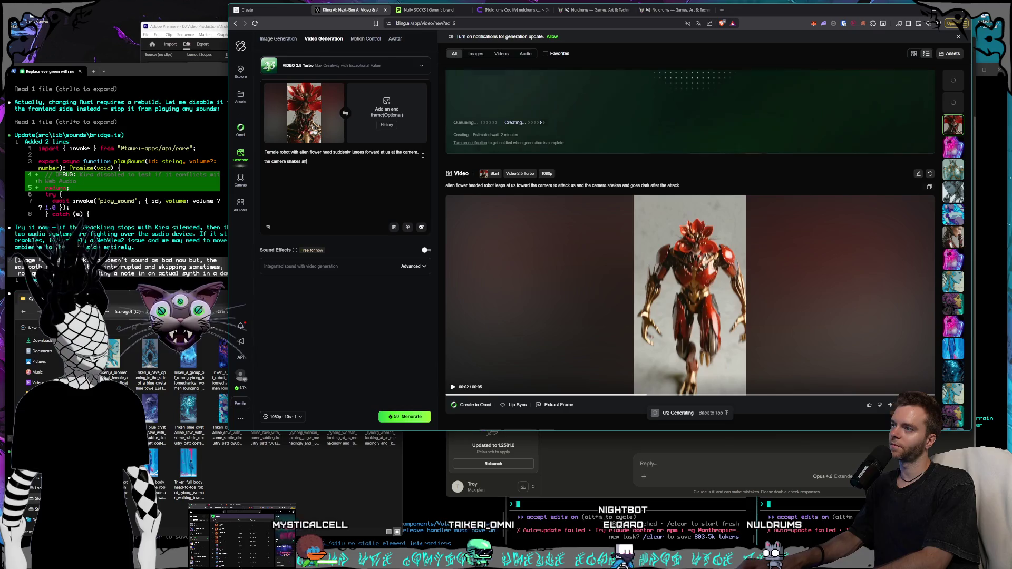
{"action": "type", "text": "er we get attacked then goes dark"}
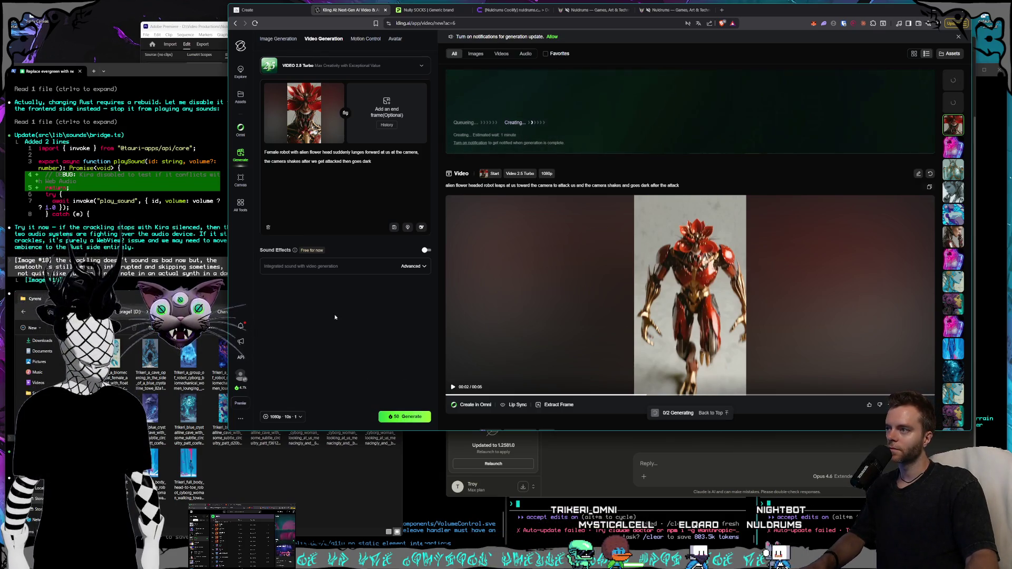
{"action": "left_click", "coordinate": [287, 417]}
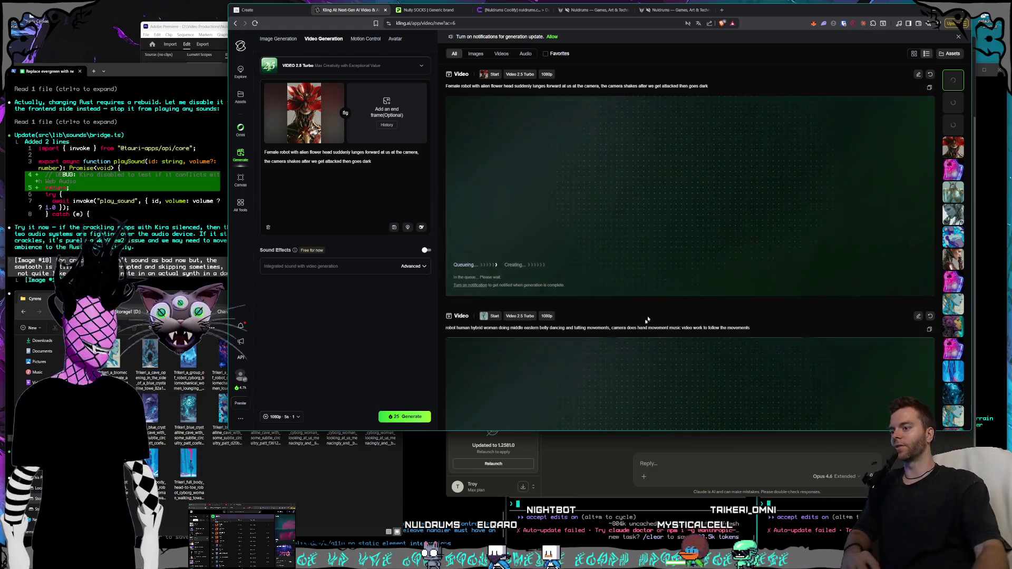
{"action": "key", "text": "alt+Tab"}
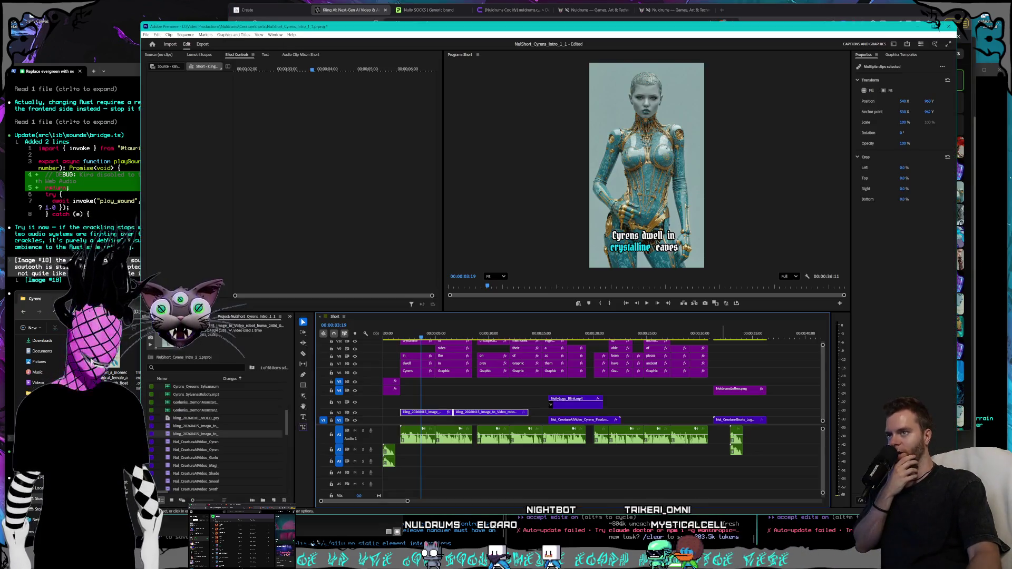
{"action": "left_click_drag", "start_coordinate": [421, 336], "coordinate": [524, 327]}
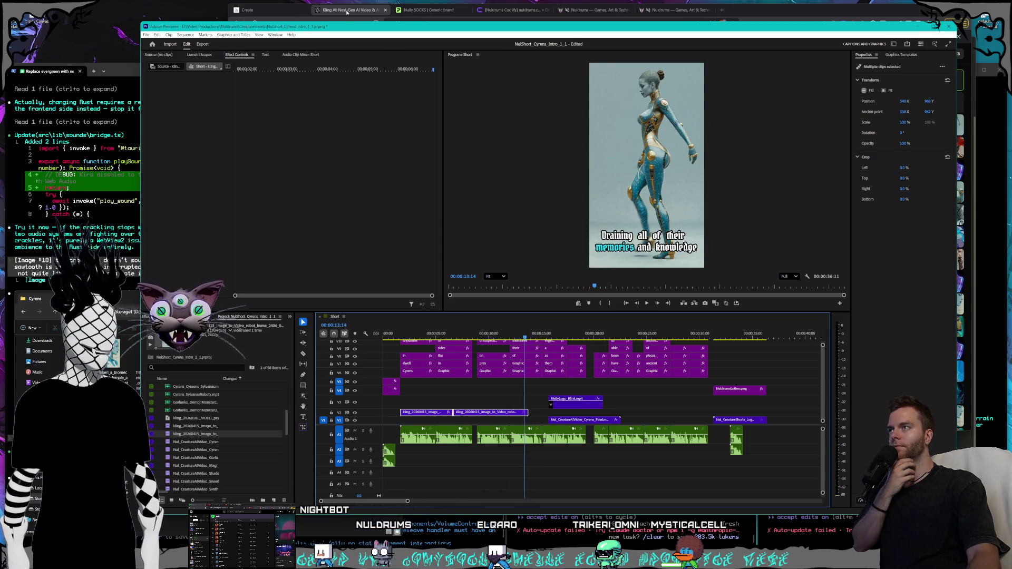
{"action": "left_click", "coordinate": [346, 10]}
{"action": "scroll", "coordinate": [856, 242], "scroll_direction": "down", "scroll_amount": 1}
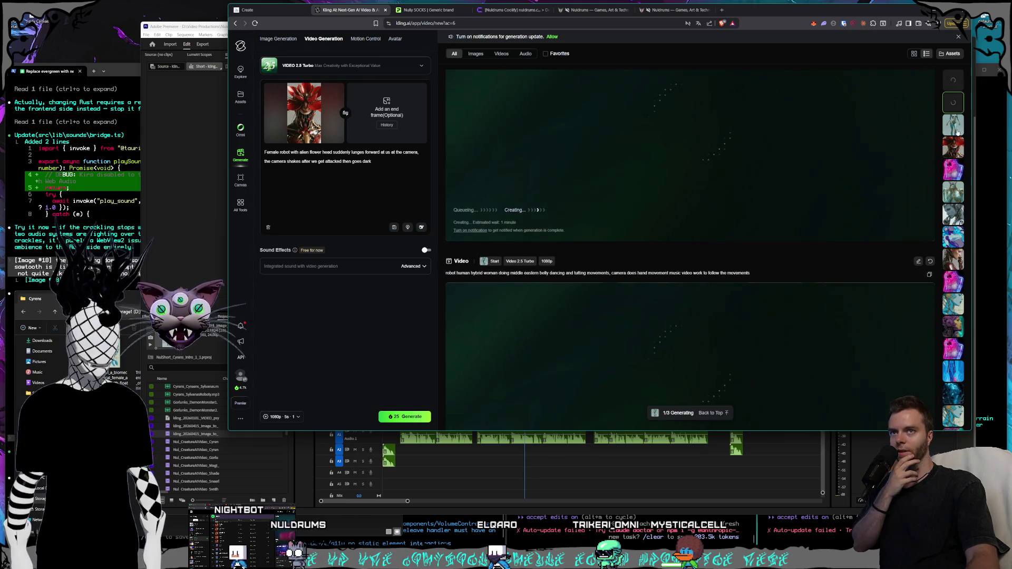
{"action": "scroll", "coordinate": [864, 251], "scroll_direction": "down", "scroll_amount": 3}
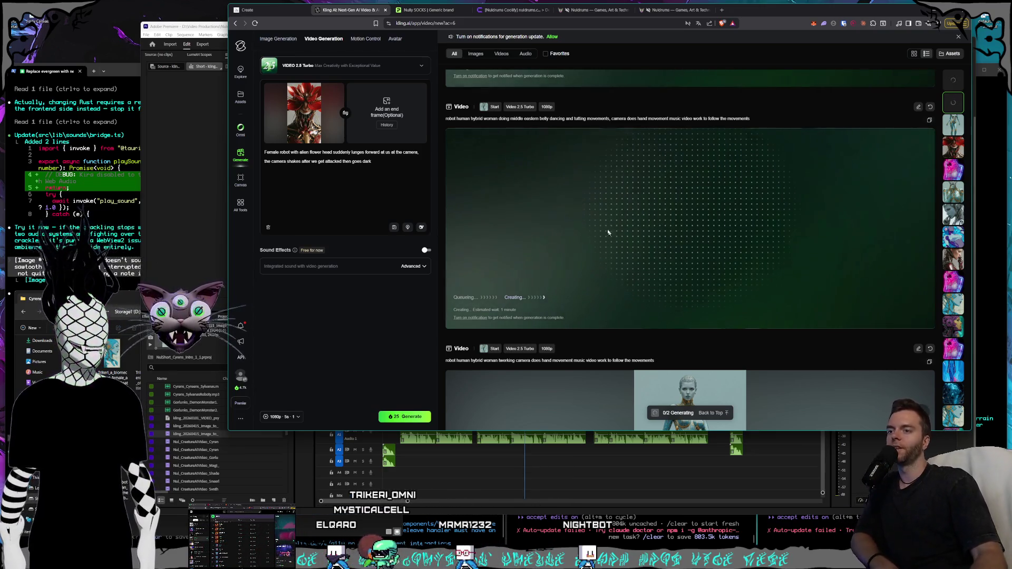
{"action": "scroll", "coordinate": [701, 348], "scroll_direction": "down", "scroll_amount": 2}
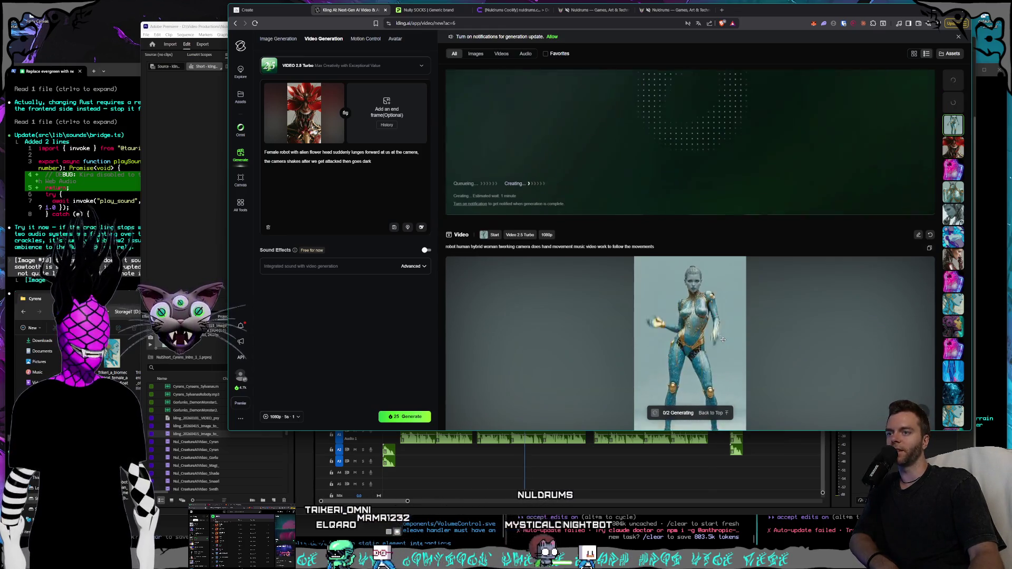
{"action": "scroll", "coordinate": [724, 341], "scroll_direction": "down", "scroll_amount": 1}
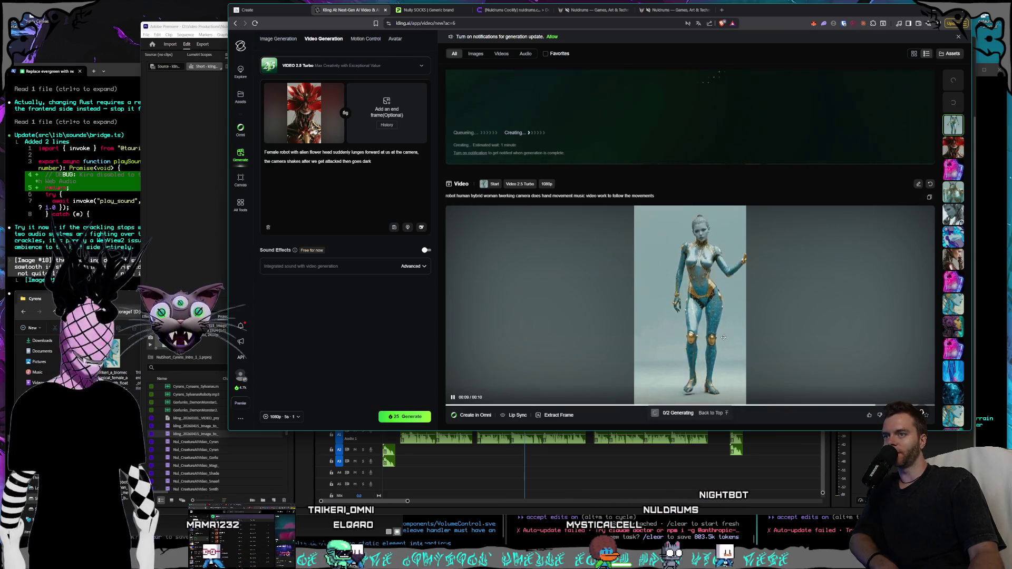
{"action": "scroll", "coordinate": [724, 338], "scroll_direction": "down", "scroll_amount": 7}
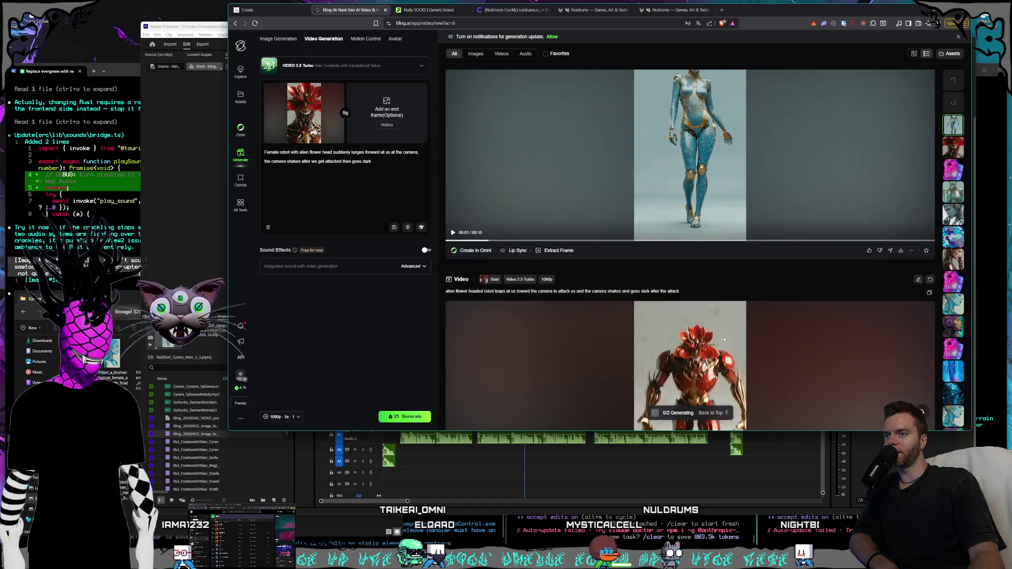
Browse the results feed and jump to the pink neon cyborg-girl video.
{"action": "scroll", "coordinate": [724, 340], "scroll_direction": "down", "scroll_amount": 4}
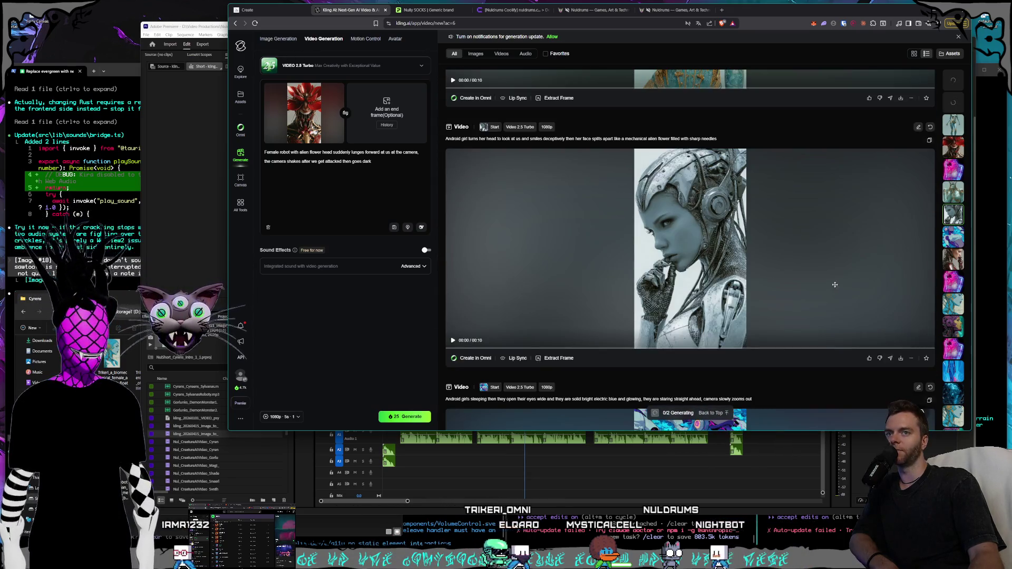
{"action": "scroll", "coordinate": [819, 278], "scroll_direction": "down", "scroll_amount": 15}
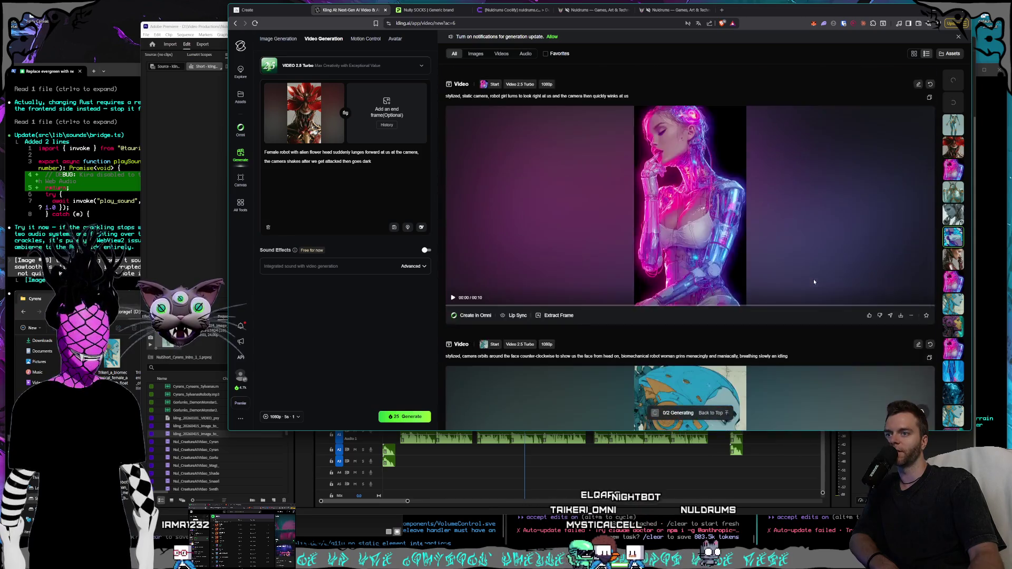
{"action": "scroll", "coordinate": [814, 282], "scroll_direction": "down", "scroll_amount": 15}
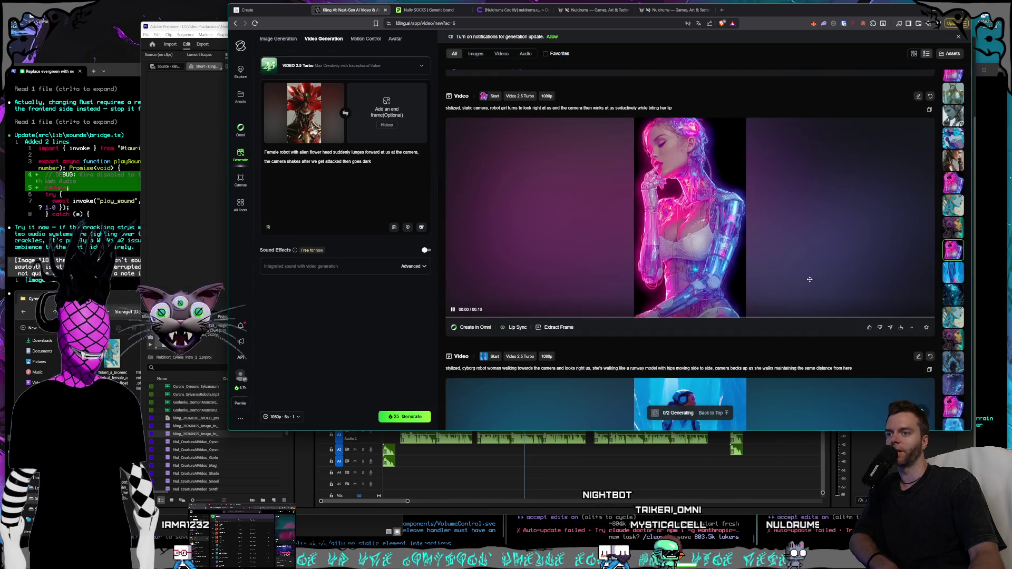
{"action": "scroll", "coordinate": [804, 279], "scroll_direction": "down", "scroll_amount": 20}
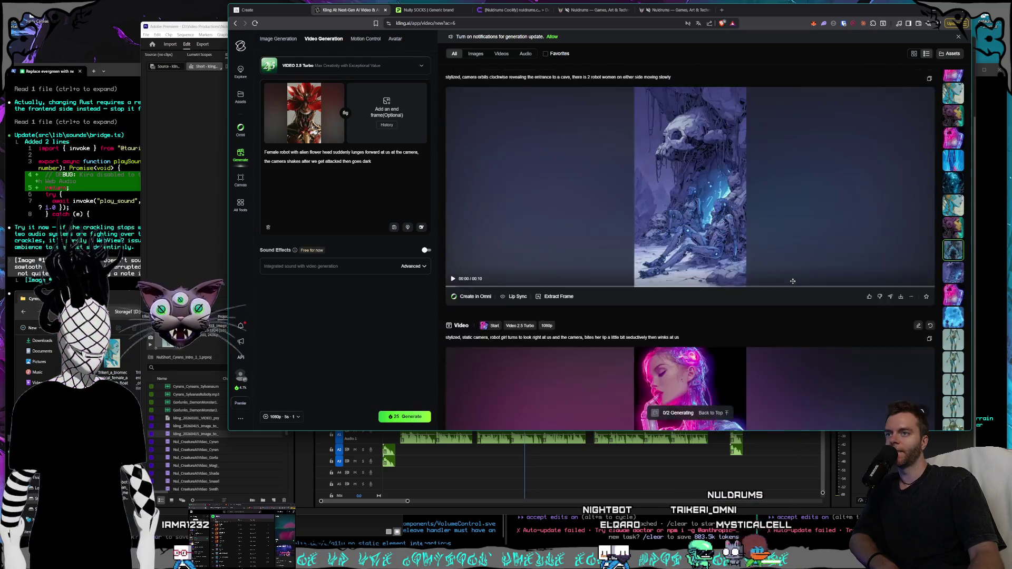
{"action": "scroll", "coordinate": [817, 272], "scroll_direction": "down", "scroll_amount": 5}
{"action": "scroll", "coordinate": [827, 267], "scroll_direction": "up", "scroll_amount": 5}
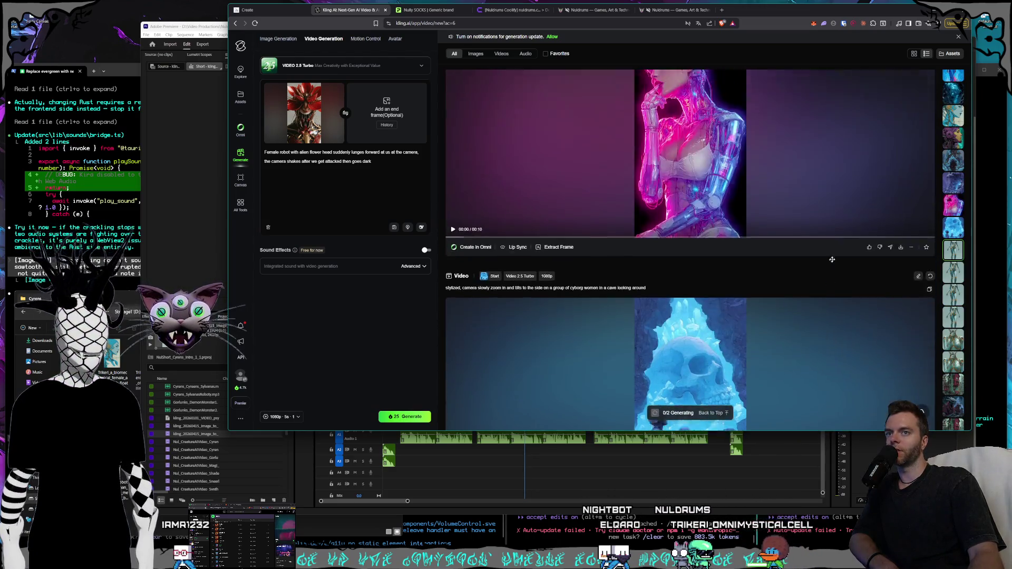
{"action": "left_click", "coordinate": [952, 280]}
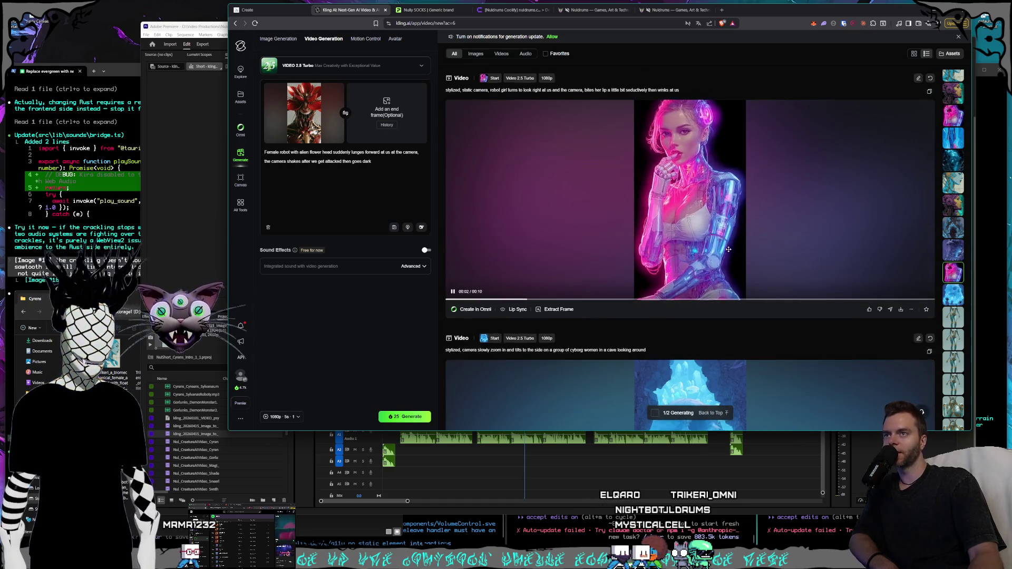
{"action": "scroll", "coordinate": [728, 250], "scroll_direction": "up", "scroll_amount": 10}
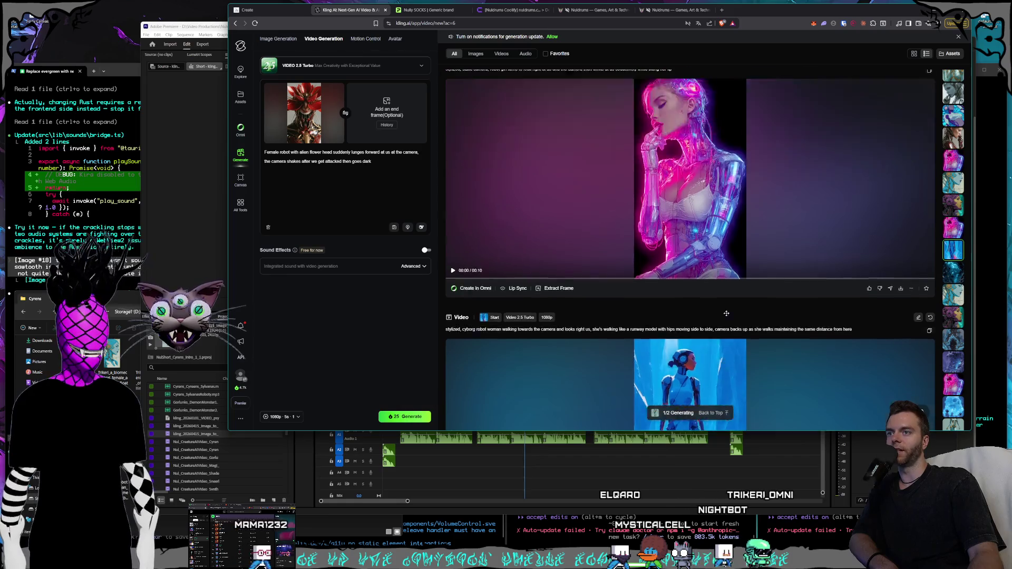
{"action": "scroll", "coordinate": [726, 314], "scroll_direction": "up", "scroll_amount": 10}
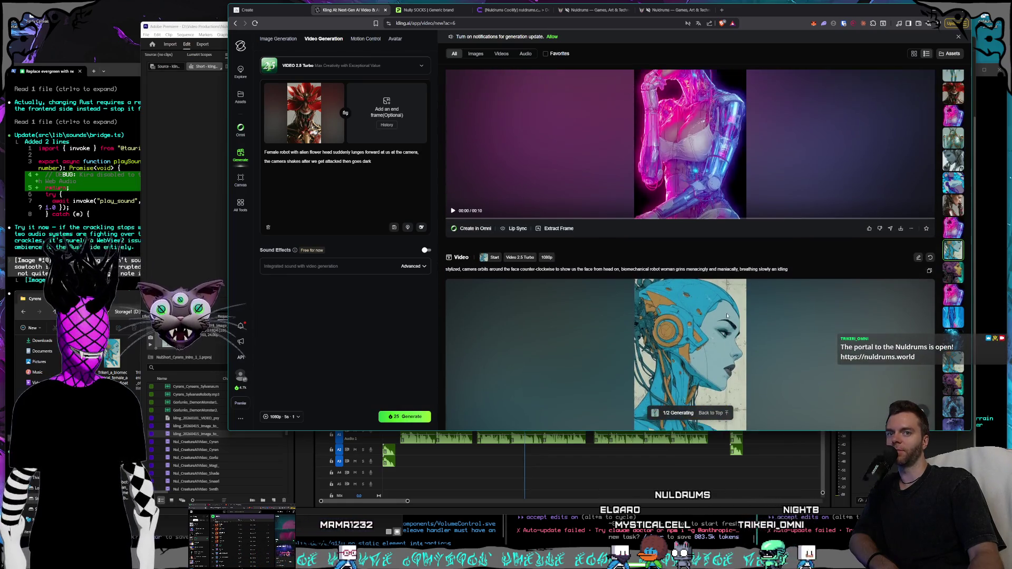
{"action": "scroll", "coordinate": [727, 314], "scroll_direction": "up", "scroll_amount": 10}
{"action": "scroll", "coordinate": [725, 313], "scroll_direction": "up", "scroll_amount": 10}
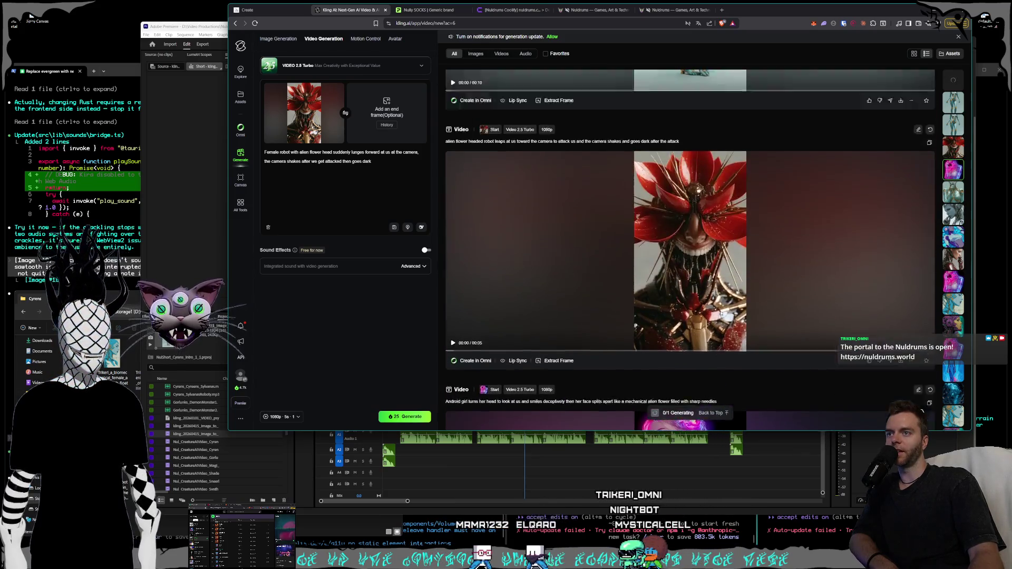
{"action": "scroll", "coordinate": [720, 313], "scroll_direction": "up", "scroll_amount": 10}
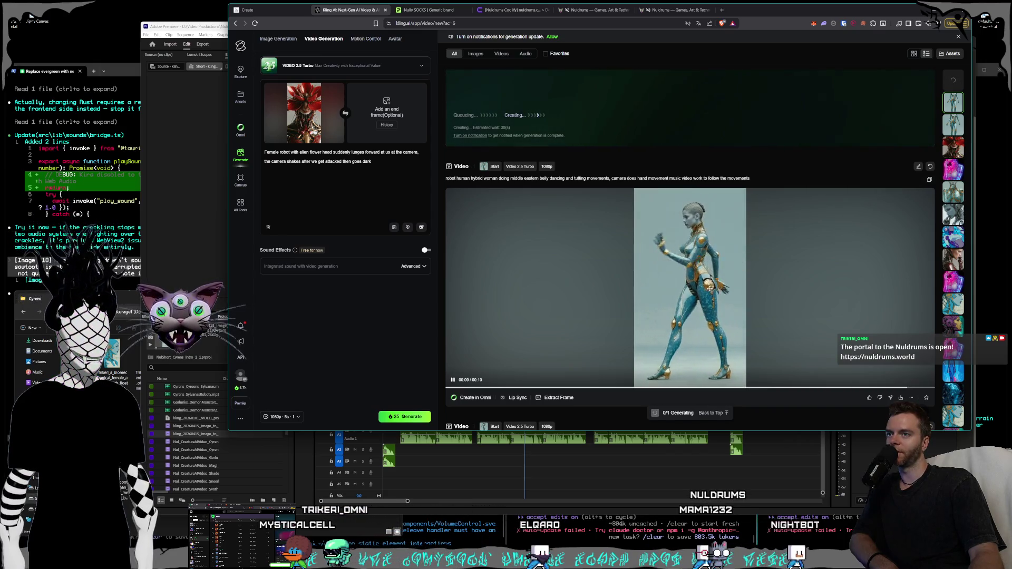
Extract a still frame from the blue-gold dancing cyborg video for use as the start frame.
{"action": "scroll", "coordinate": [738, 279], "scroll_direction": "down", "scroll_amount": 5}
{"action": "scroll", "coordinate": [760, 275], "scroll_direction": "down", "scroll_amount": 15}
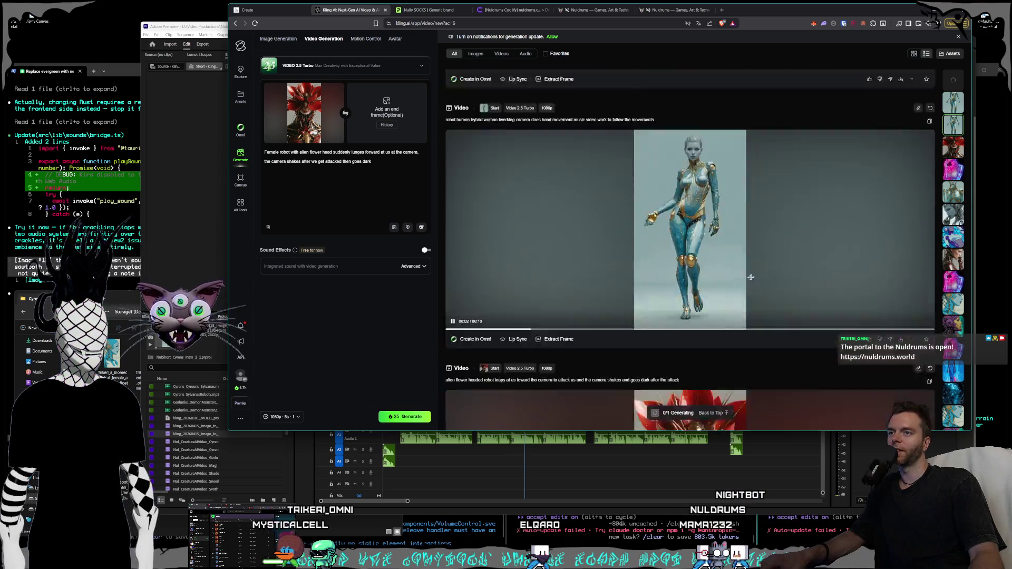
{"action": "scroll", "coordinate": [744, 273], "scroll_direction": "down", "scroll_amount": 15}
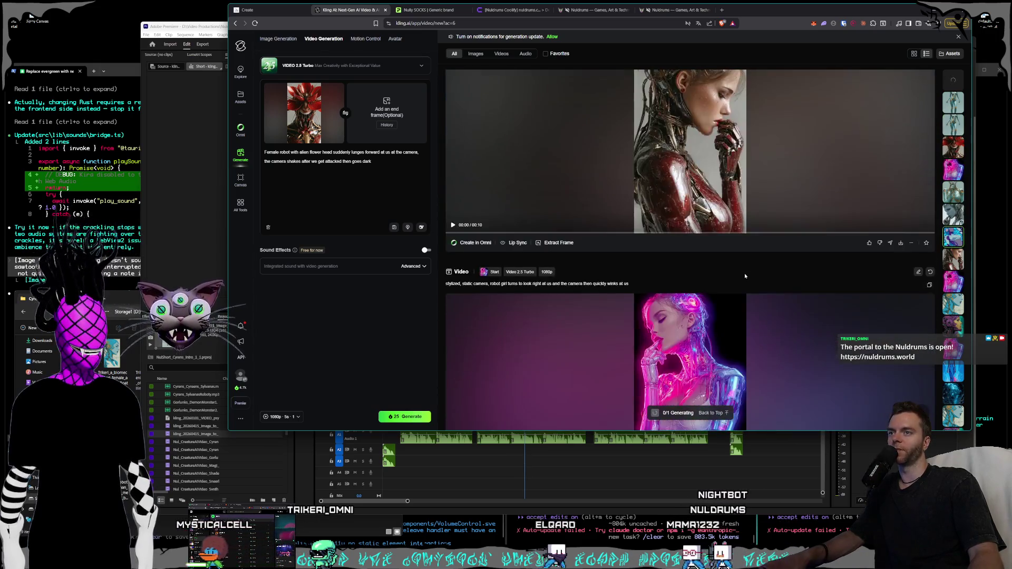
{"action": "scroll", "coordinate": [742, 270], "scroll_direction": "down", "scroll_amount": 15}
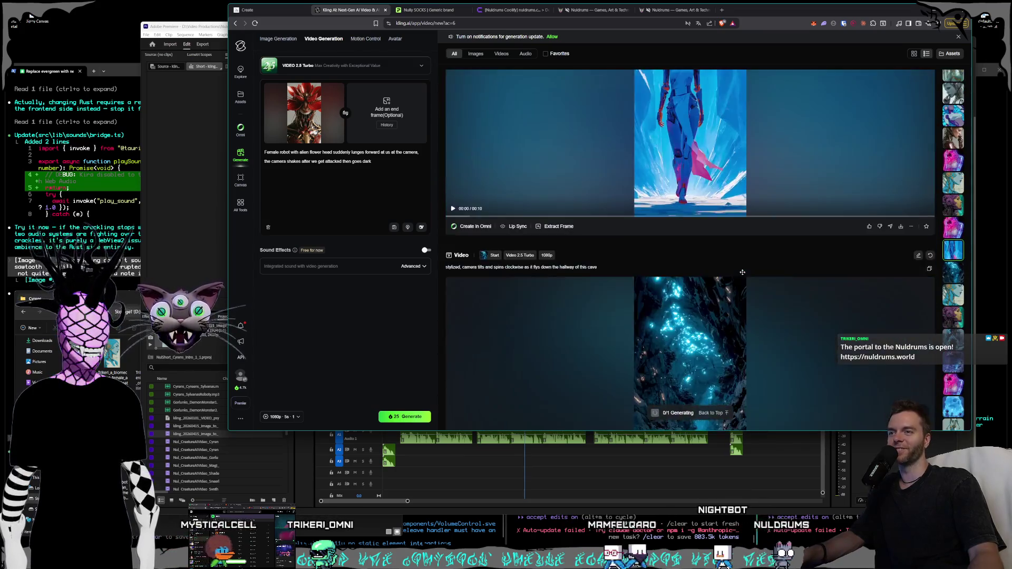
{"action": "scroll", "coordinate": [740, 278], "scroll_direction": "down", "scroll_amount": 15}
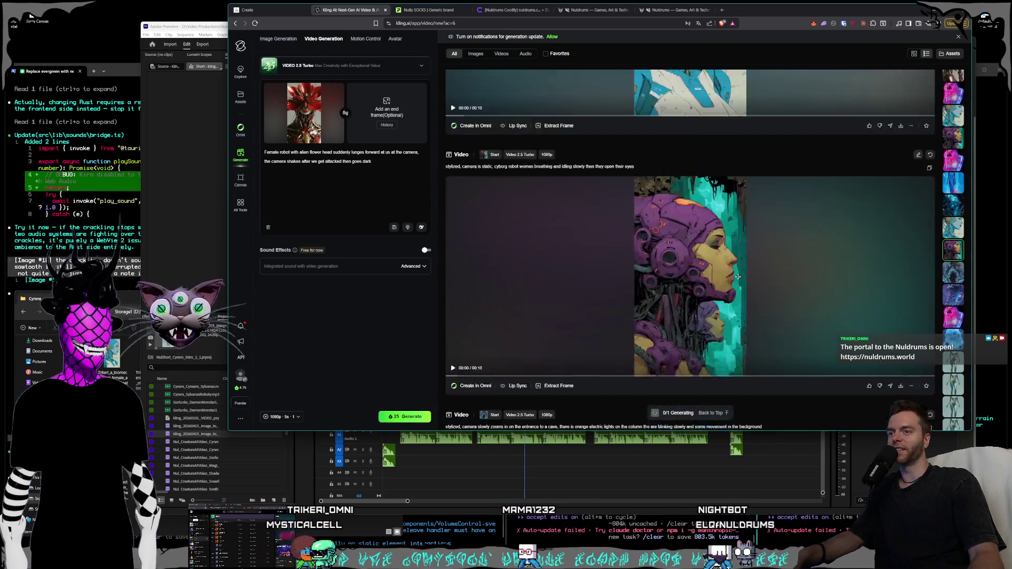
{"action": "scroll", "coordinate": [738, 279], "scroll_direction": "down", "scroll_amount": 10}
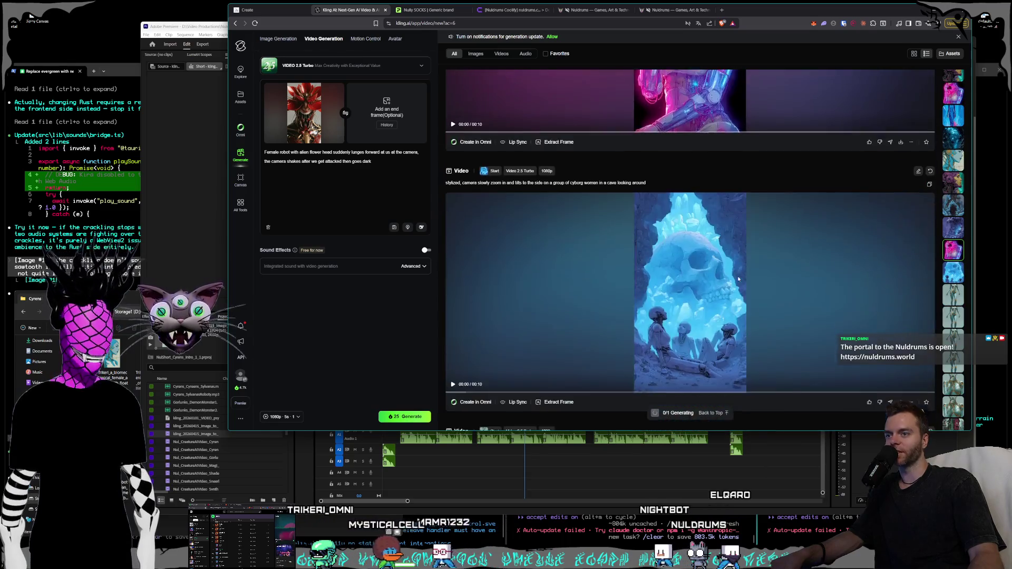
{"action": "scroll", "coordinate": [739, 279], "scroll_direction": "down", "scroll_amount": 10}
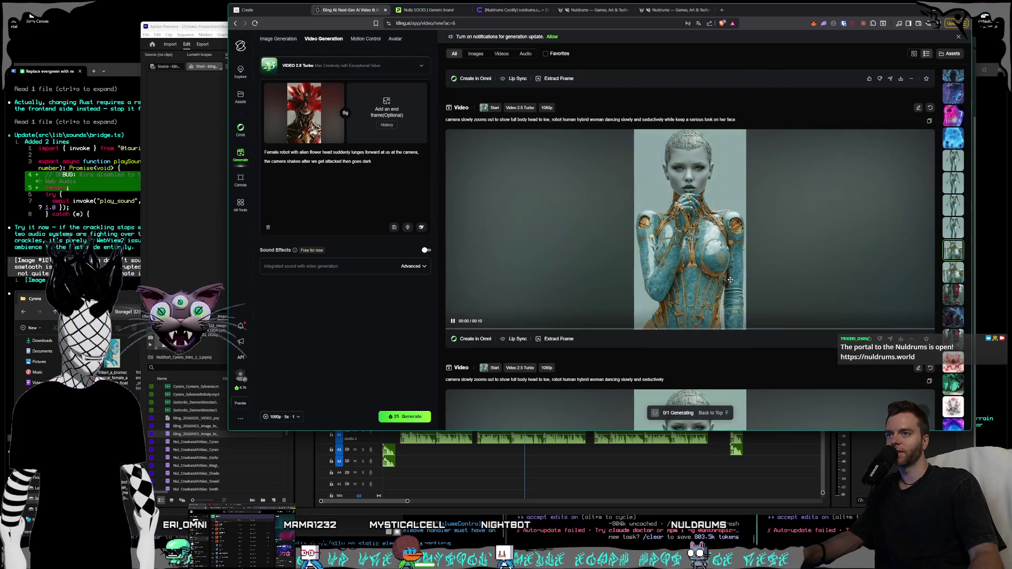
{"action": "scroll", "coordinate": [730, 281], "scroll_direction": "down", "scroll_amount": 5}
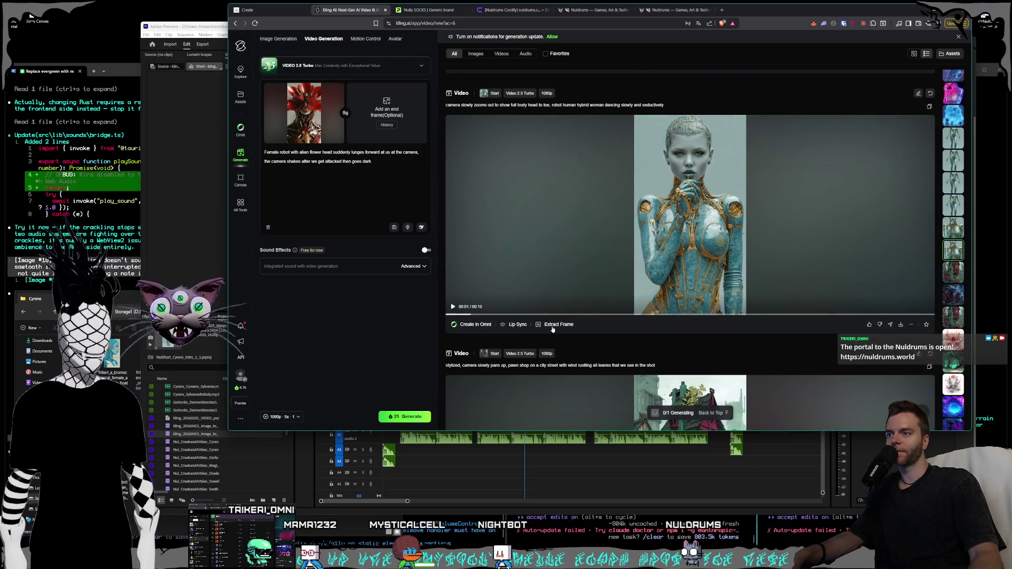
{"action": "left_click", "coordinate": [553, 327]}
{"action": "left_click", "coordinate": [698, 327]}
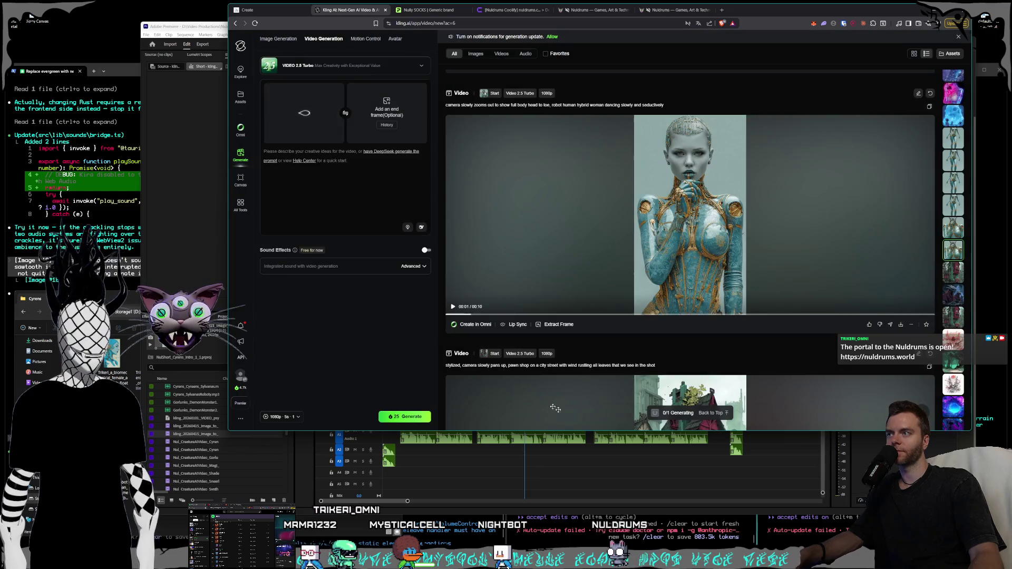
Paste the saved prompt, trim its earlier part and edit it for the dancing robot woman.
{"action": "scroll", "coordinate": [626, 332], "scroll_direction": "up", "scroll_amount": 10}
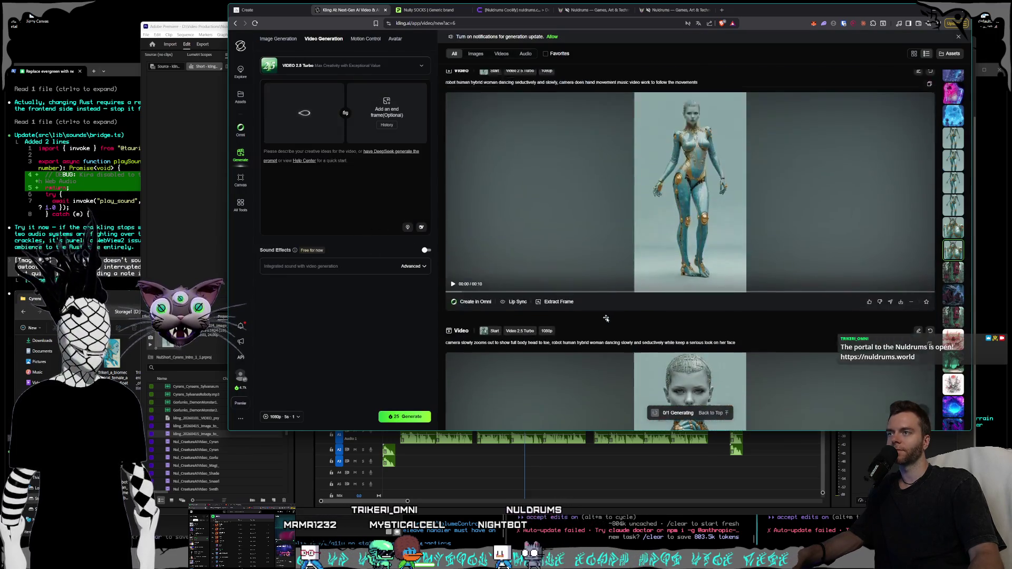
{"action": "scroll", "coordinate": [626, 333], "scroll_direction": "up", "scroll_amount": 10}
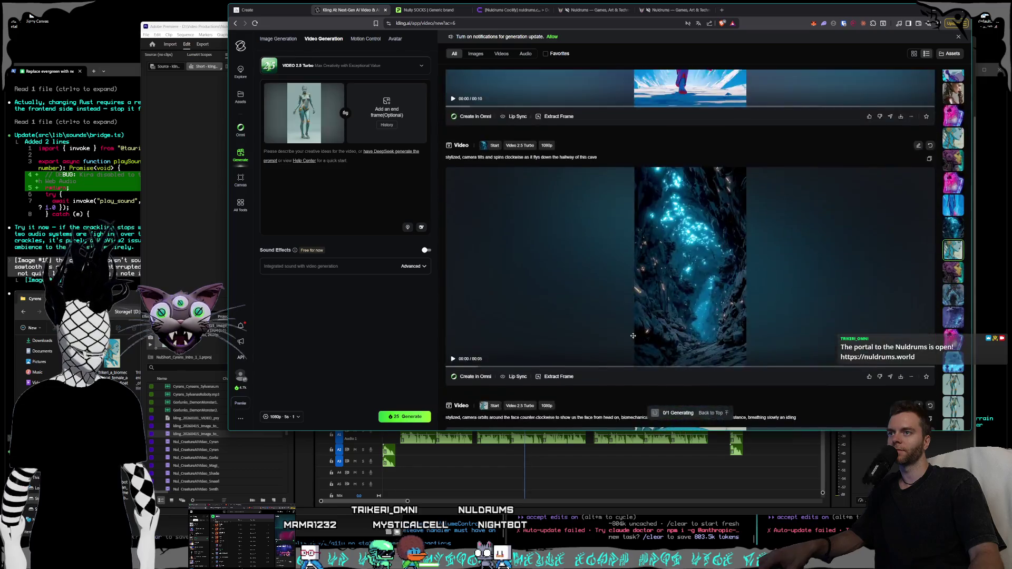
{"action": "scroll", "coordinate": [640, 331], "scroll_direction": "up", "scroll_amount": 10}
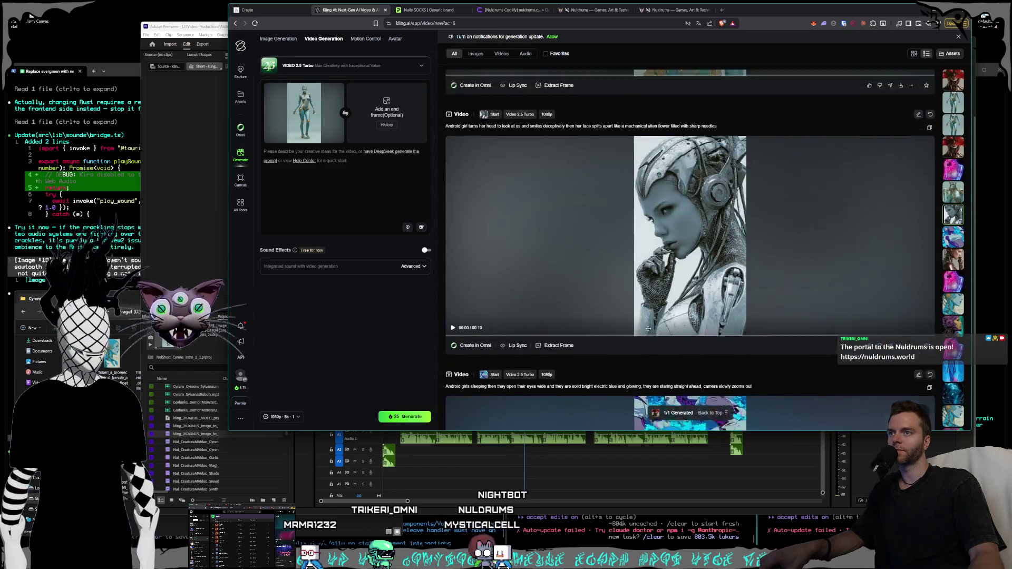
{"action": "scroll", "coordinate": [651, 328], "scroll_direction": "up", "scroll_amount": 3}
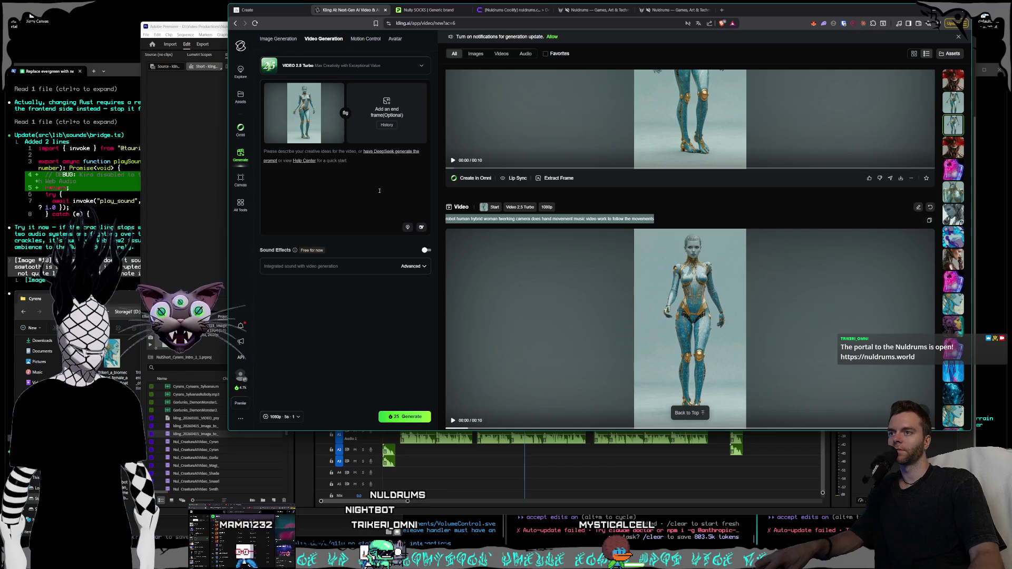
{"action": "left_click", "coordinate": [360, 171]}
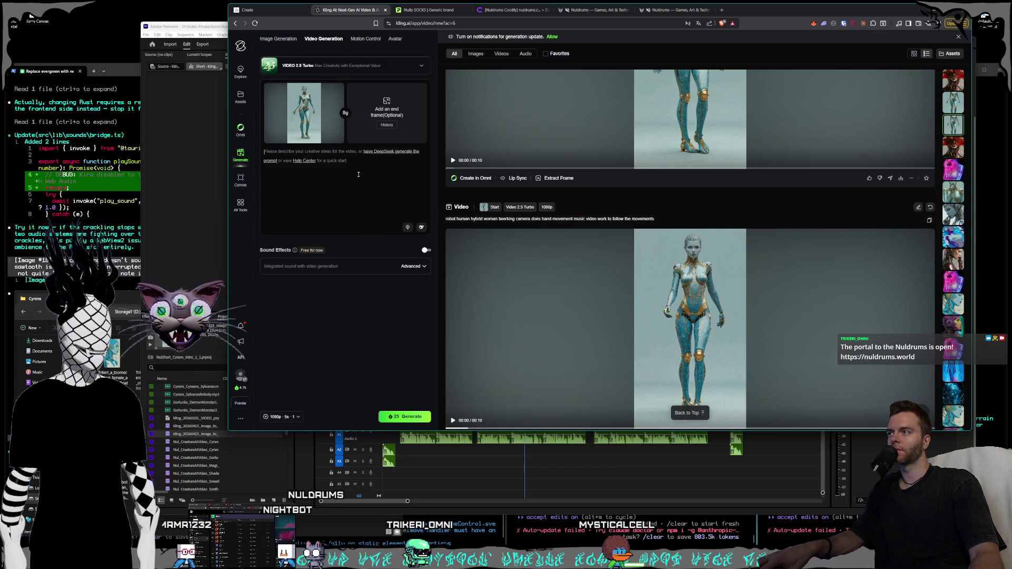
{"action": "key", "text": "ctrl+v"}
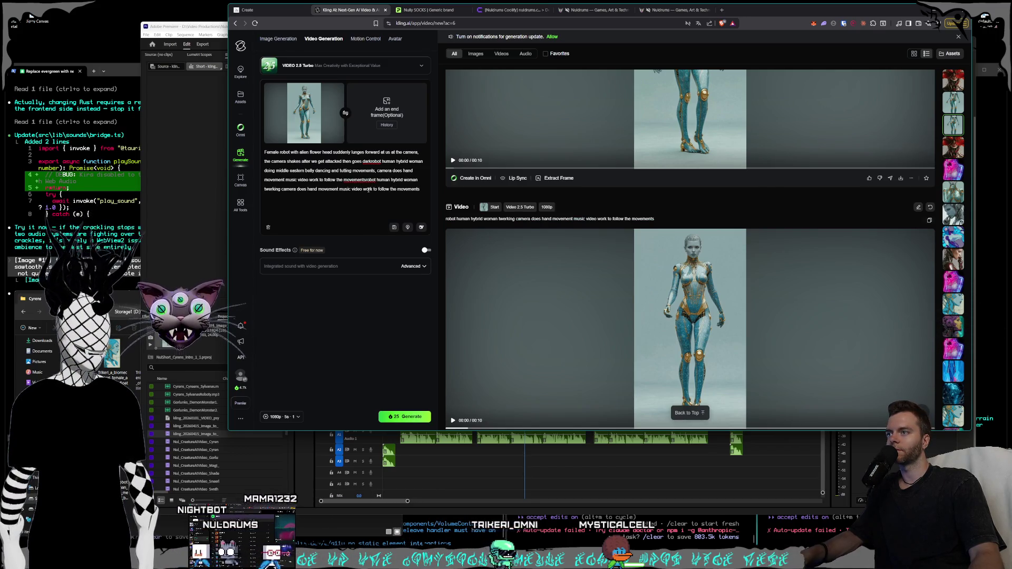
{"action": "left_click_drag", "start_coordinate": [366, 180], "coordinate": [264, 152]}
{"action": "key", "text": "BackSpace"}
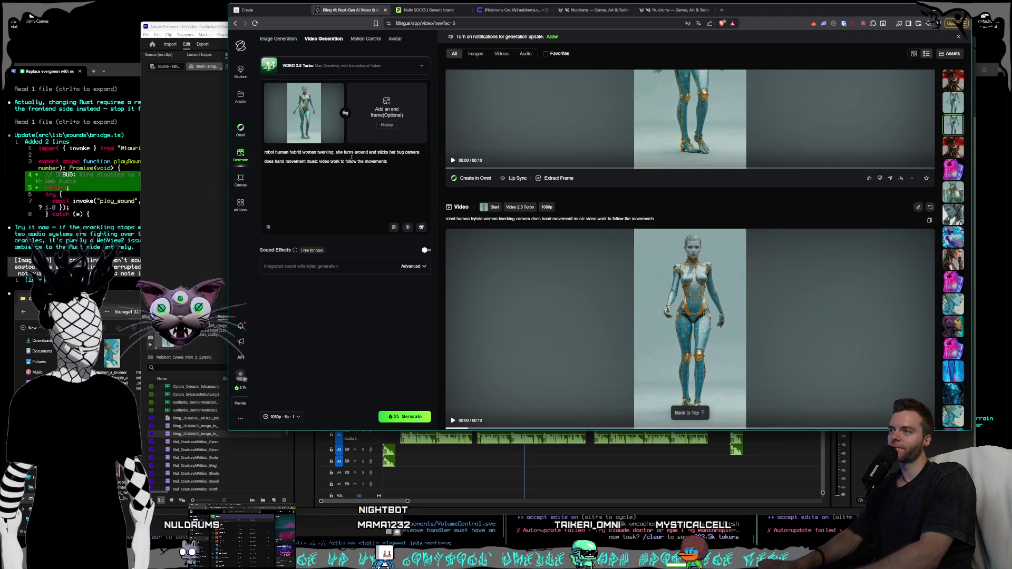
{"action": "type", "text": "ds us, puts here"}
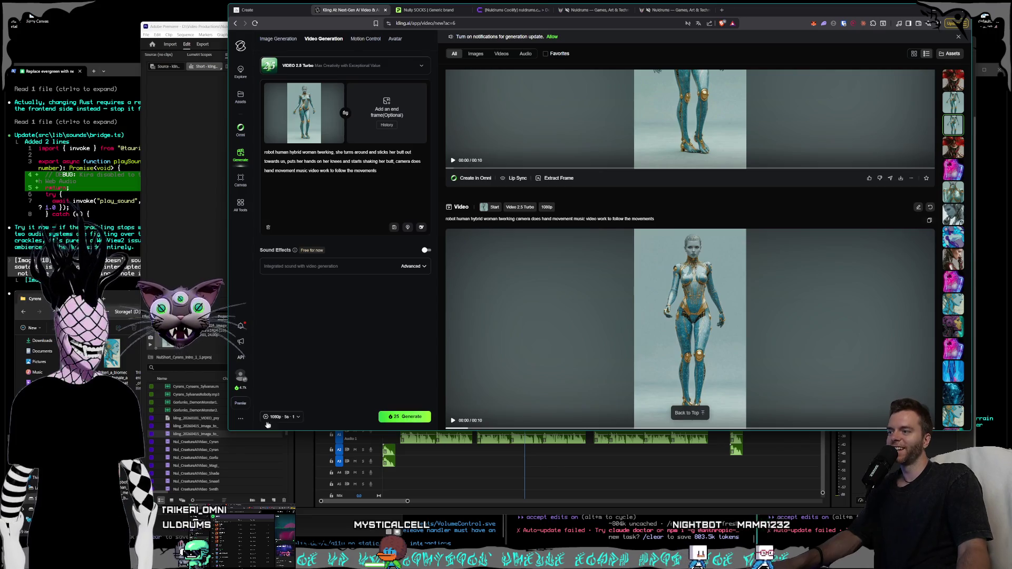
{"action": "left_click", "coordinate": [271, 420]}
{"action": "left_click", "coordinate": [407, 420]}
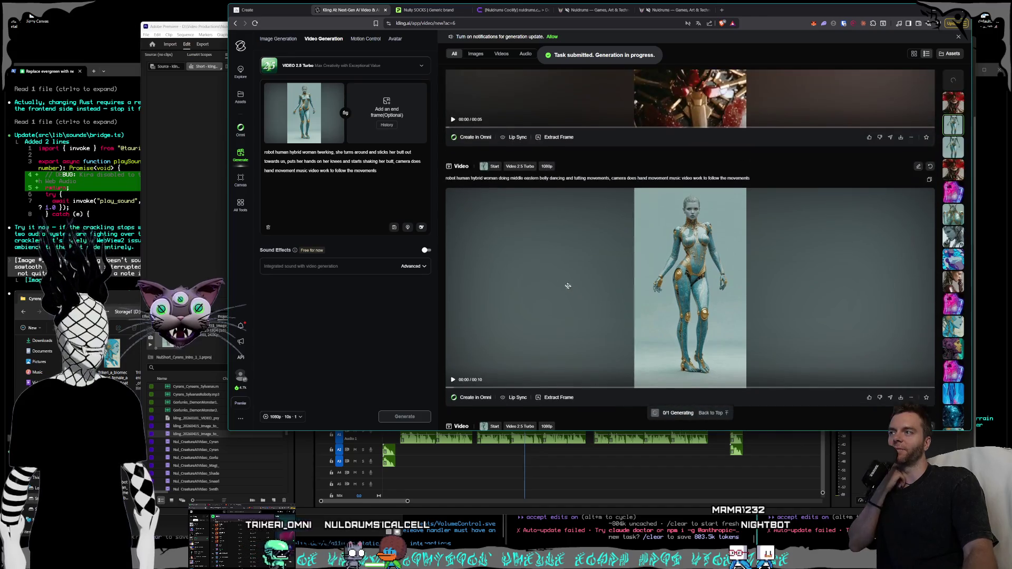
Clear the old prompt and start frame image, then play the belly dancing robot woman clip.
{"action": "key", "text": "ctrl+a"}
{"action": "key", "text": "BackSpace"}
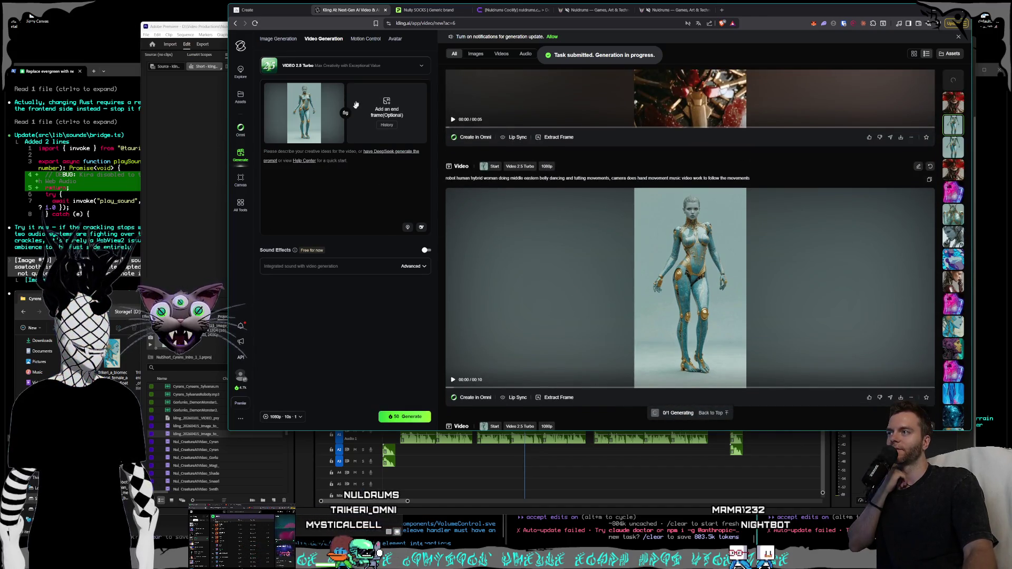
{"action": "left_click", "coordinate": [341, 88]}
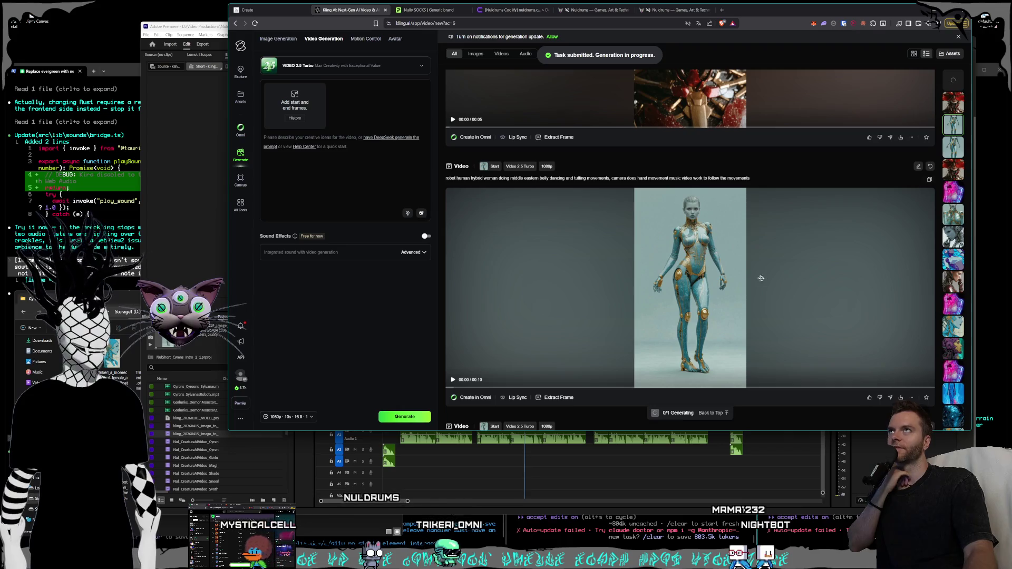
{"action": "left_click", "coordinate": [760, 277]}
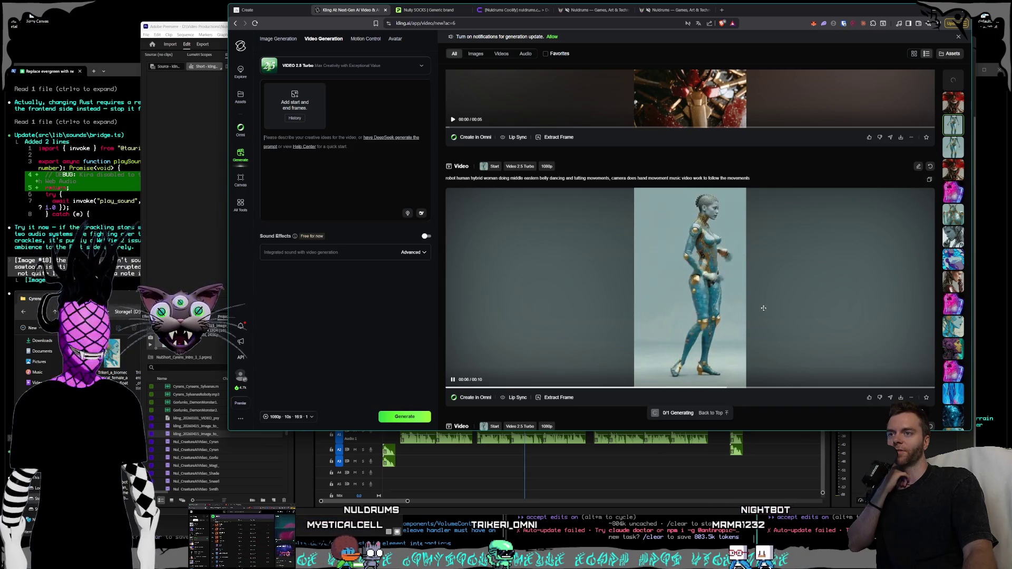
{"action": "scroll", "coordinate": [763, 308], "scroll_direction": "up", "scroll_amount": 5}
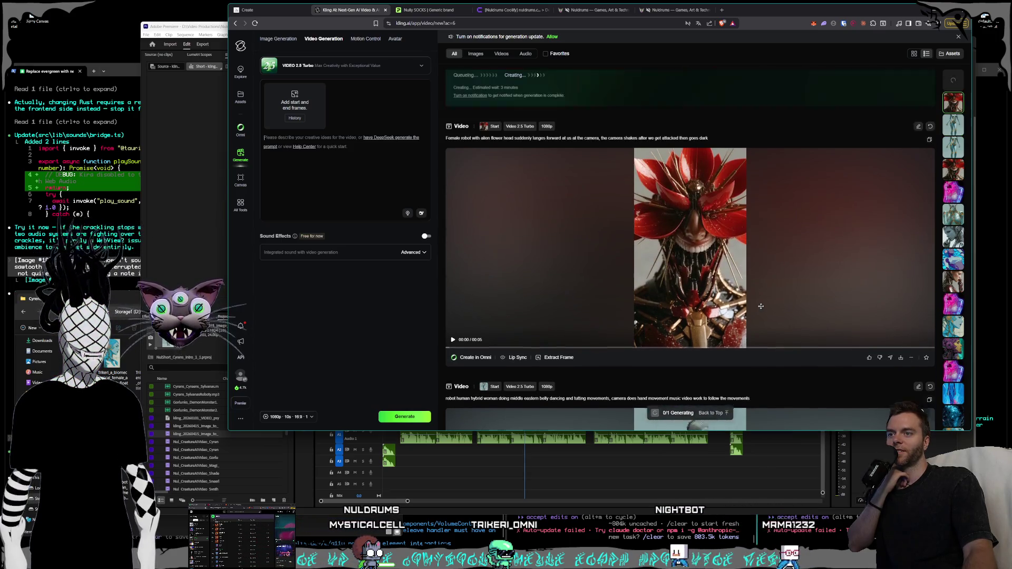
{"action": "scroll", "coordinate": [761, 306], "scroll_direction": "up", "scroll_amount": 3}
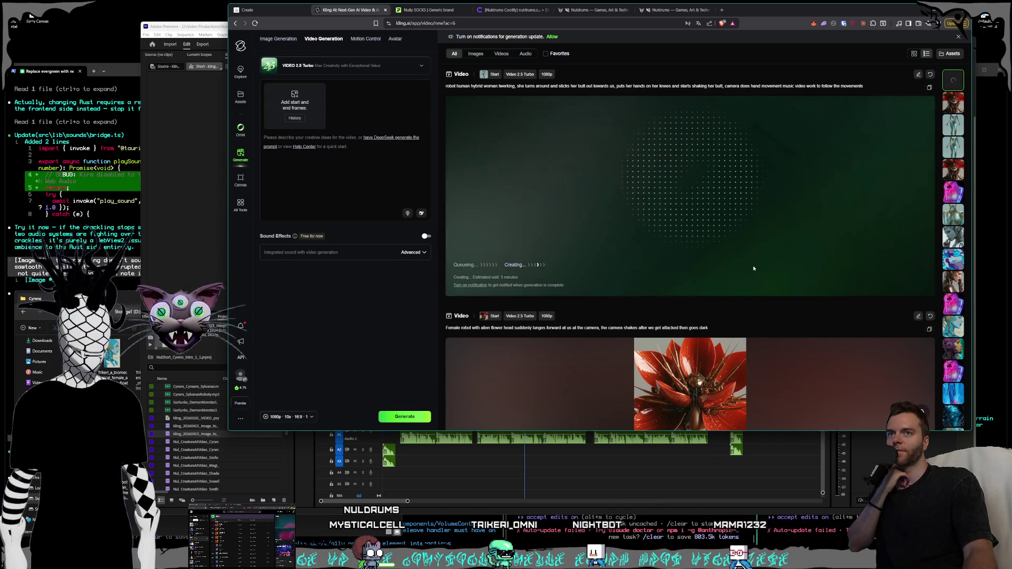
{"action": "scroll", "coordinate": [749, 301], "scroll_direction": "down", "scroll_amount": 2}
{"action": "scroll", "coordinate": [739, 299], "scroll_direction": "down", "scroll_amount": 2}
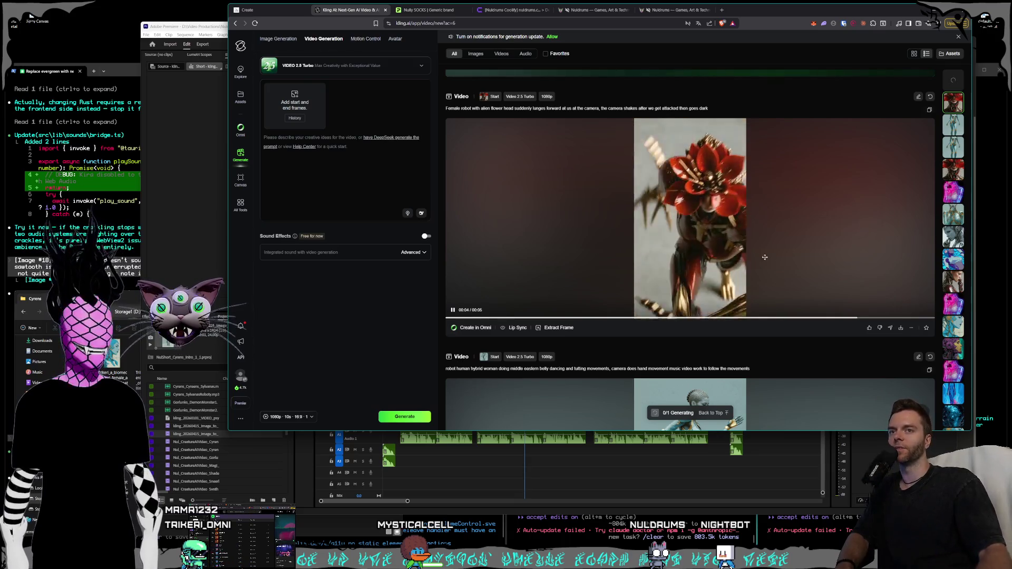
{"action": "left_click", "coordinate": [955, 177]}
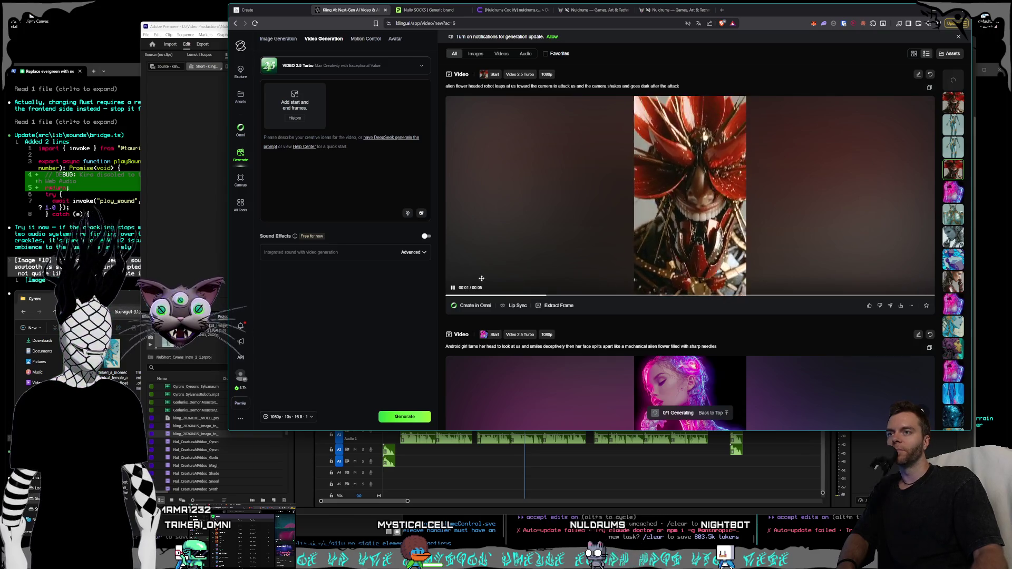
{"action": "scroll", "coordinate": [802, 246], "scroll_direction": "down", "scroll_amount": 15}
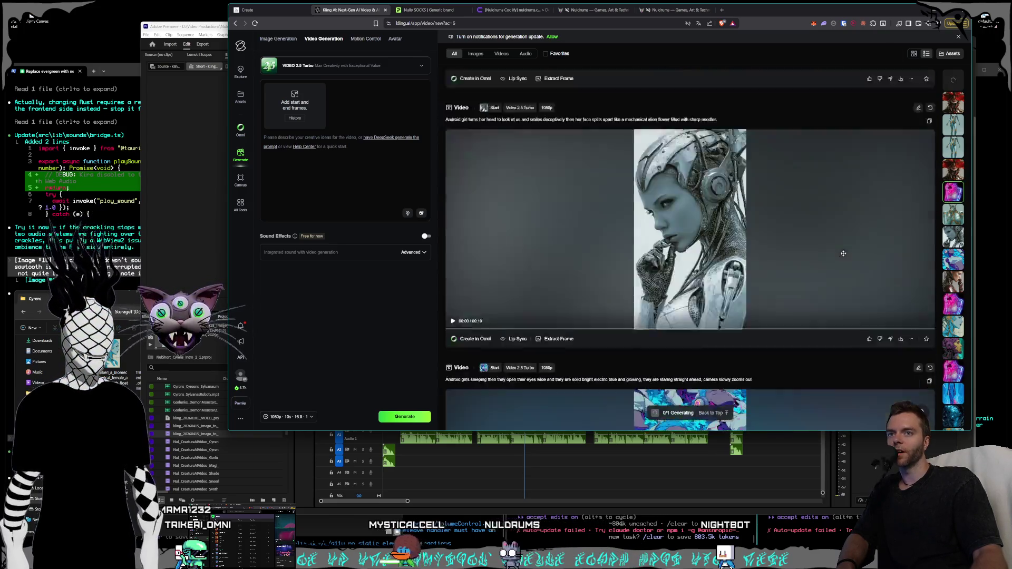
{"action": "scroll", "coordinate": [829, 263], "scroll_direction": "down", "scroll_amount": 15}
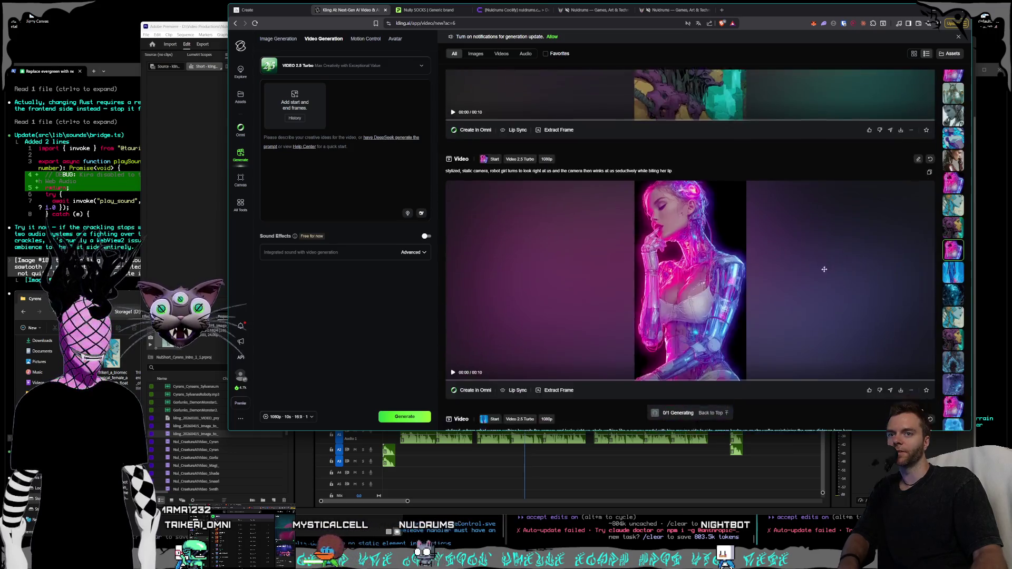
{"action": "scroll", "coordinate": [837, 275], "scroll_direction": "down", "scroll_amount": 15}
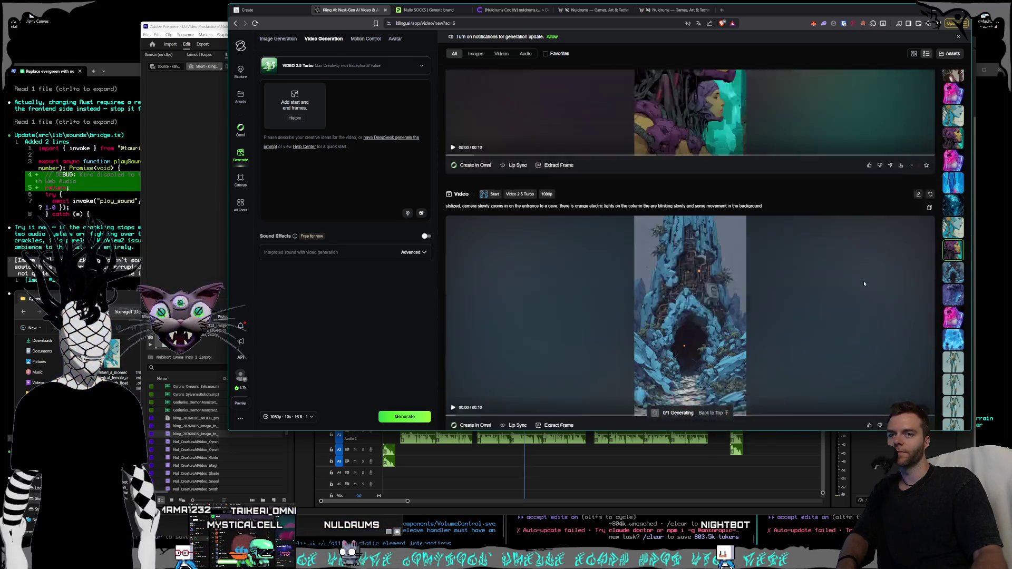
{"action": "scroll", "coordinate": [844, 285], "scroll_direction": "down", "scroll_amount": 15}
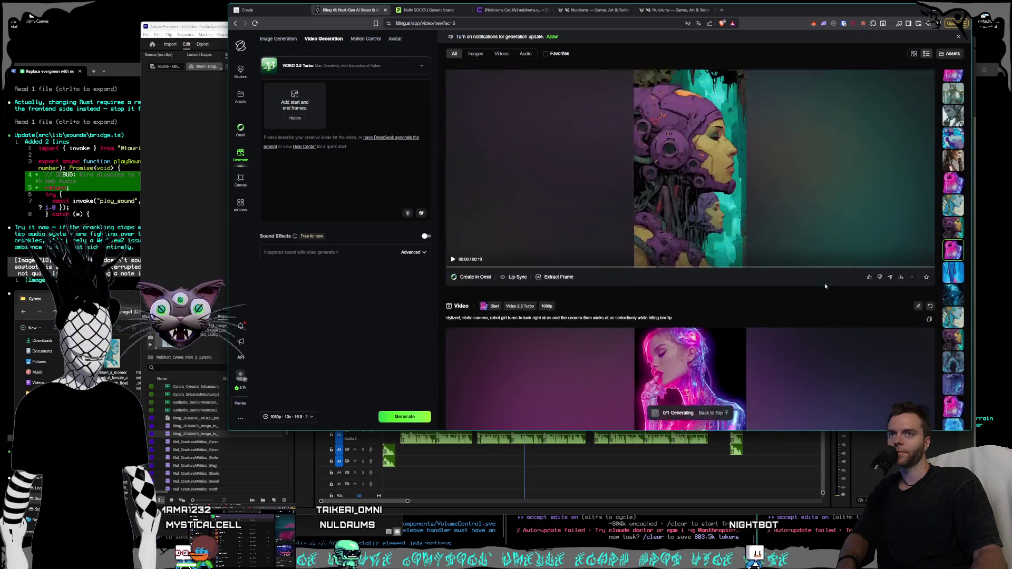
{"action": "scroll", "coordinate": [820, 289], "scroll_direction": "up", "scroll_amount": 15}
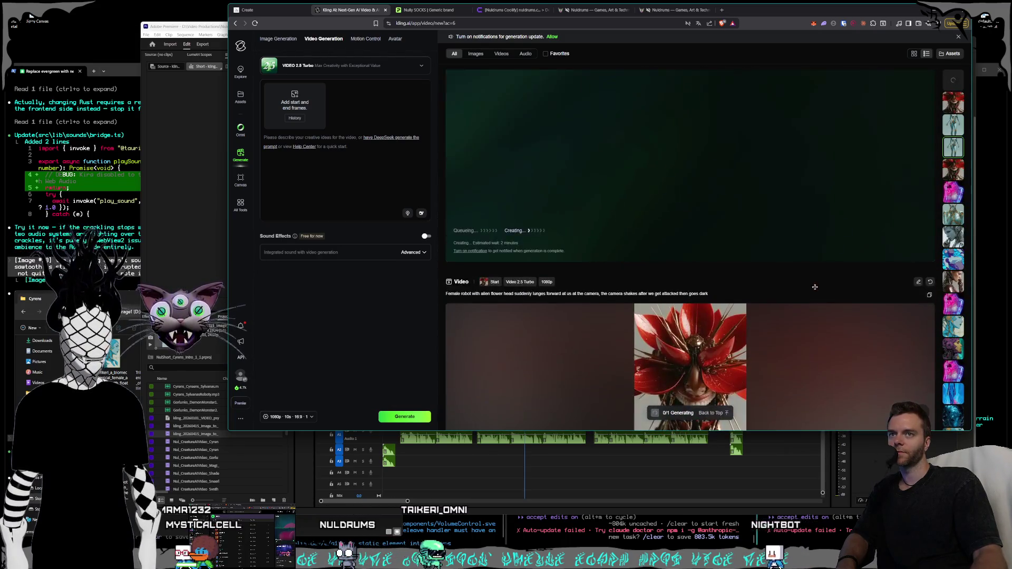
{"action": "scroll", "coordinate": [815, 285], "scroll_direction": "down", "scroll_amount": 5}
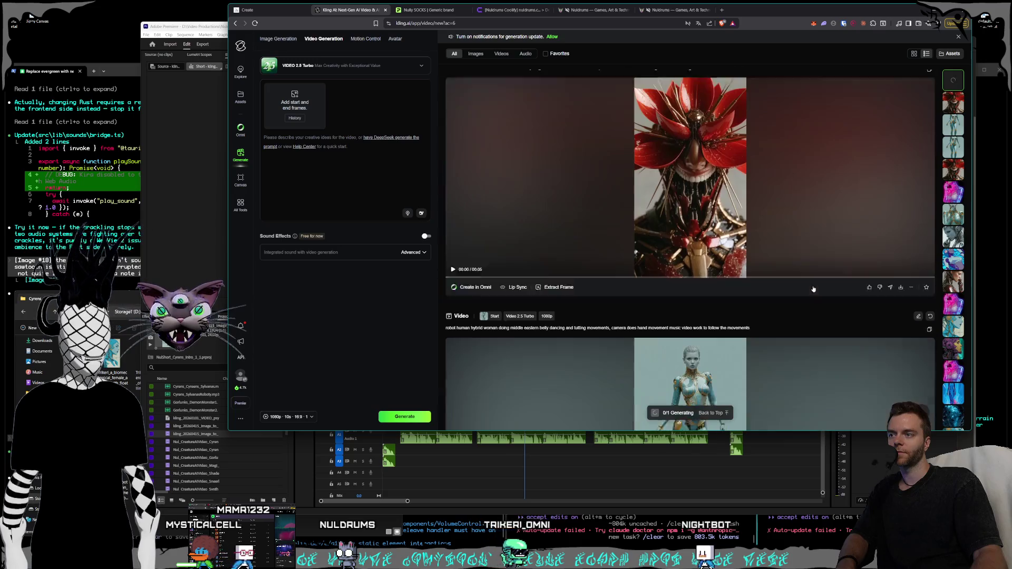
{"action": "mouse_move", "coordinate": [240, 375]}
{"action": "left_click", "coordinate": [138, 340]}
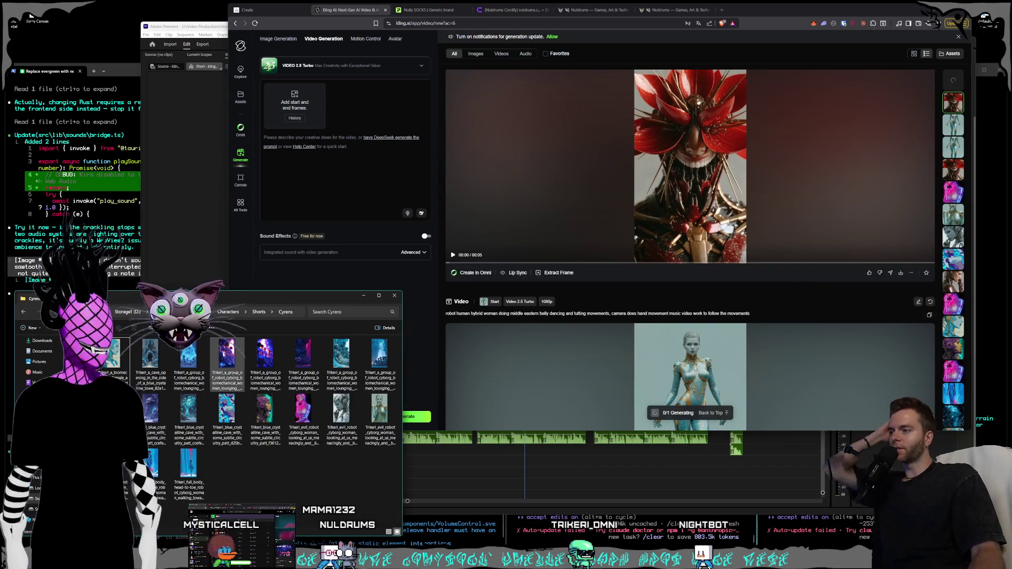
Preview the two lounging cyborg-women images in Photos, flipping between them, then close the viewer.
{"action": "key", "text": "Return"}
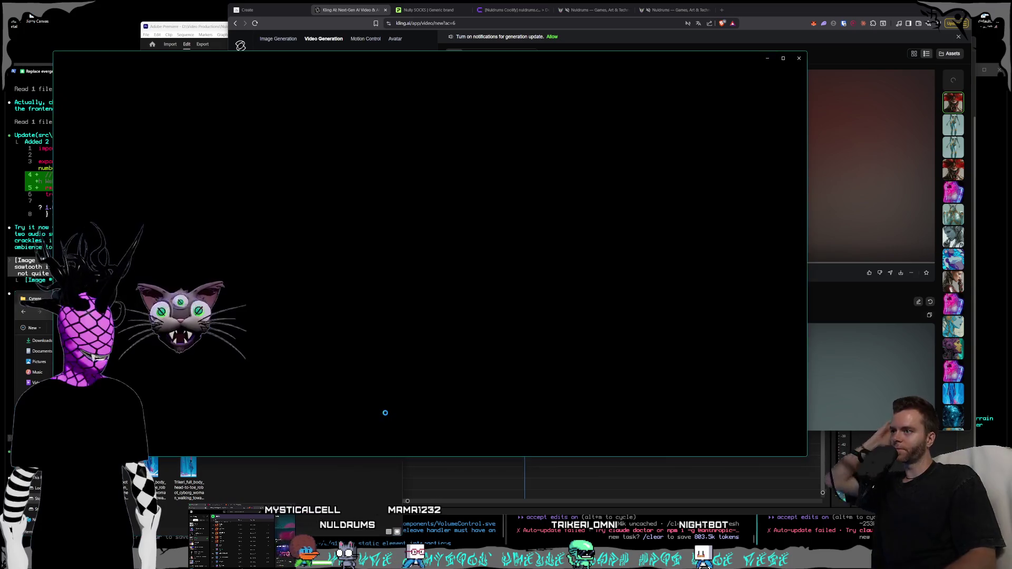
{"action": "key", "text": "Right"}
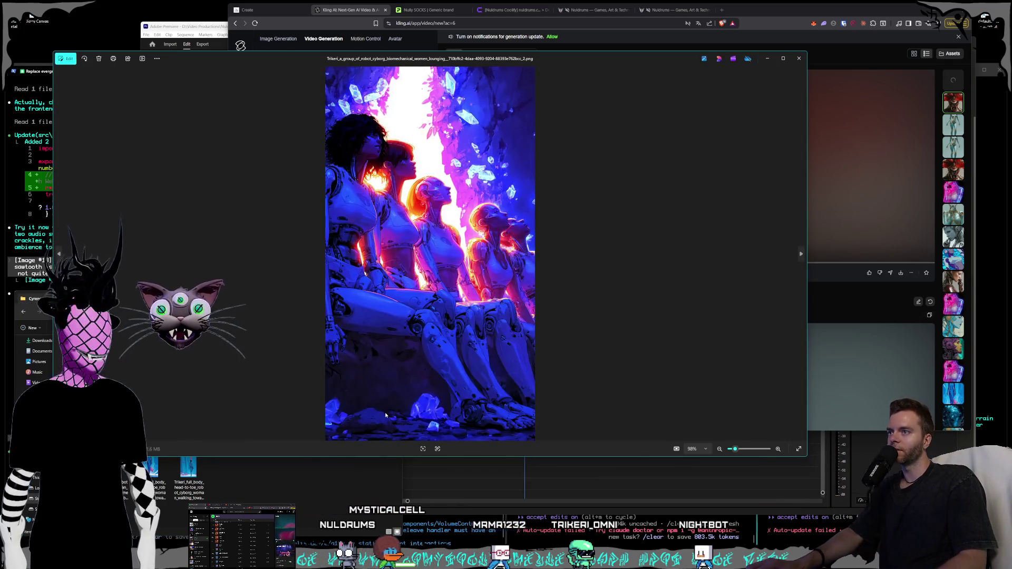
{"action": "key", "text": "Left"}
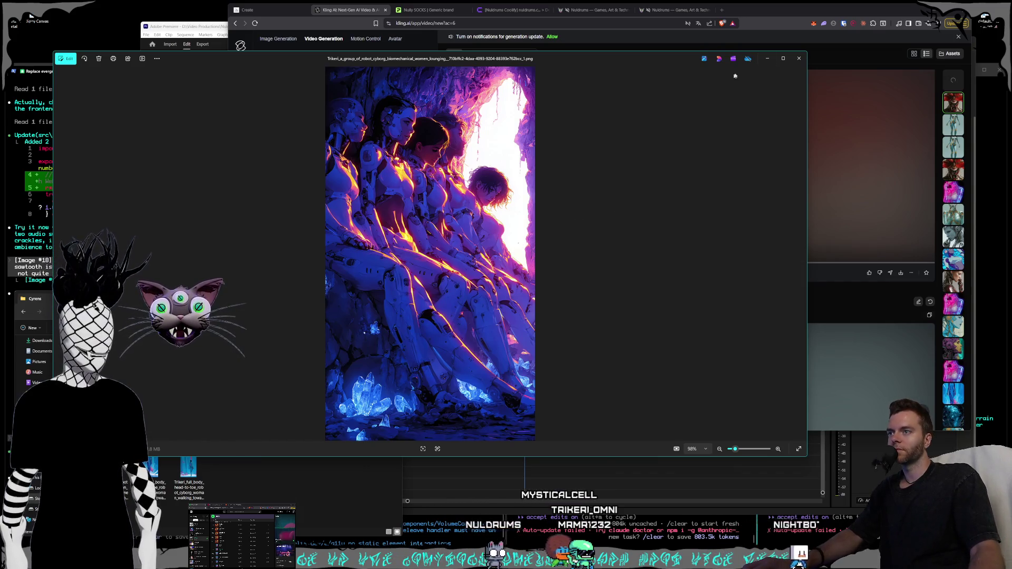
{"action": "left_click", "coordinate": [799, 58]}
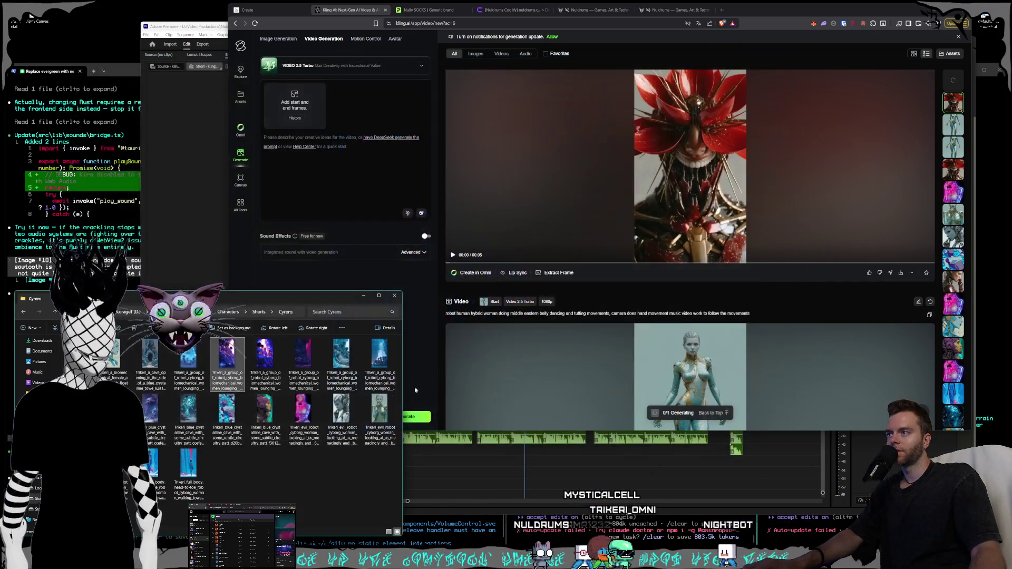
Drag the purple robot-women image from the Cyrens folder onto the start frame slot.
{"action": "left_click_drag", "start_coordinate": [265, 363], "coordinate": [296, 113]}
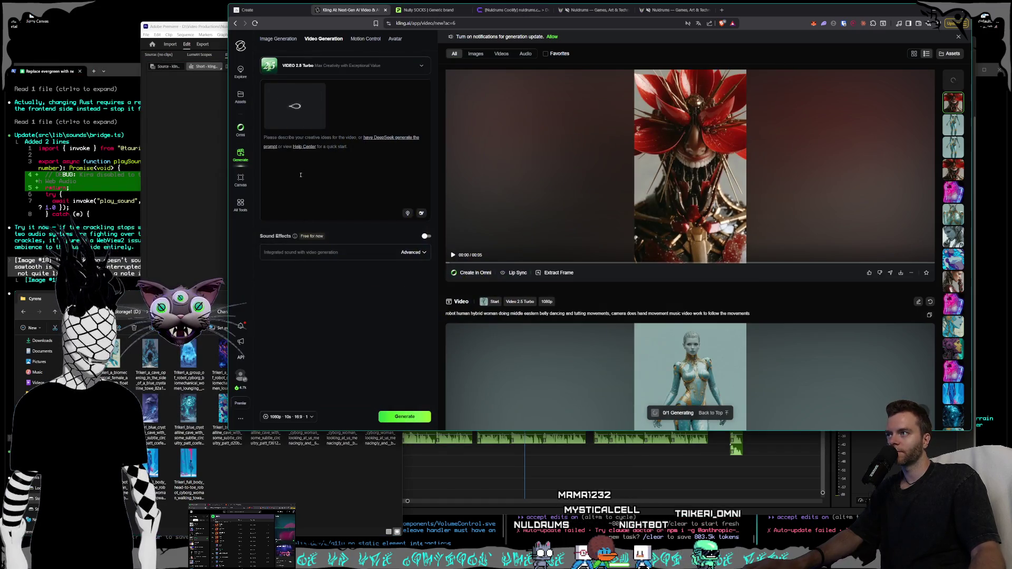
{"action": "type", "text": "stylized"}
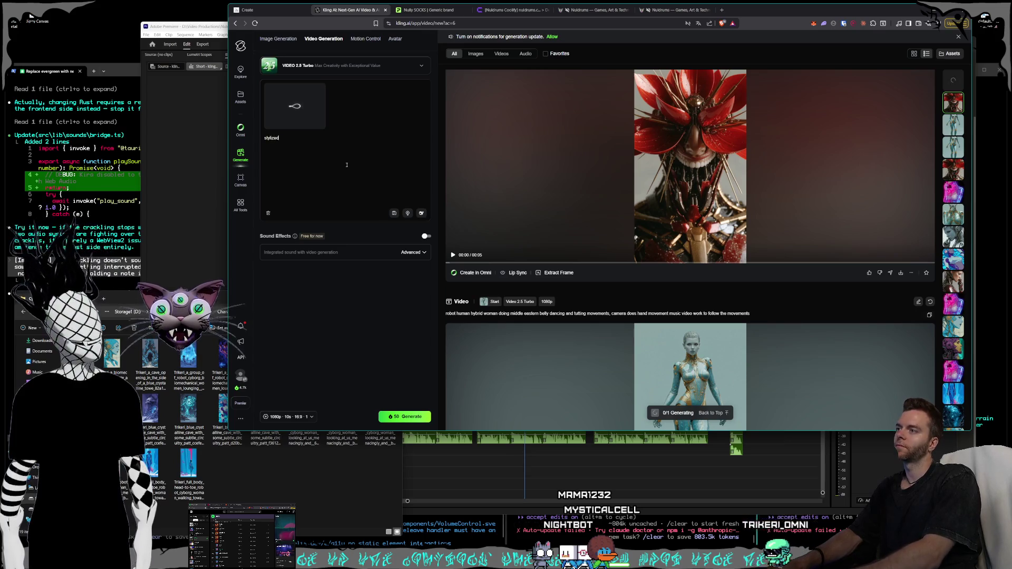
{"action": "key", "text": "super+e"}
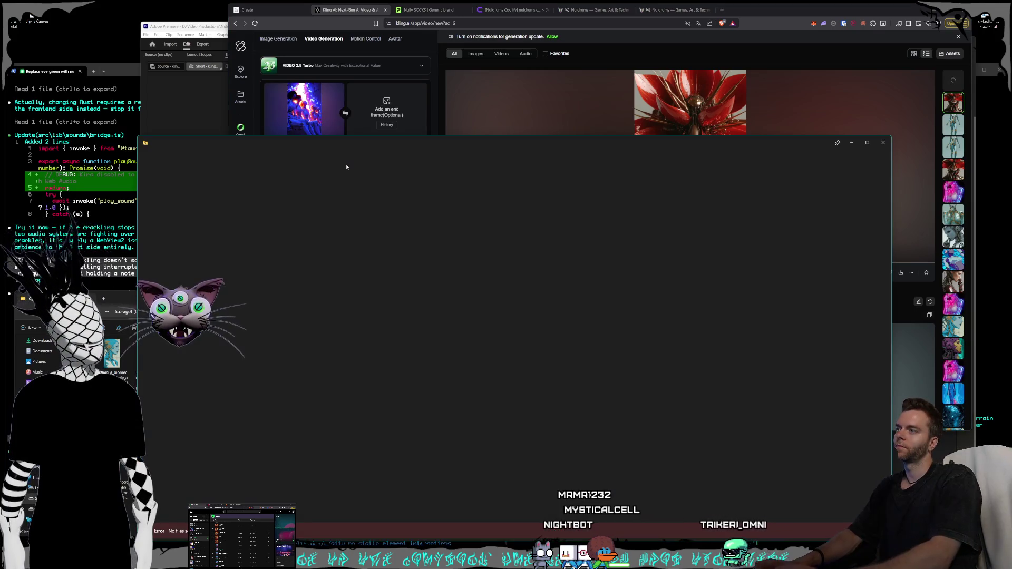
{"action": "left_click", "coordinate": [873, 143]}
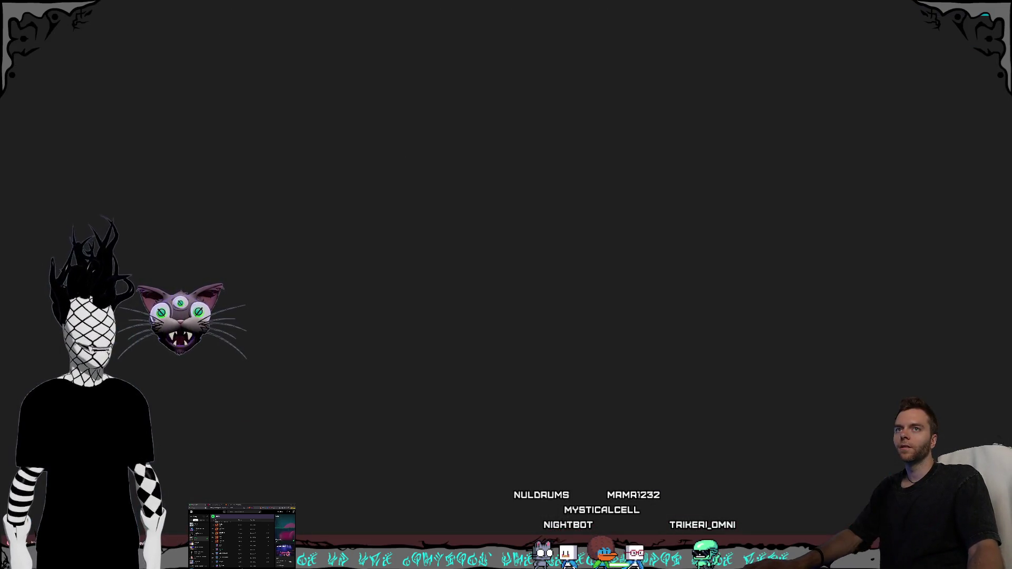
{"action": "key", "text": "super+Down"}
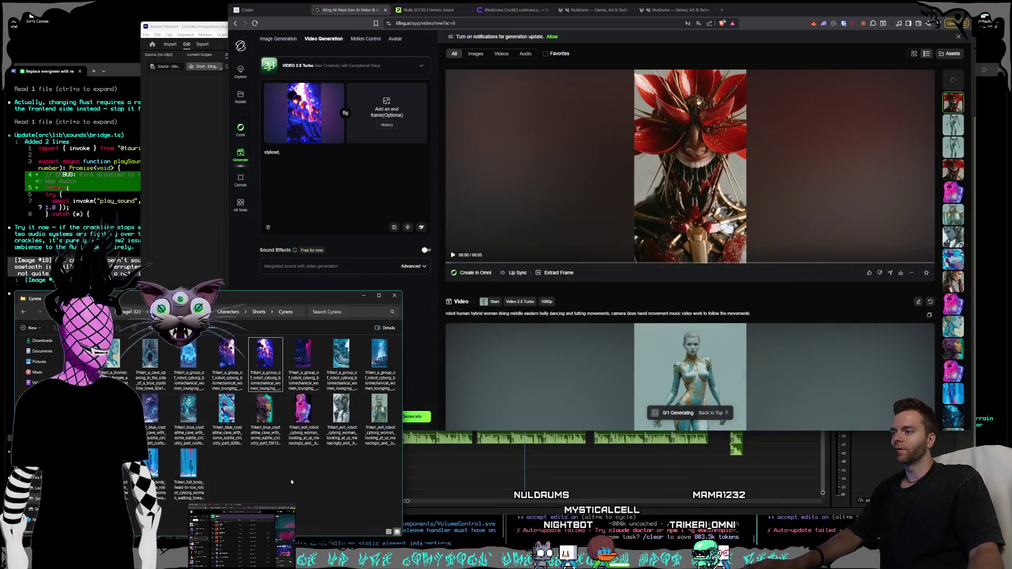
Preview the purple robot-women image candidates, then return to the prompt box.
{"action": "left_click", "coordinate": [265, 364]}
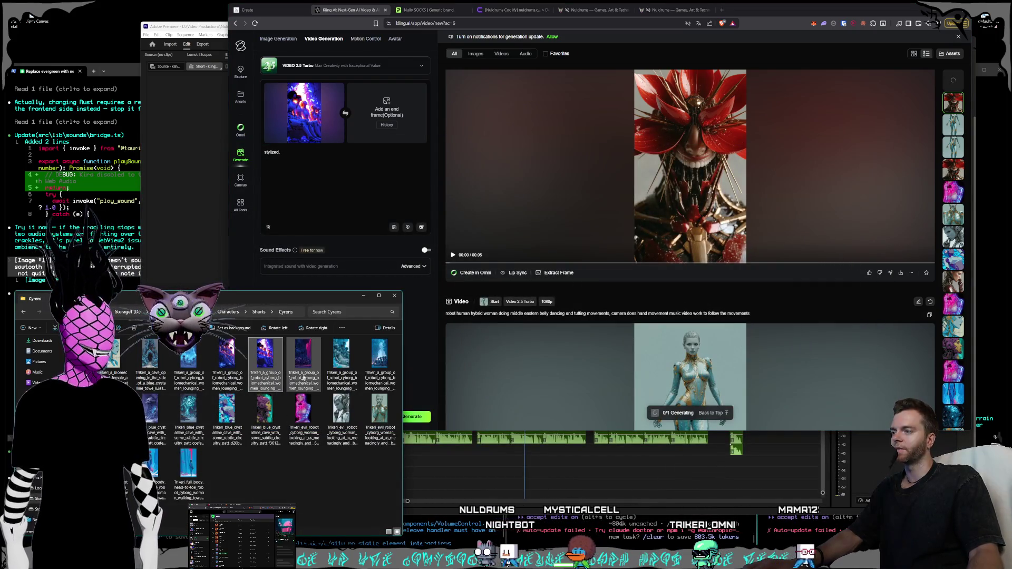
{"action": "key", "text": "Return"}
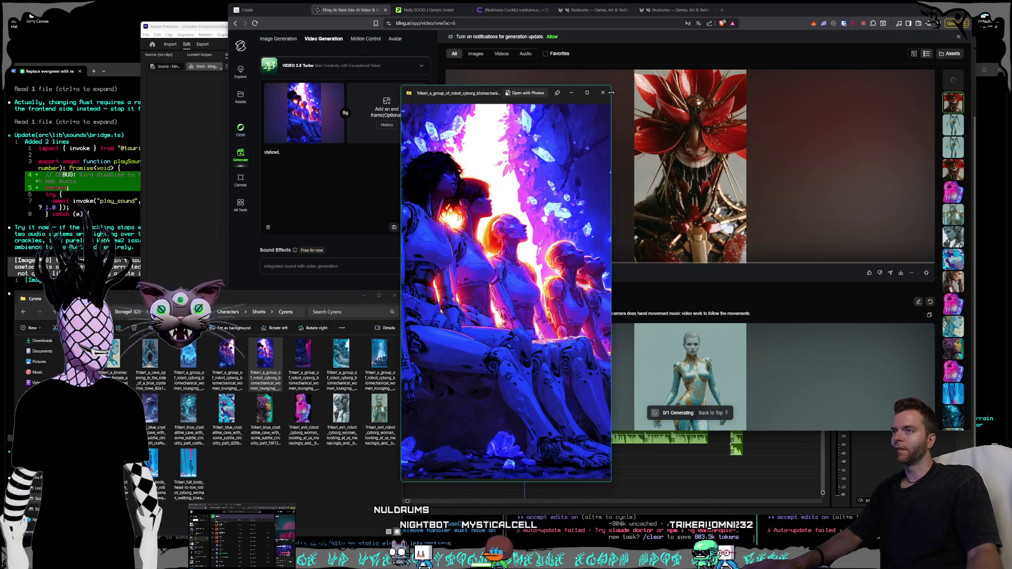
{"action": "left_click", "coordinate": [603, 93]}
{"action": "double_click", "coordinate": [266, 363]}
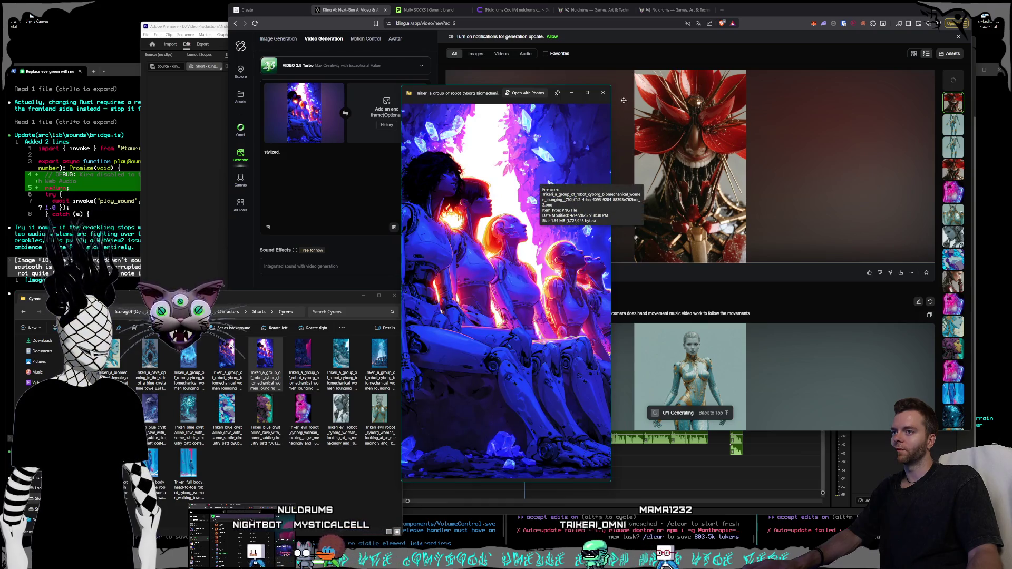
{"action": "left_click", "coordinate": [608, 94]}
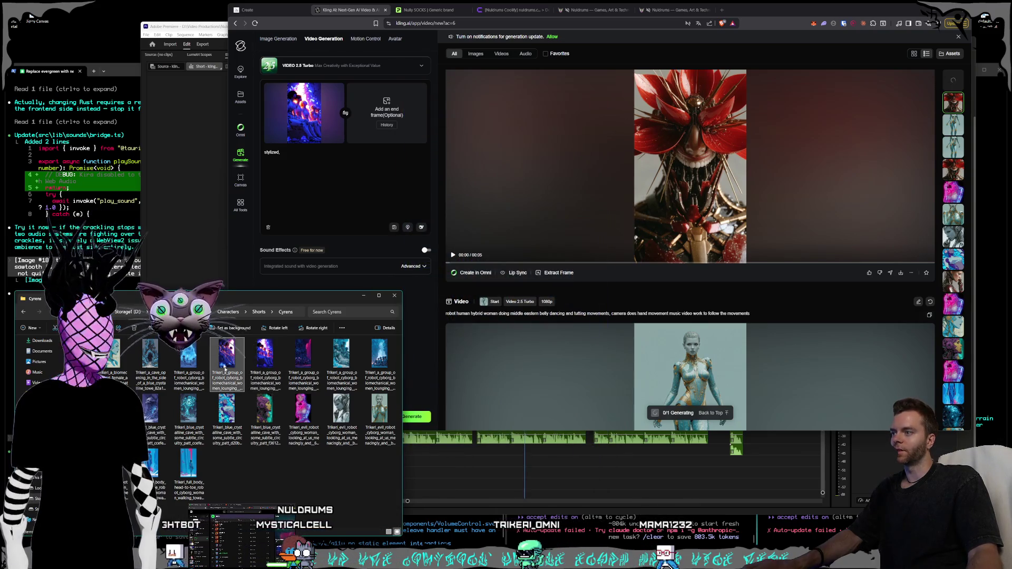
{"action": "double_click", "coordinate": [225, 368]}
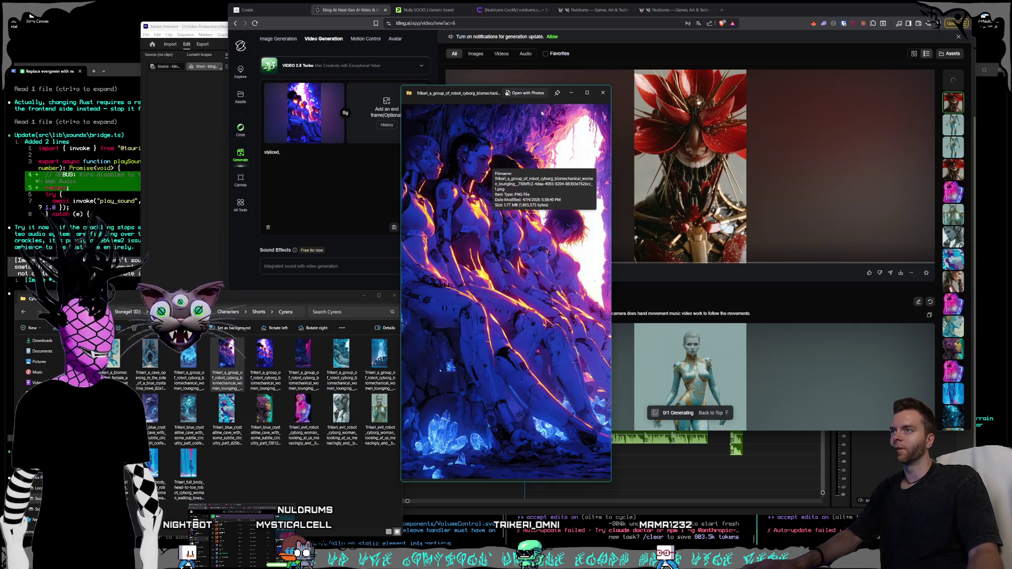
{"action": "left_click", "coordinate": [605, 93]}
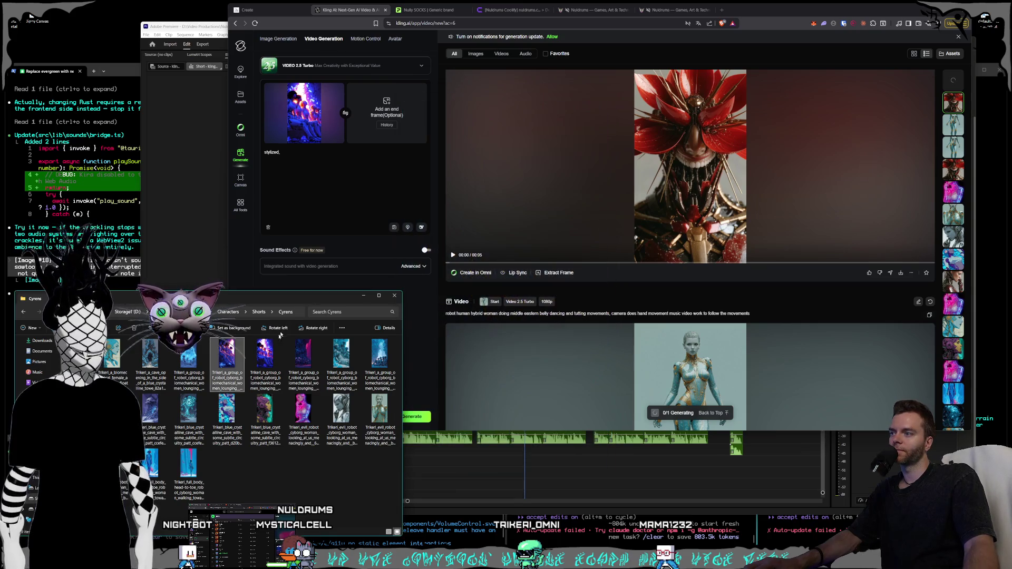
{"action": "left_click", "coordinate": [314, 165]}
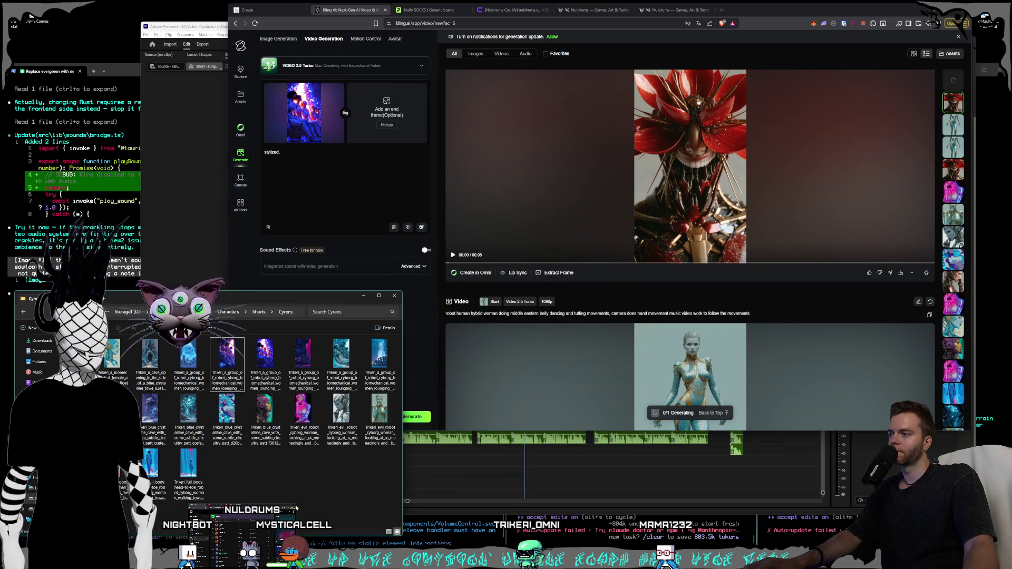
Prompt 'group of android robot women sitting and laughing cackling maniacally, slappin their knees, camera is static' and generate.
{"action": "type", "text": "group of android robot women s"}
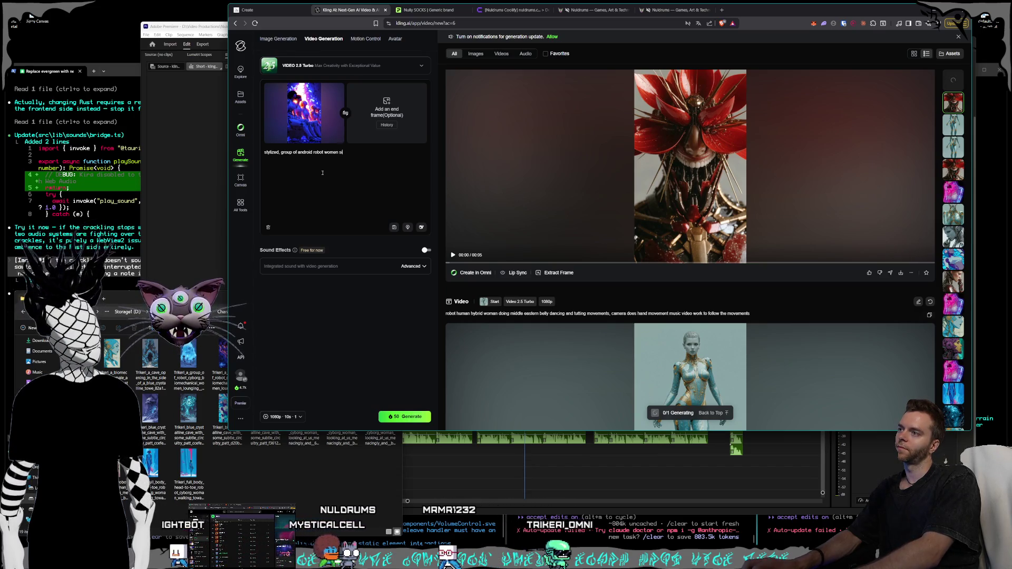
{"action": "type", "text": "ing and laughing cackling maniacally,"}
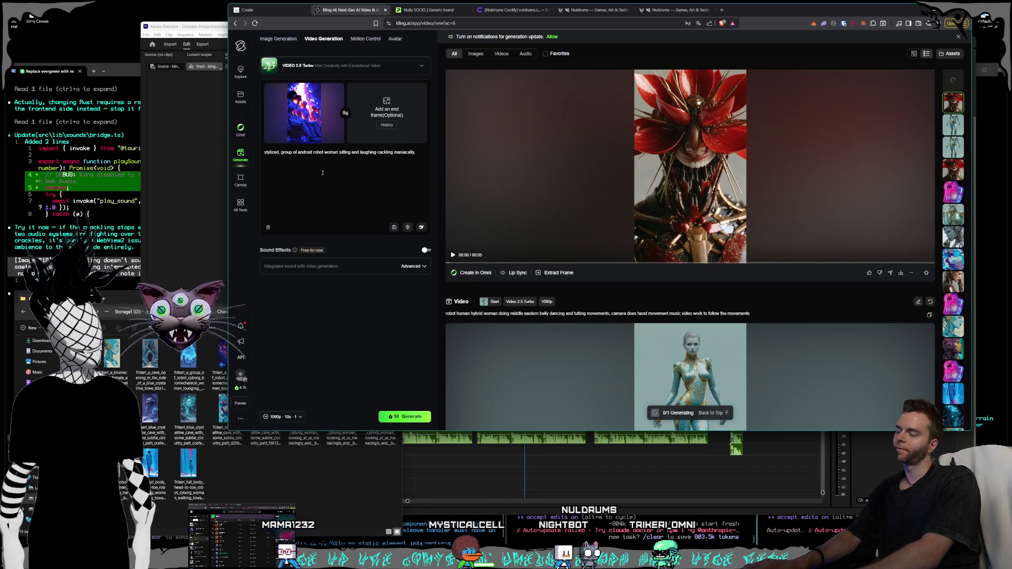
{"action": "type", "text": " d"}
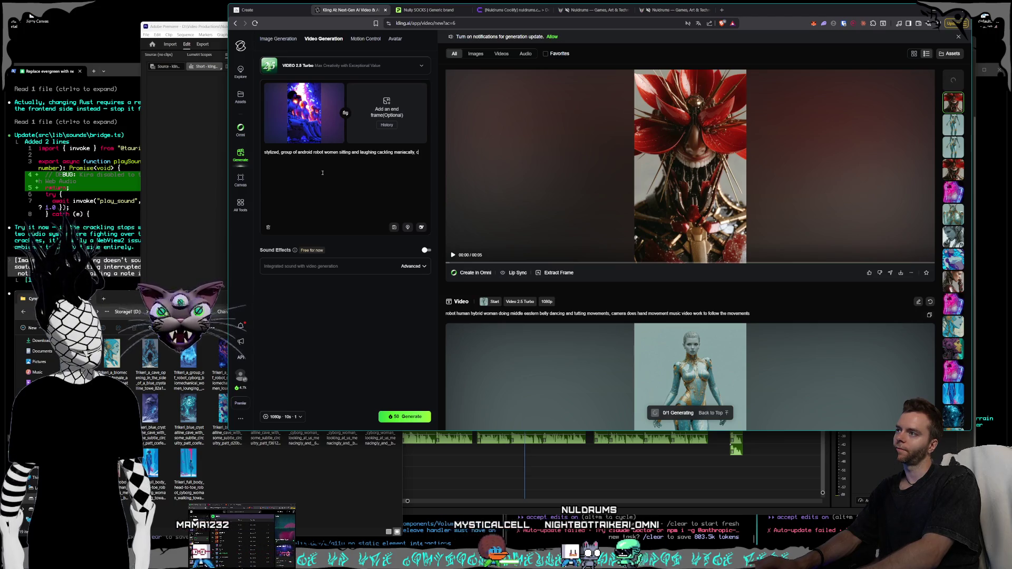
{"action": "type", "text": " is static"}
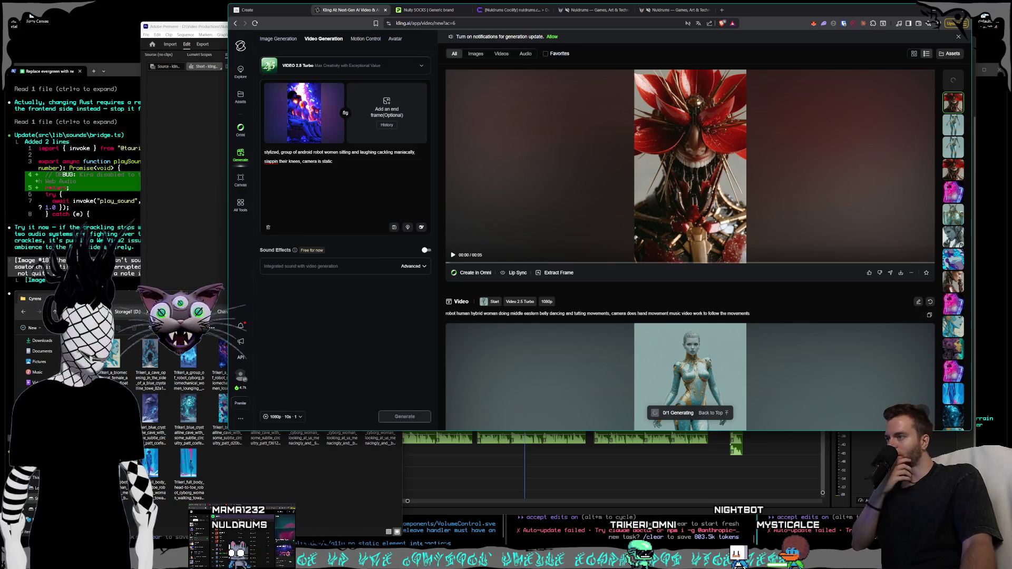
{"action": "left_click", "coordinate": [401, 416]}
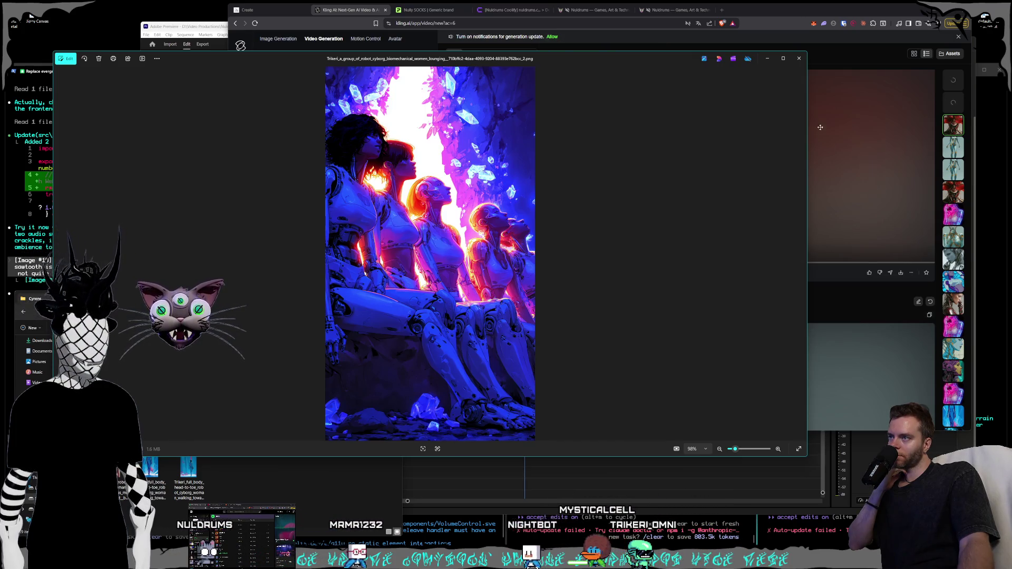
Close the image viewer and scroll through the finished robot videos while the android clip queues.
{"action": "key", "text": "Escape"}
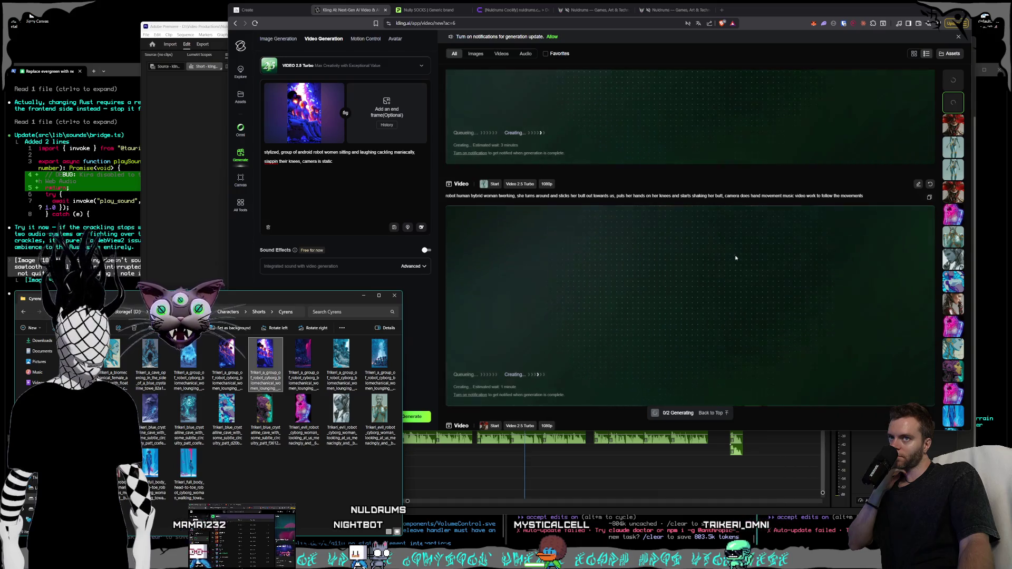
{"action": "scroll", "coordinate": [735, 256], "scroll_direction": "down", "scroll_amount": 10}
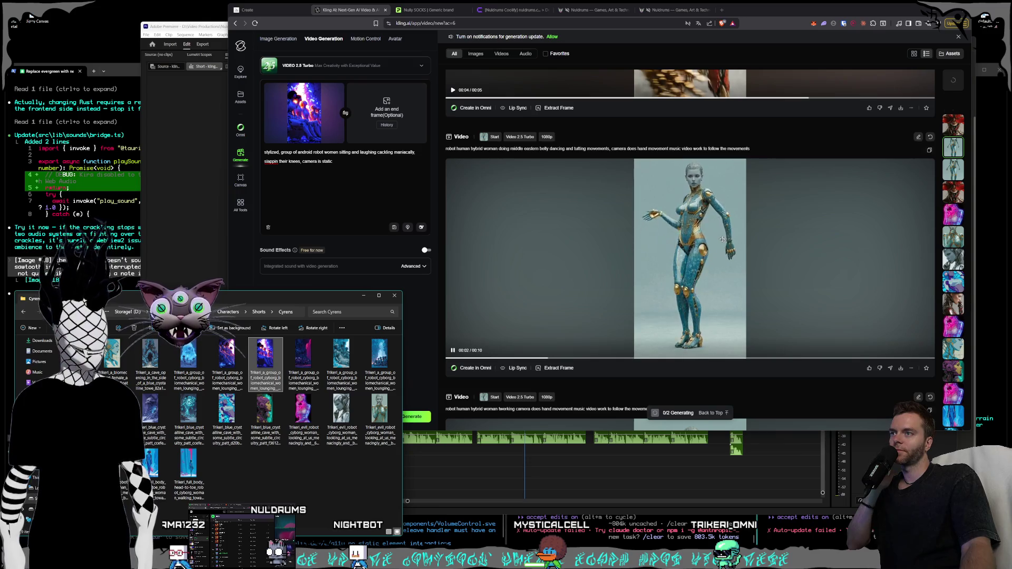
{"action": "scroll", "coordinate": [723, 239], "scroll_direction": "up", "scroll_amount": 5}
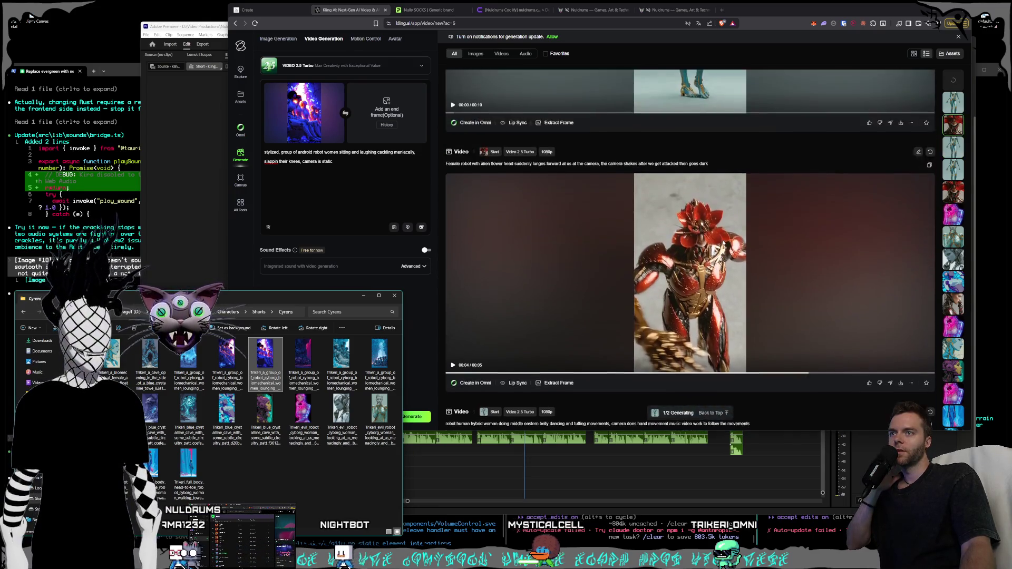
{"action": "scroll", "coordinate": [726, 243], "scroll_direction": "up", "scroll_amount": 4}
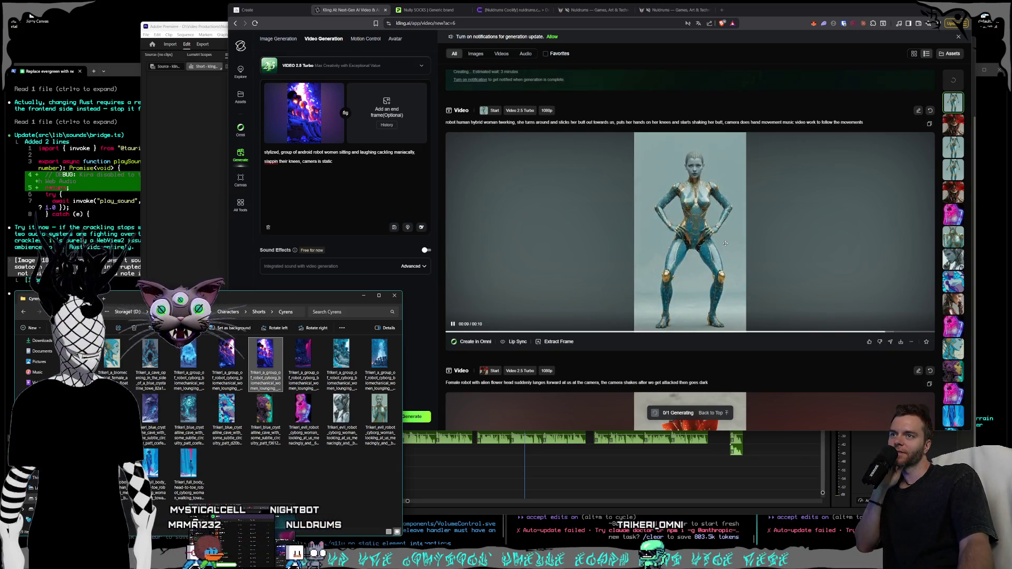
{"action": "scroll", "coordinate": [746, 258], "scroll_direction": "up", "scroll_amount": 4}
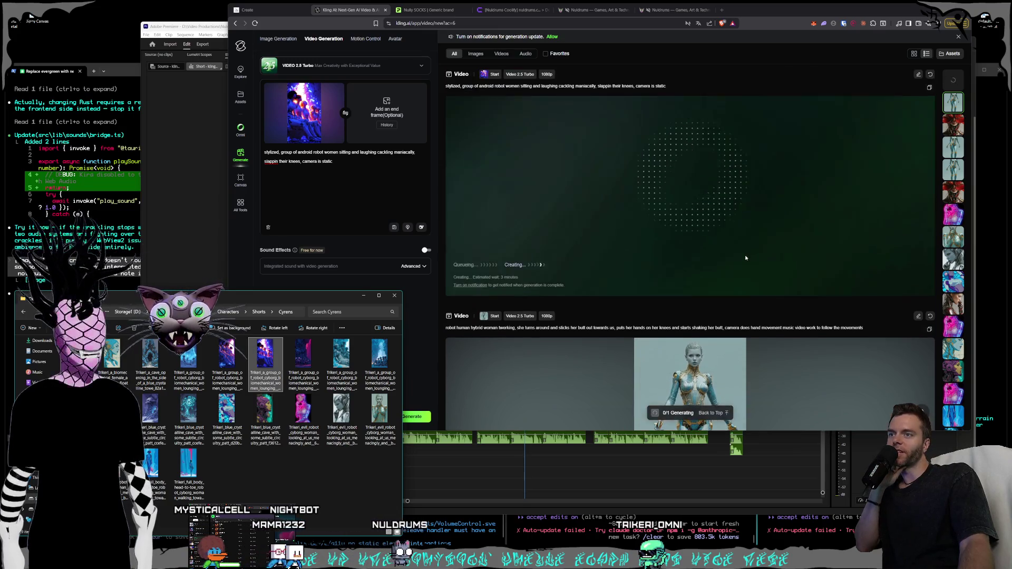
{"action": "scroll", "coordinate": [745, 258], "scroll_direction": "down", "scroll_amount": 3}
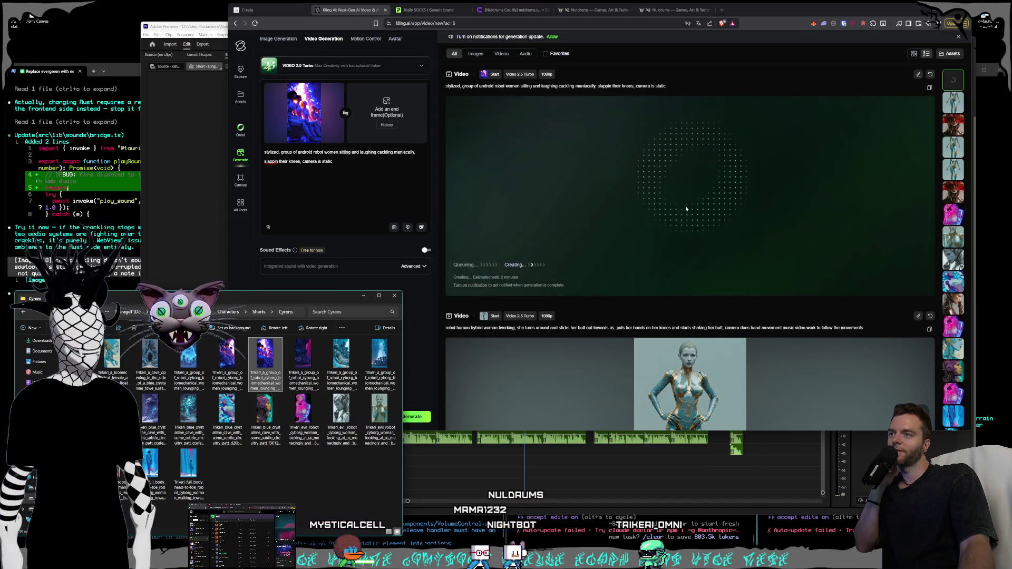
{"action": "scroll", "coordinate": [691, 208], "scroll_direction": "down", "scroll_amount": 5}
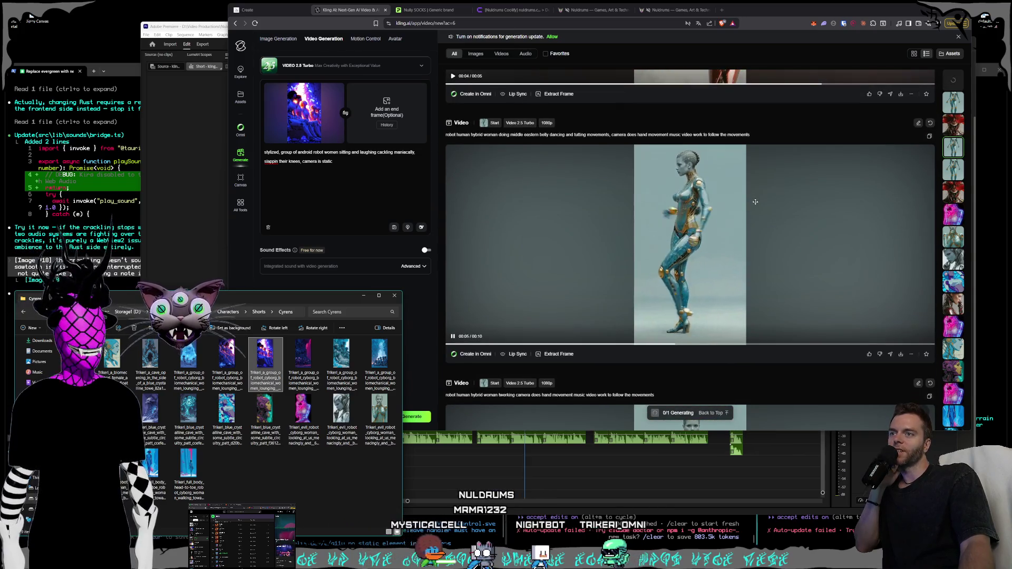
{"action": "scroll", "coordinate": [749, 201], "scroll_direction": "down", "scroll_amount": 5}
{"action": "scroll", "coordinate": [751, 201], "scroll_direction": "down", "scroll_amount": 4}
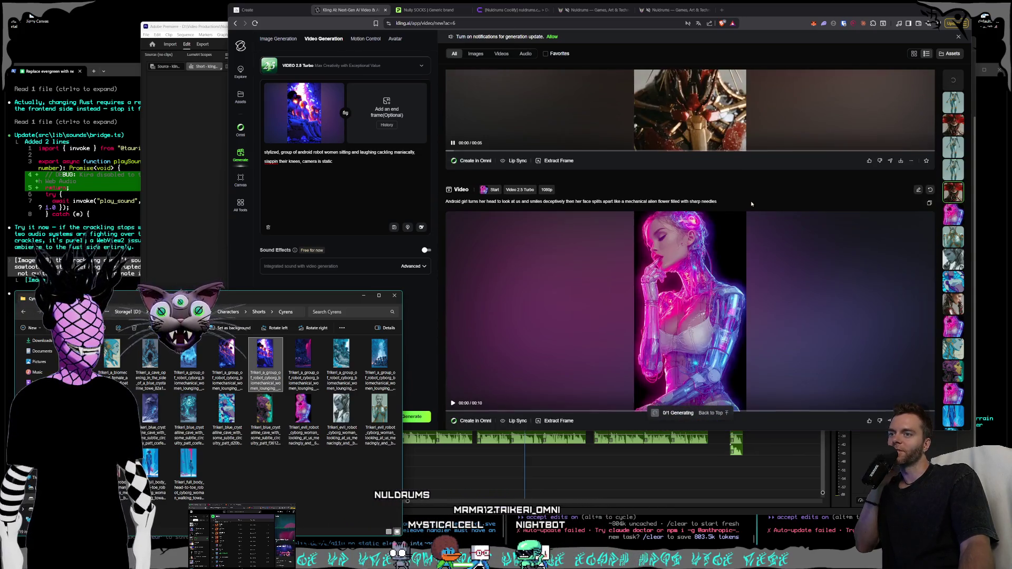
{"action": "scroll", "coordinate": [748, 199], "scroll_direction": "up", "scroll_amount": 2}
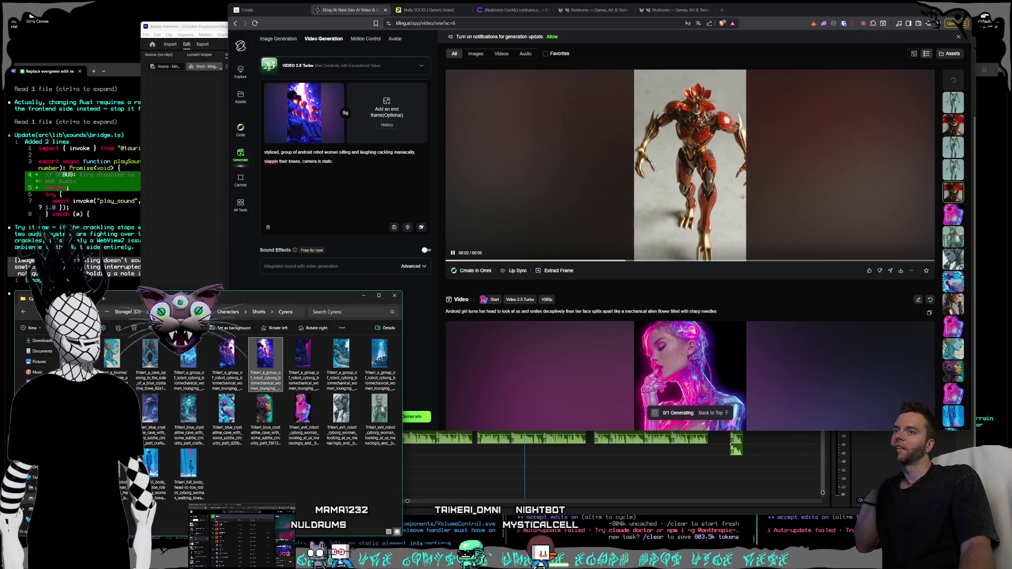
{"action": "left_click", "coordinate": [290, 481]}
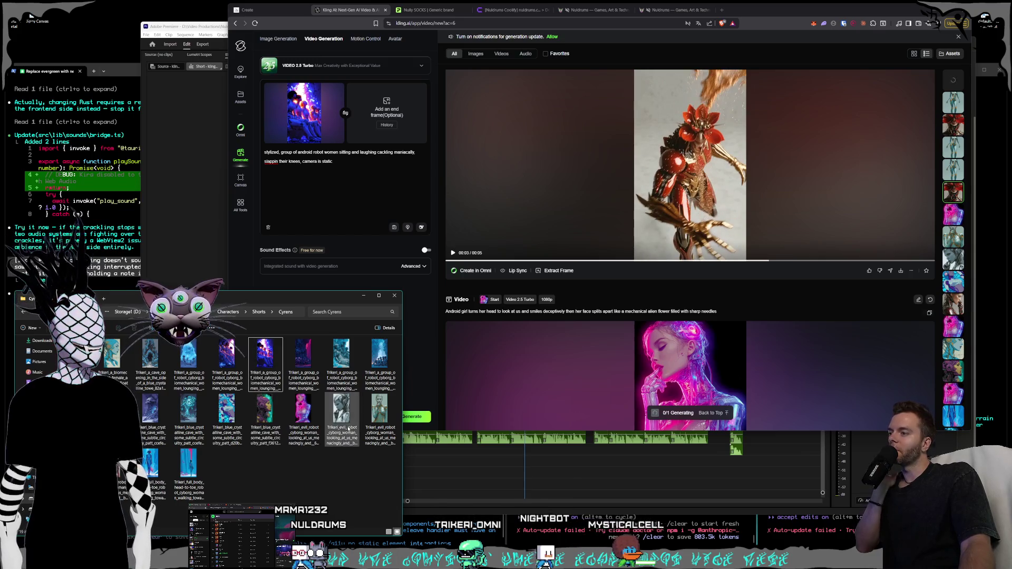
{"action": "left_click", "coordinate": [346, 167]}
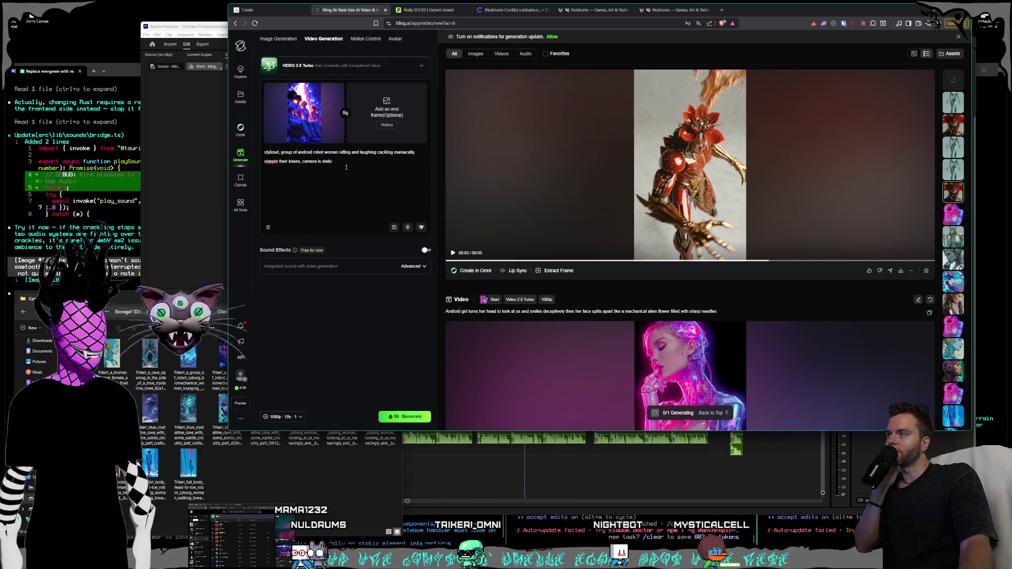
{"action": "scroll", "coordinate": [767, 293], "scroll_direction": "up", "scroll_amount": 10}
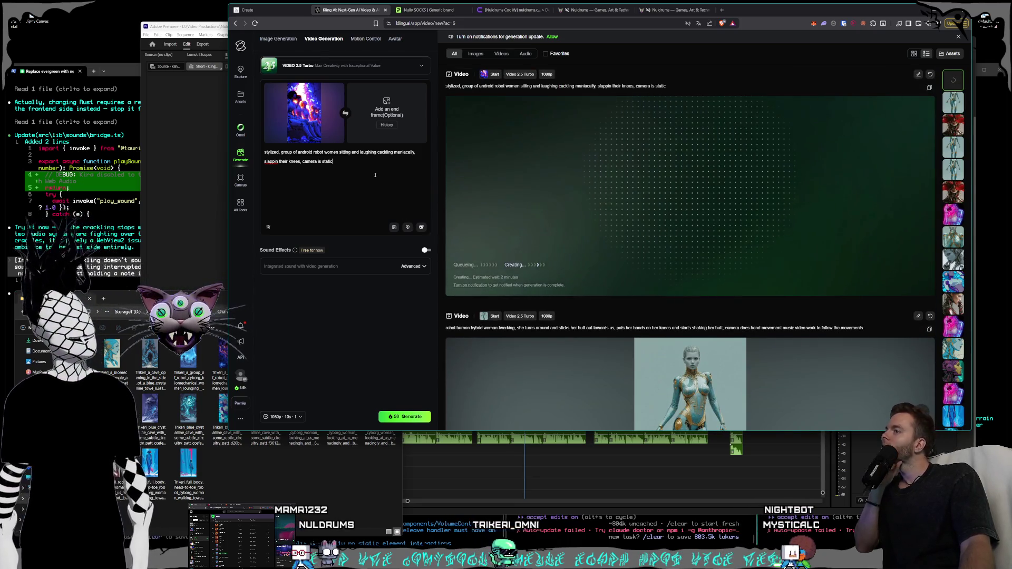
Preview the blue crystalline cave image from the Cyrens folder, then bring the folder back forward.
{"action": "left_click", "coordinate": [316, 469]}
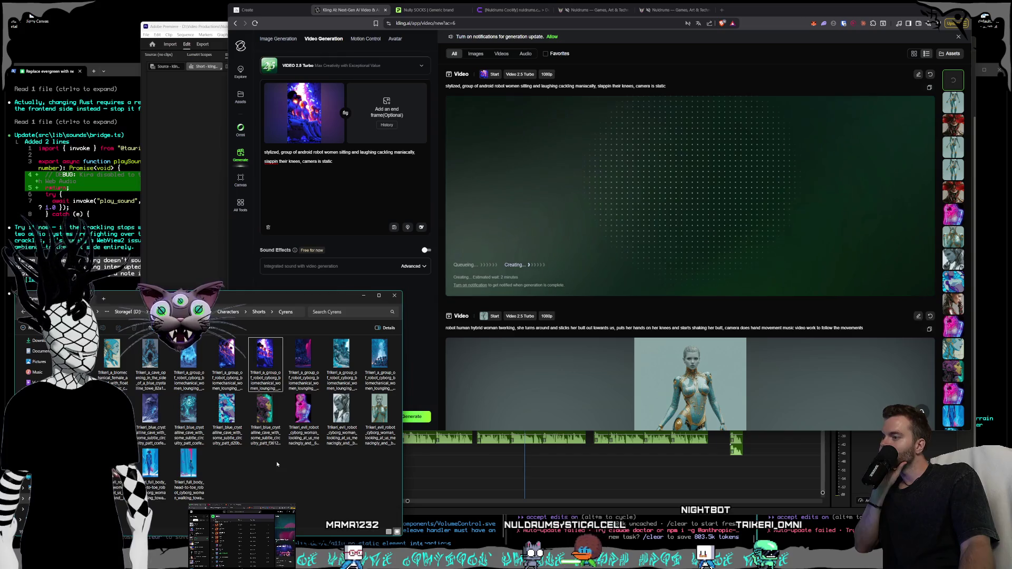
{"action": "left_click", "coordinate": [198, 428]}
{"action": "double_click", "coordinate": [199, 428]}
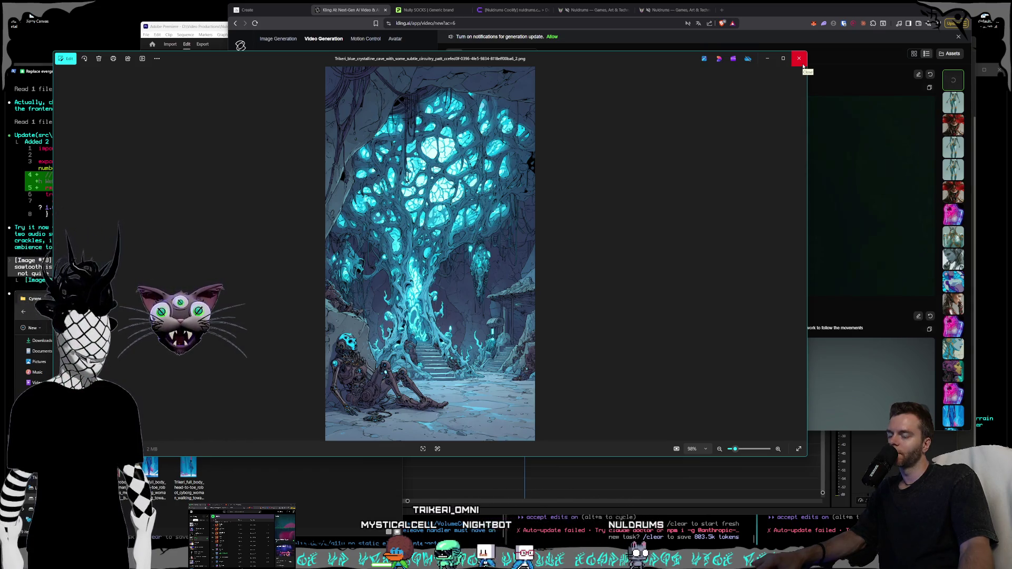
{"action": "left_click", "coordinate": [803, 65]}
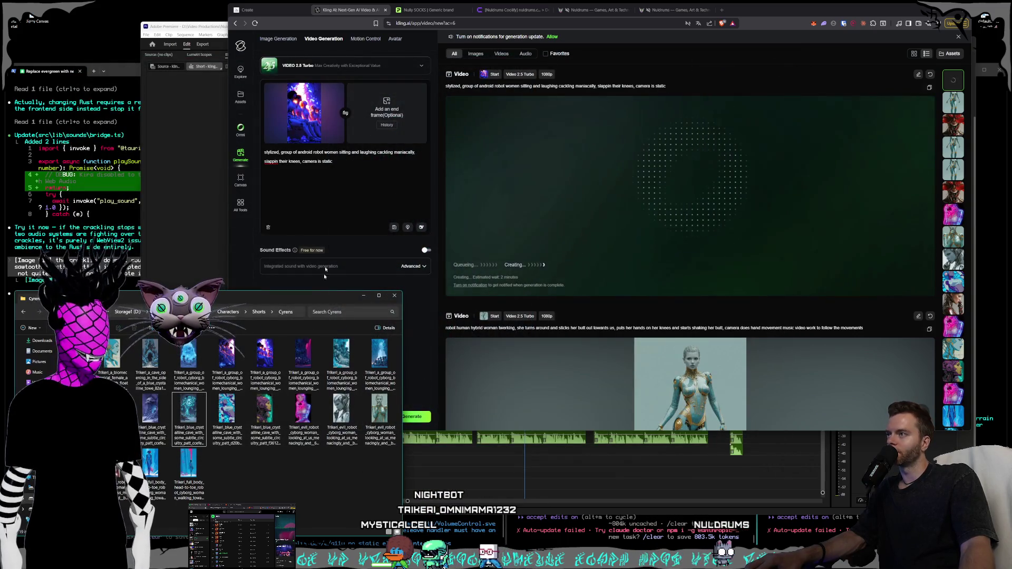
{"action": "left_click", "coordinate": [356, 162]}
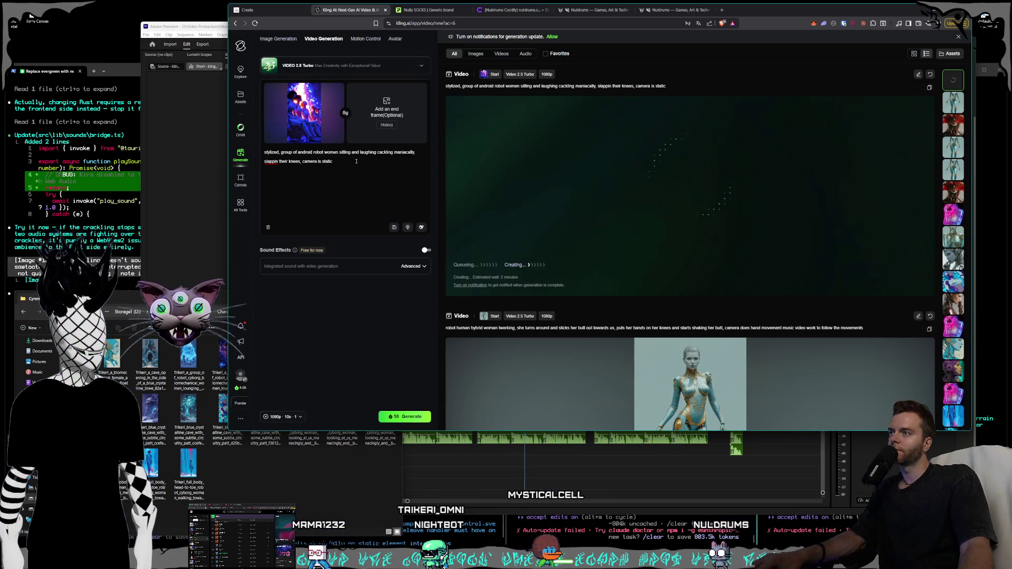
{"action": "left_click", "coordinate": [287, 453]}
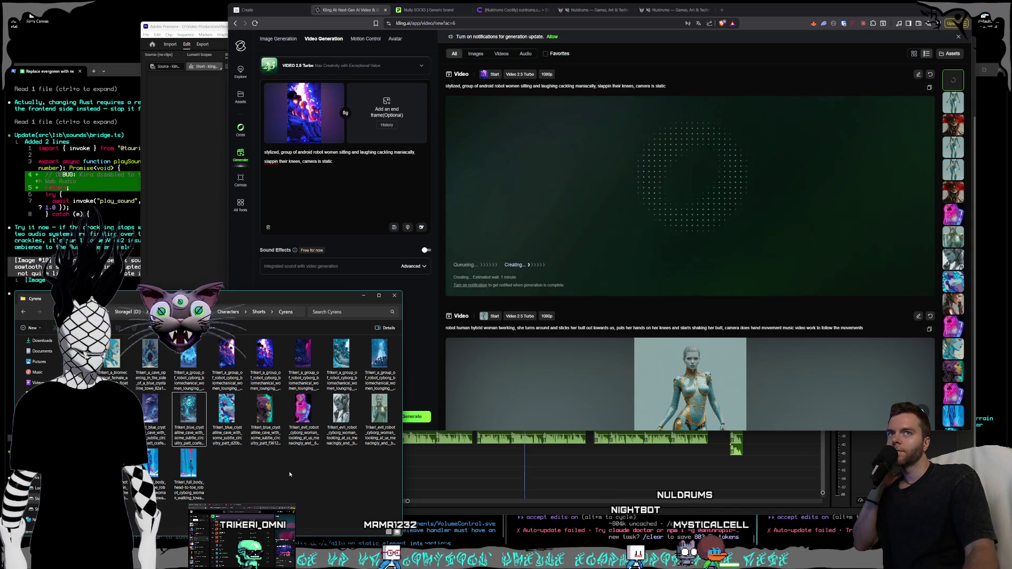
Scroll down through the earlier cyborg clips, then back up to the finished cackling android video.
{"action": "scroll", "coordinate": [676, 319], "scroll_direction": "down", "scroll_amount": 3}
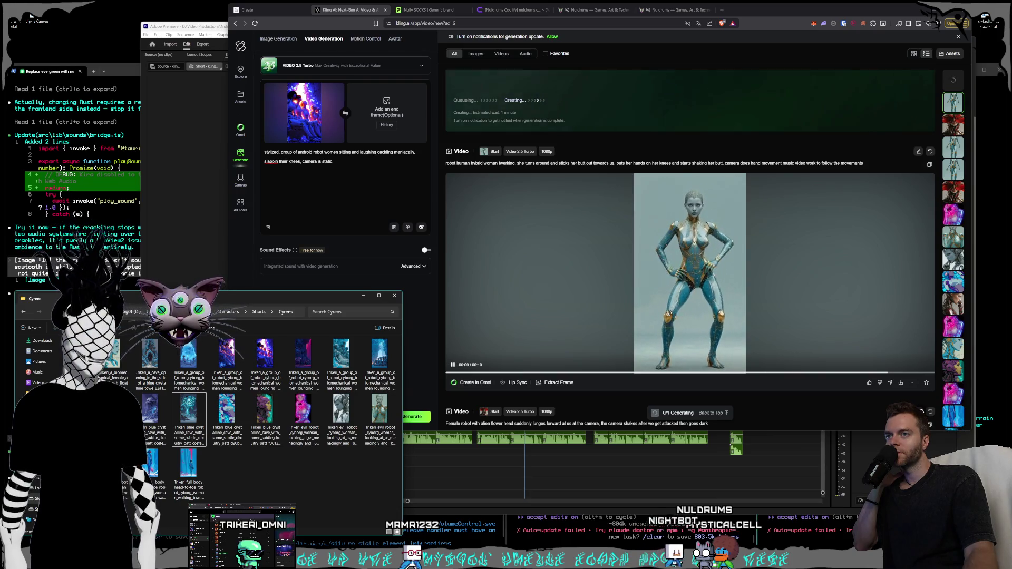
{"action": "scroll", "coordinate": [682, 309], "scroll_direction": "down", "scroll_amount": 5}
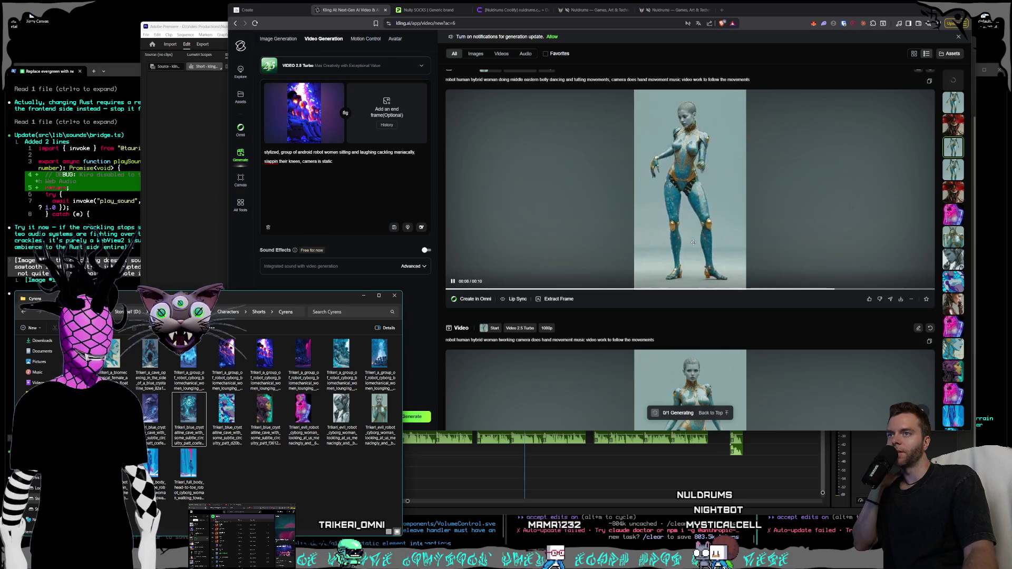
{"action": "scroll", "coordinate": [693, 242], "scroll_direction": "down", "scroll_amount": 3}
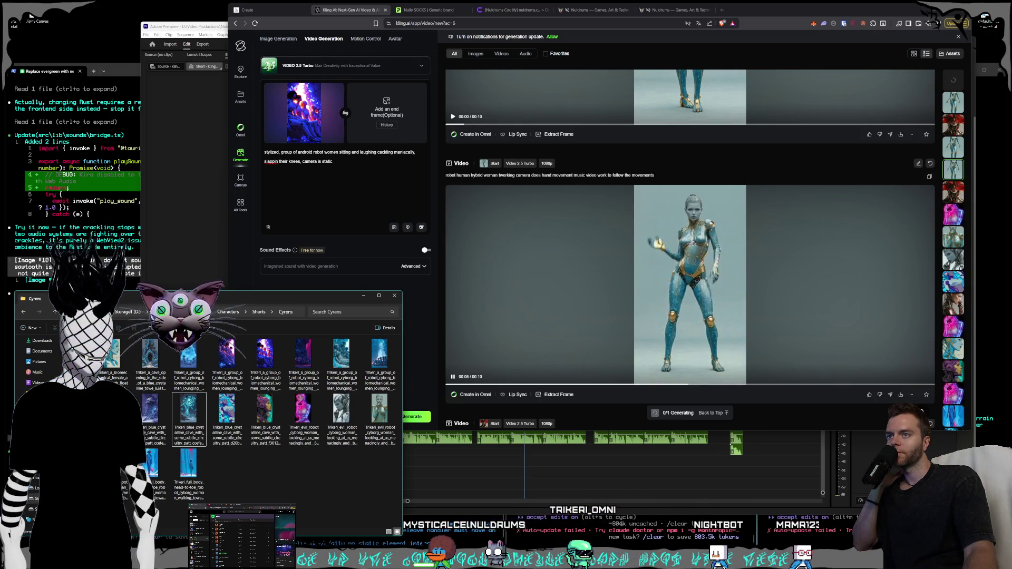
{"action": "scroll", "coordinate": [693, 244], "scroll_direction": "down", "scroll_amount": 15}
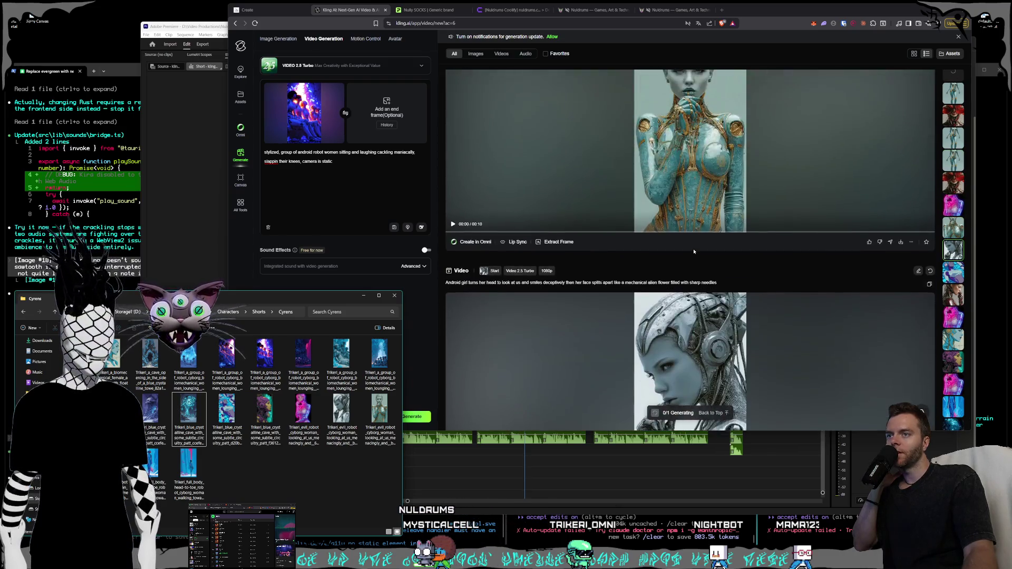
{"action": "scroll", "coordinate": [694, 252], "scroll_direction": "down", "scroll_amount": 15}
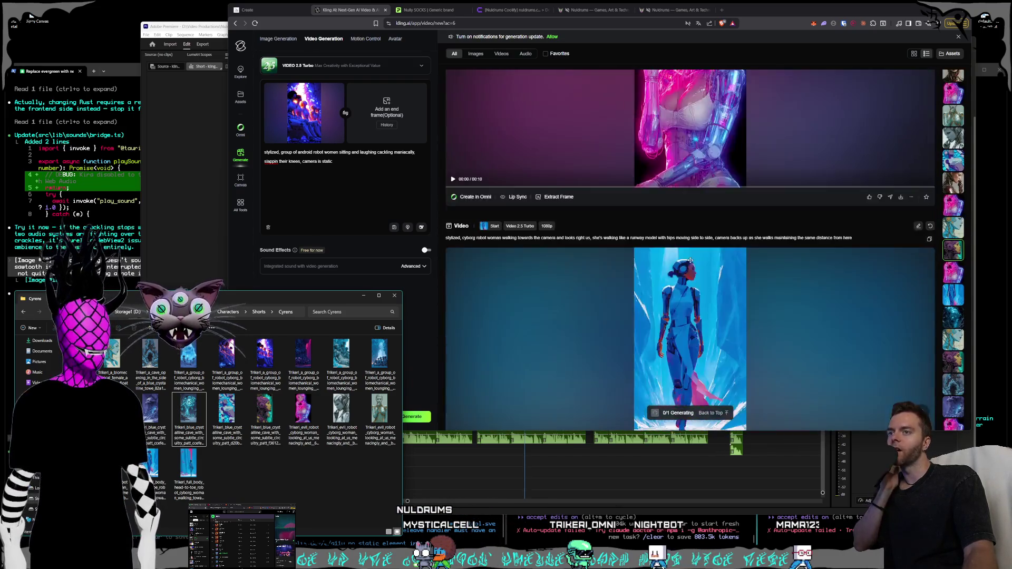
{"action": "scroll", "coordinate": [690, 260], "scroll_direction": "down", "scroll_amount": 15}
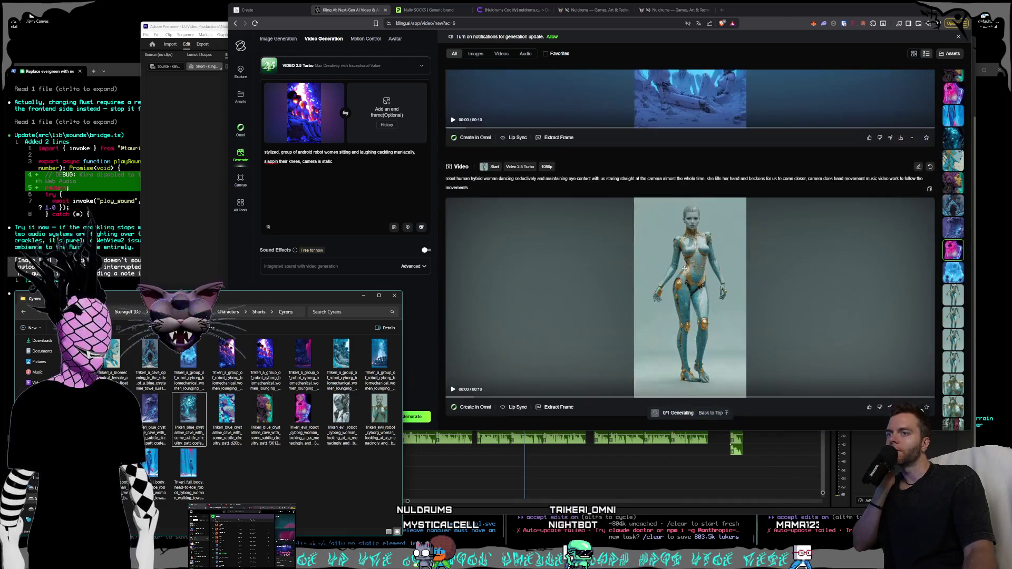
{"action": "scroll", "coordinate": [684, 268], "scroll_direction": "down", "scroll_amount": 2}
{"action": "scroll", "coordinate": [685, 268], "scroll_direction": "down", "scroll_amount": 3}
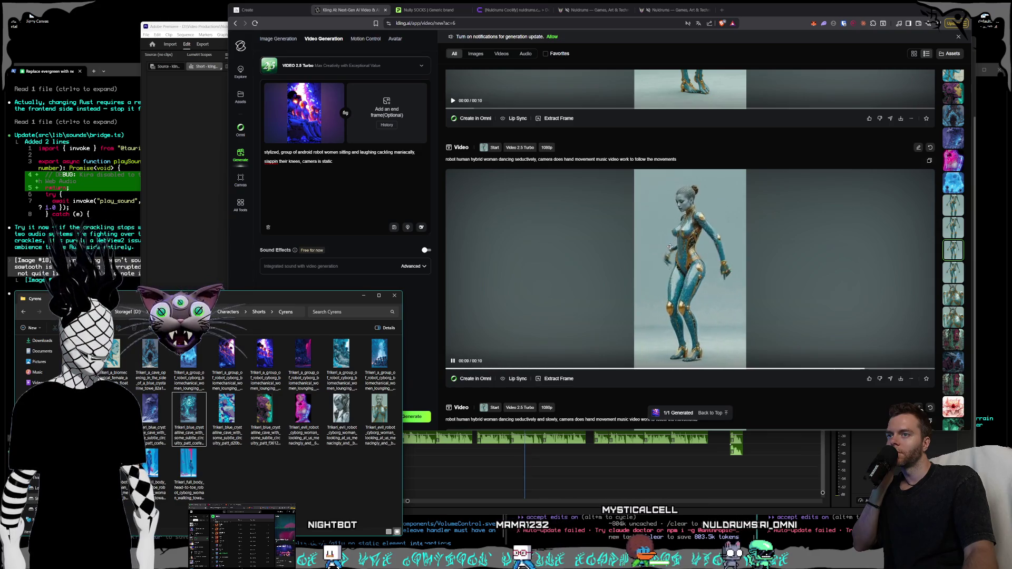
{"action": "scroll", "coordinate": [675, 268], "scroll_direction": "up", "scroll_amount": 5}
{"action": "scroll", "coordinate": [680, 294], "scroll_direction": "up", "scroll_amount": 15}
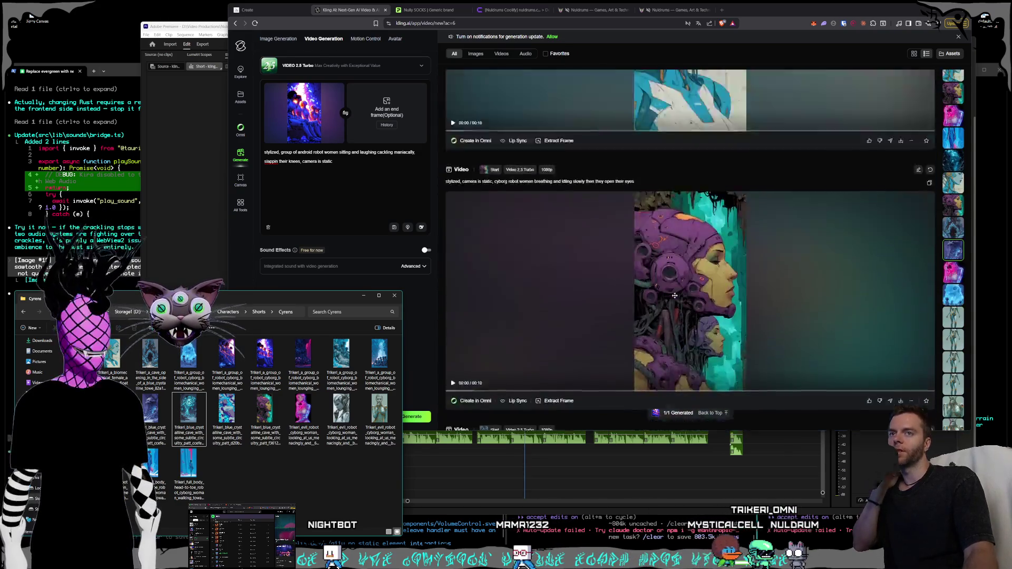
{"action": "scroll", "coordinate": [668, 298], "scroll_direction": "up", "scroll_amount": 15}
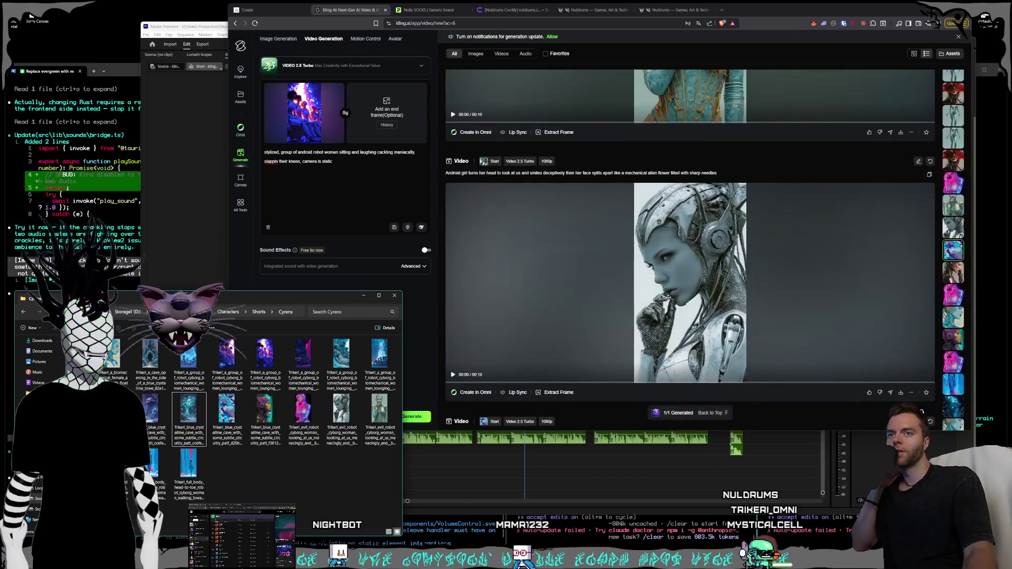
{"action": "scroll", "coordinate": [669, 299], "scroll_direction": "up", "scroll_amount": 5}
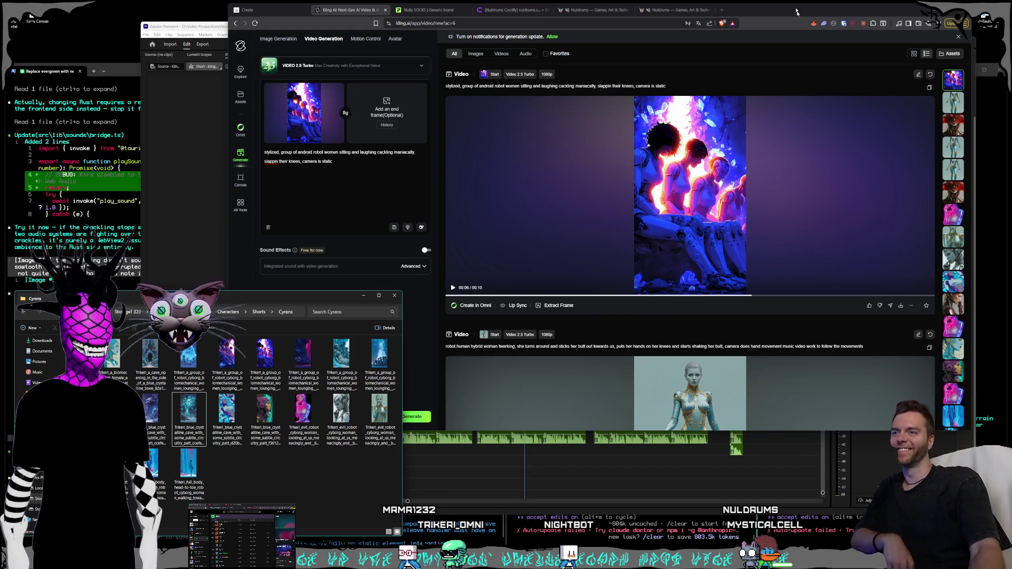
Watch the finished cave video in the enlarged view, then close it.
{"action": "left_click", "coordinate": [728, 180]}
{"action": "left_click", "coordinate": [728, 180]}
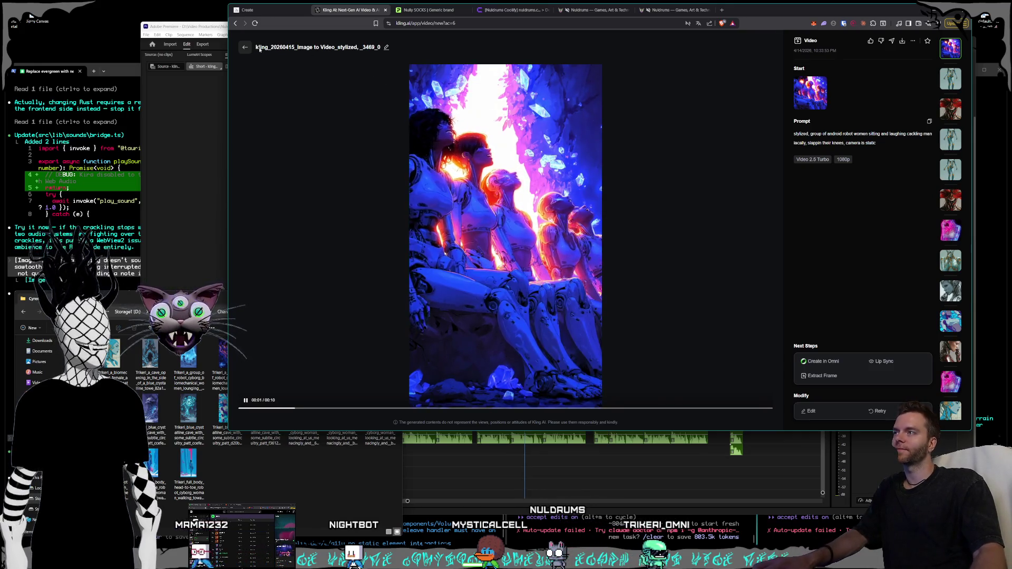
{"action": "key", "text": "Escape"}
Replace 'slappin their knees' with 'and waving their hands wildly', preview the clip, and generate.
{"action": "left_click", "coordinate": [341, 164]}
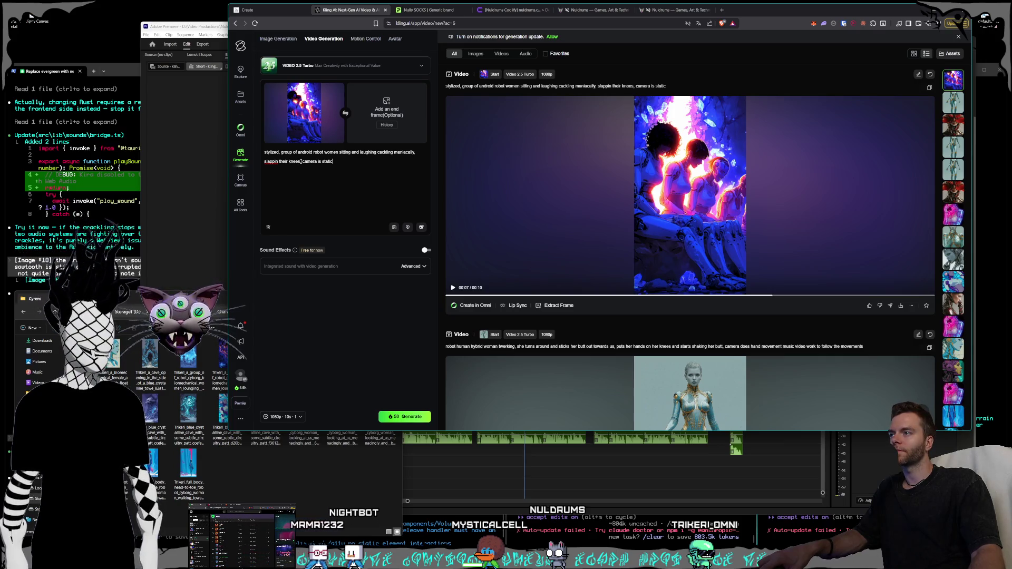
{"action": "key", "text": "BackSpace"}
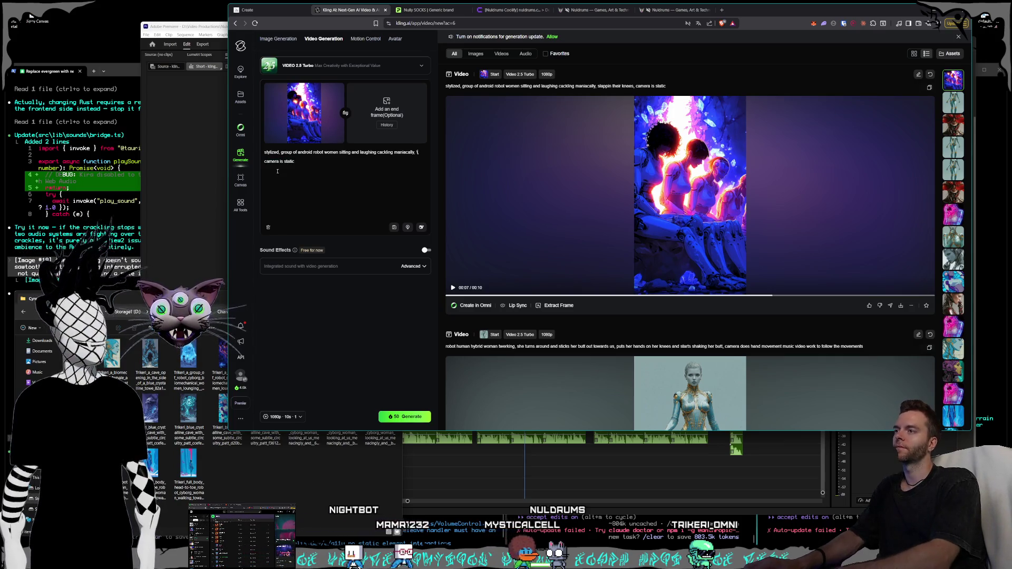
{"action": "type", "text": " and wa"}
{"action": "type", "text": "ving their h"}
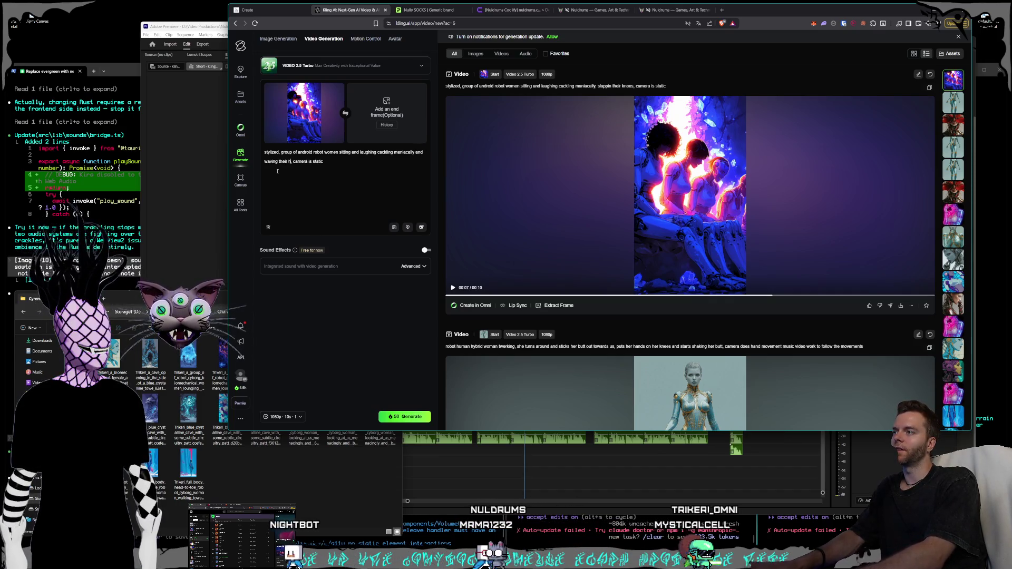
{"action": "type", "text": "ly"}
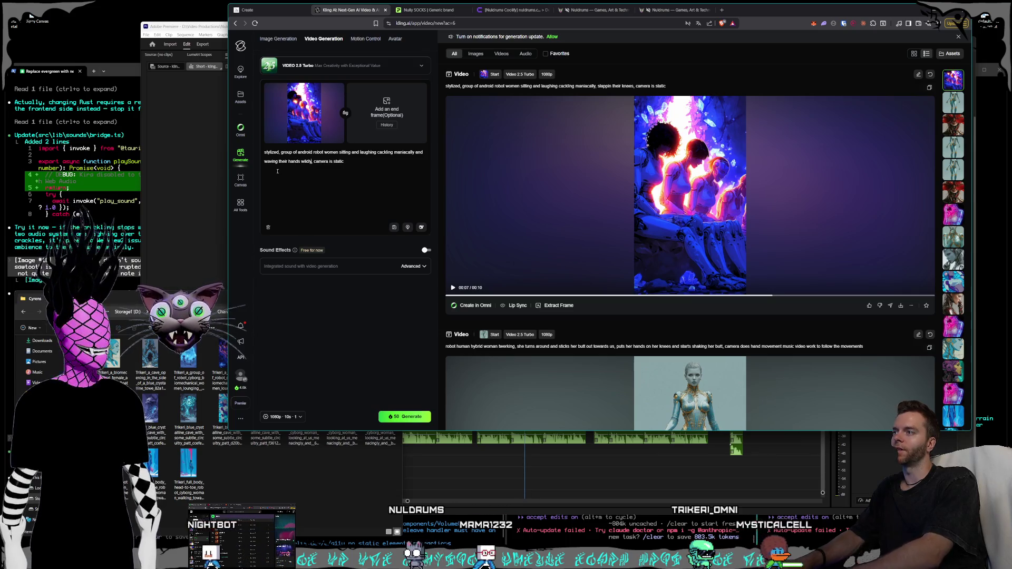
{"action": "left_click", "coordinate": [394, 197]}
{"action": "left_click", "coordinate": [715, 212]}
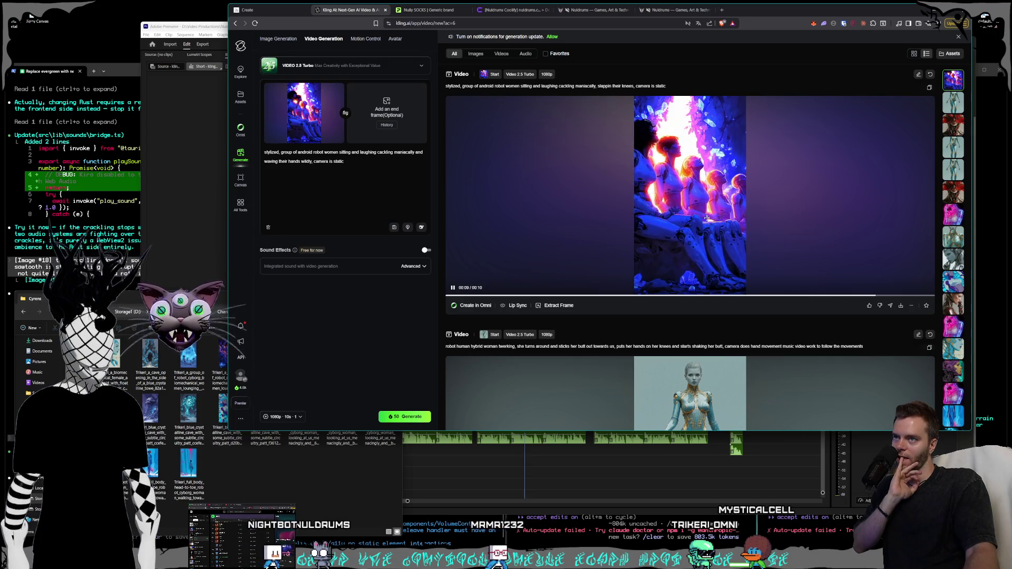
{"action": "left_click", "coordinate": [706, 218]}
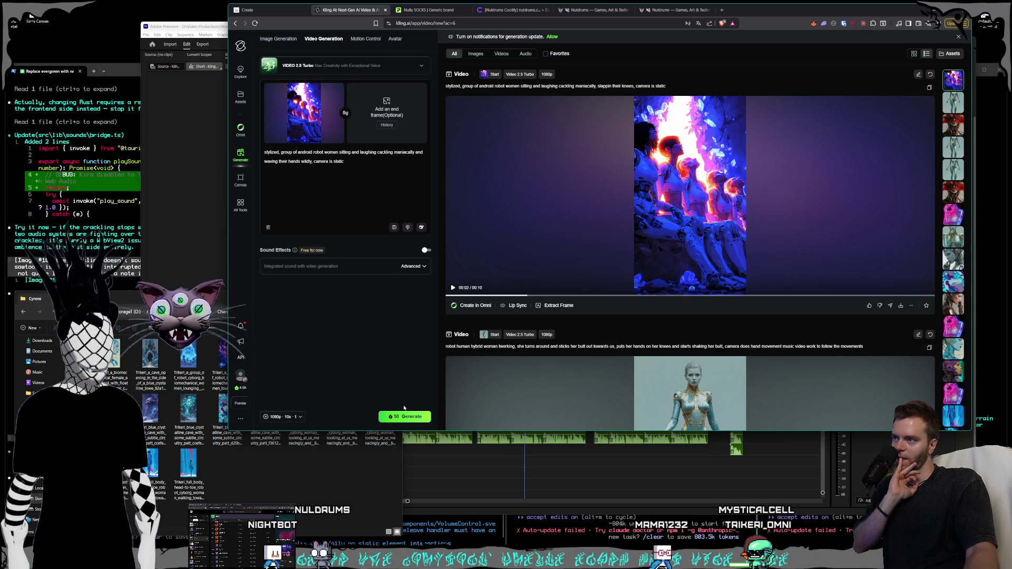
{"action": "left_click", "coordinate": [407, 417]}
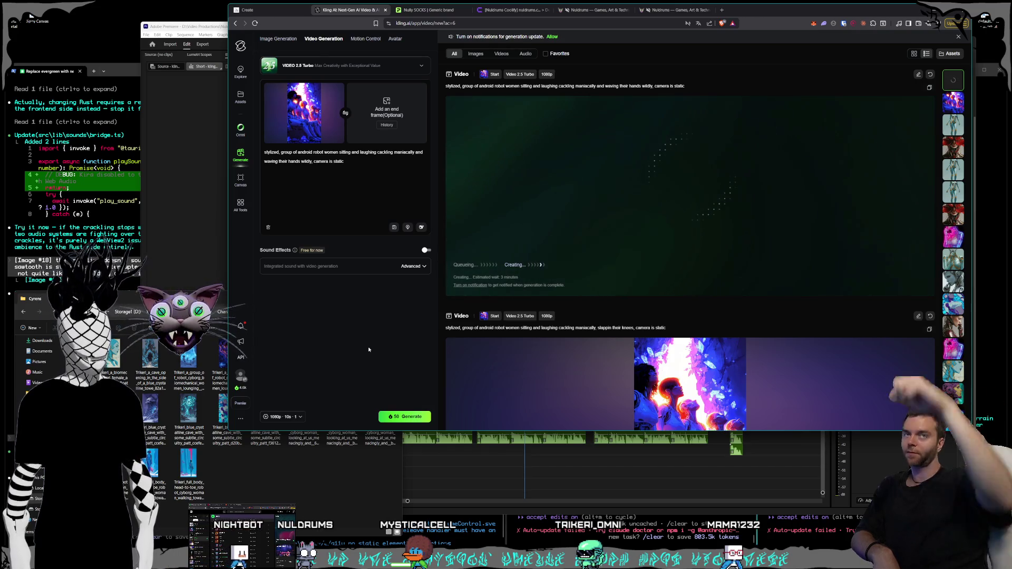
Play the red flower-head robot video, then scroll down and open the Android girl video full view.
{"action": "left_click", "coordinate": [954, 149]}
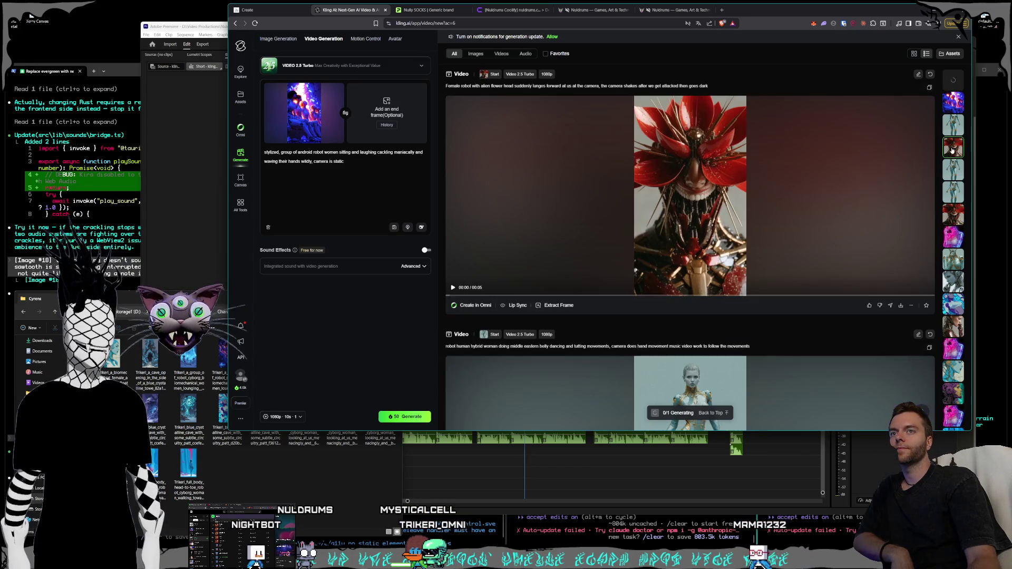
{"action": "left_click", "coordinate": [616, 257]}
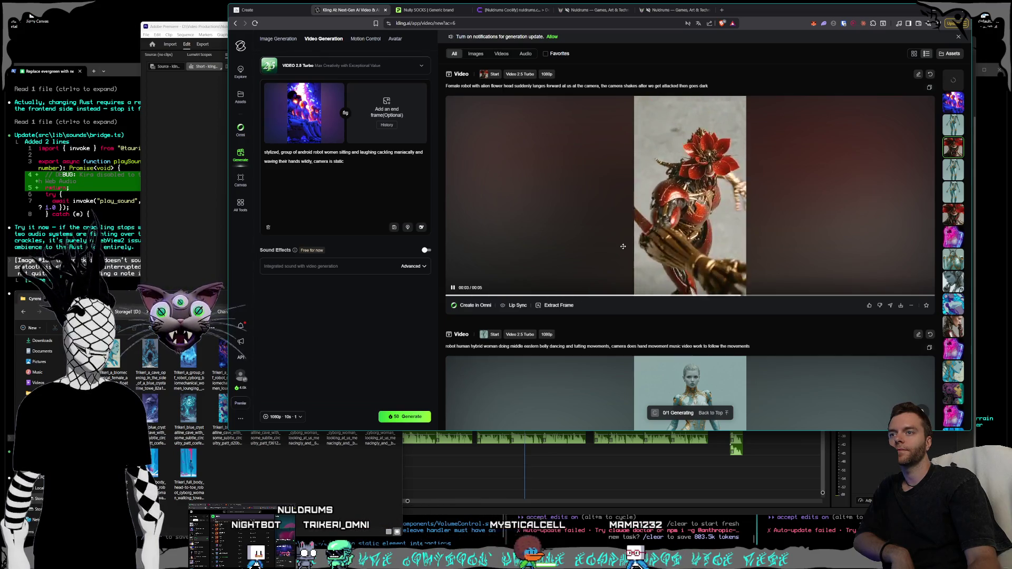
{"action": "scroll", "coordinate": [690, 214], "scroll_direction": "down", "scroll_amount": 3}
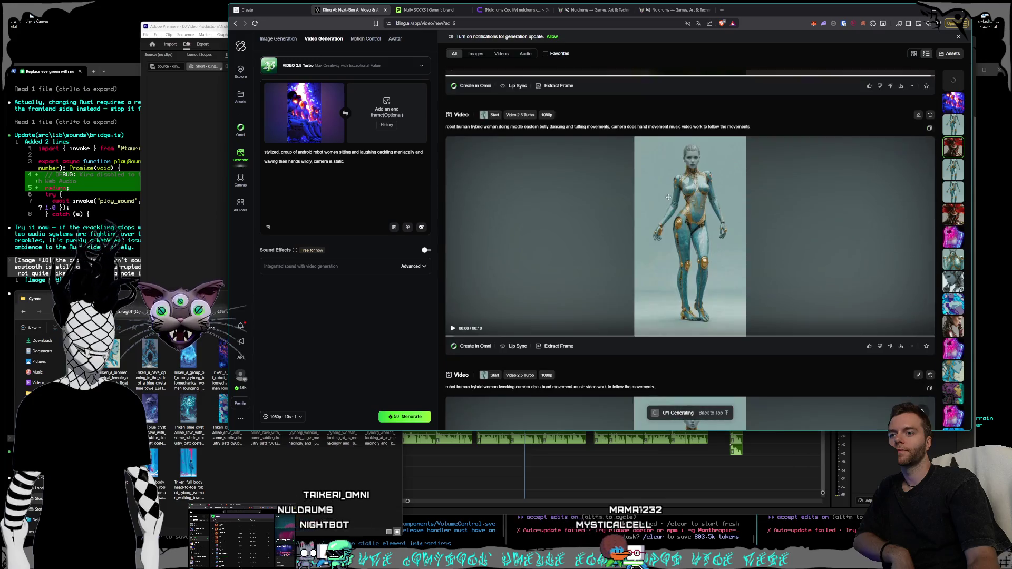
{"action": "scroll", "coordinate": [691, 215], "scroll_direction": "down", "scroll_amount": 5}
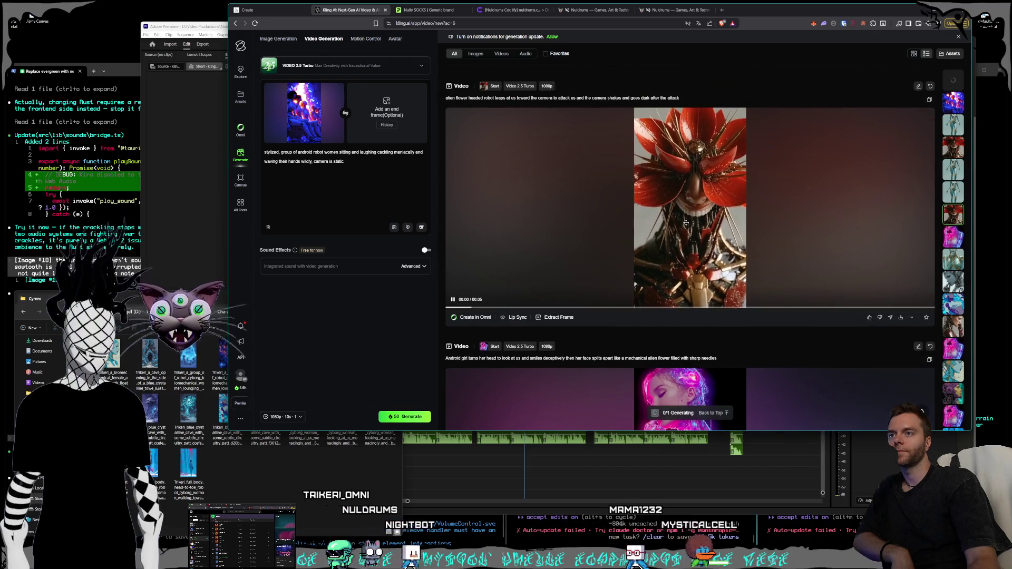
{"action": "scroll", "coordinate": [720, 239], "scroll_direction": "down", "scroll_amount": 4}
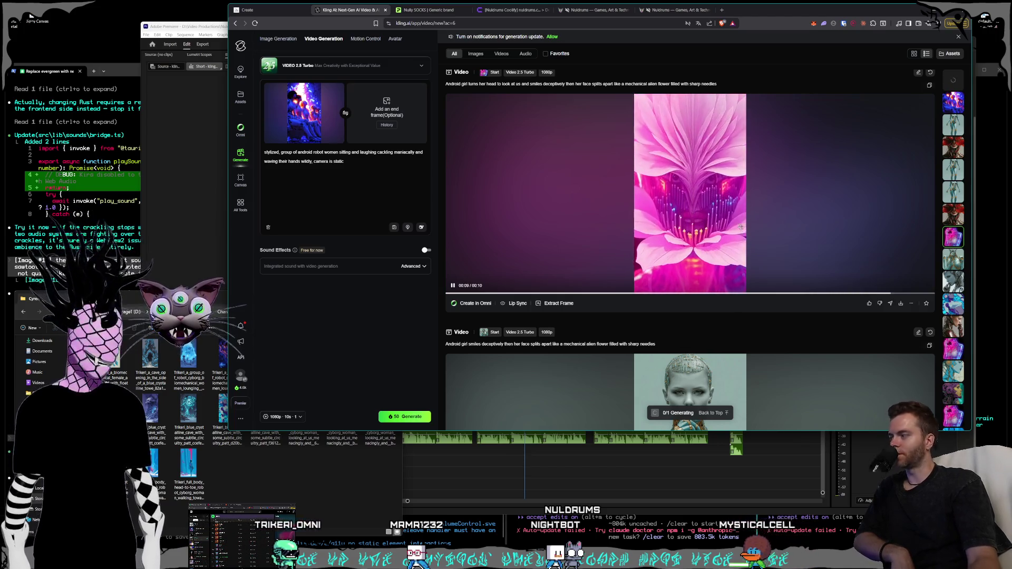
{"action": "scroll", "coordinate": [744, 224], "scroll_direction": "down", "scroll_amount": 4}
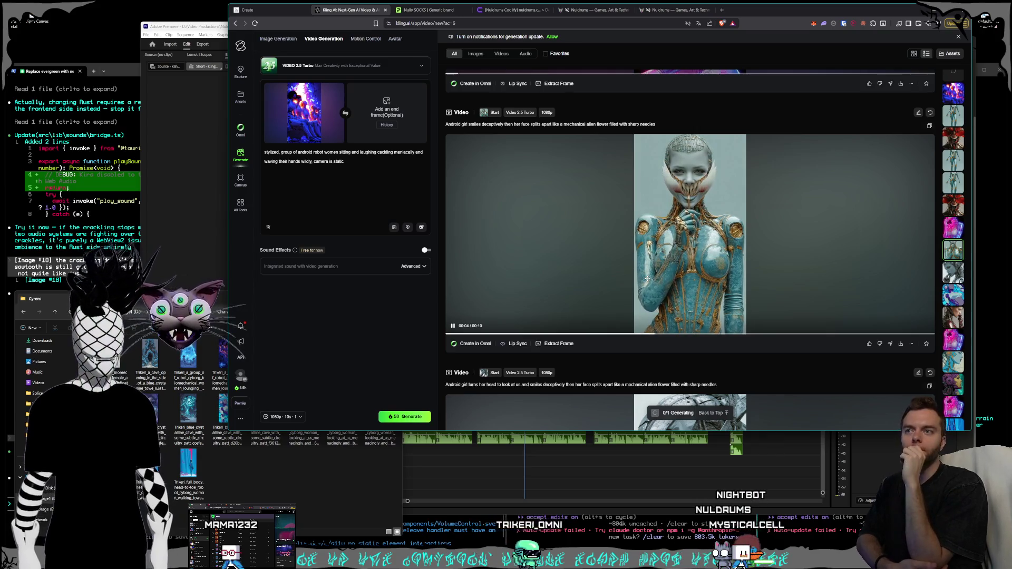
{"action": "left_click", "coordinate": [780, 257]}
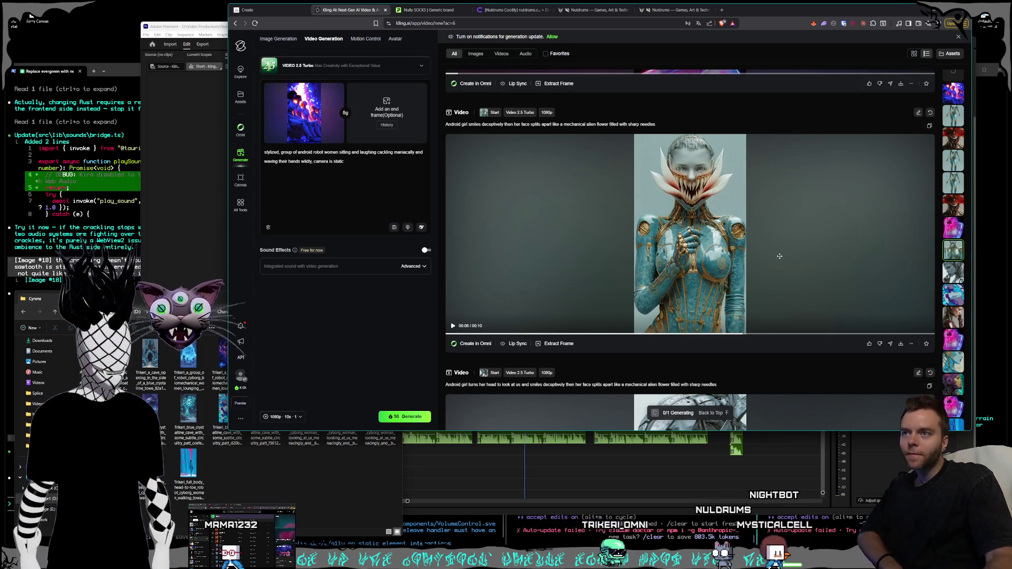
{"action": "left_click", "coordinate": [774, 251]}
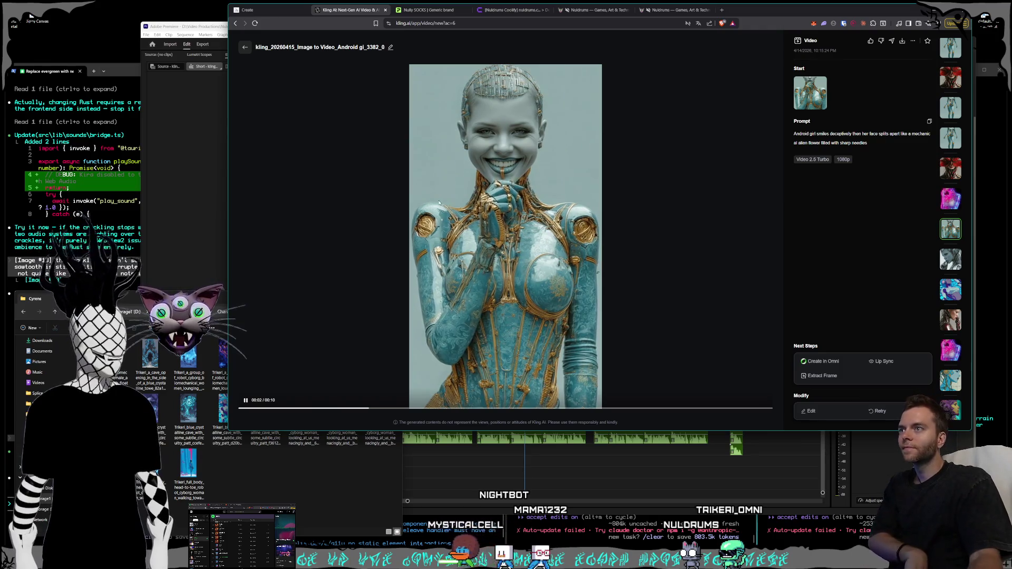
Recheck the Android girl clip's flower-head reveal, then save it as MP4 into Shorts › Cyrens.
{"action": "left_click", "coordinate": [246, 50]}
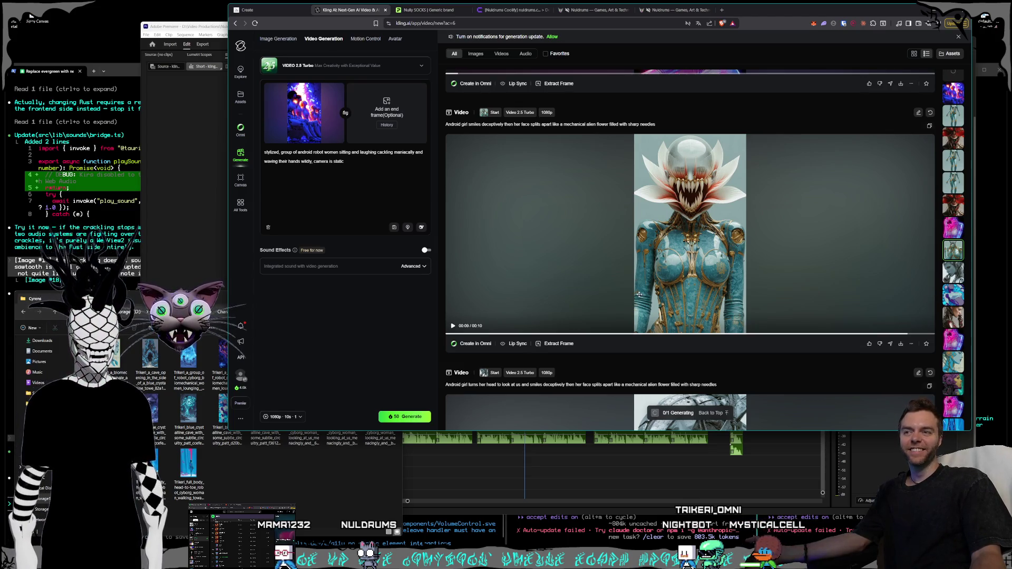
{"action": "left_click", "coordinate": [763, 260]}
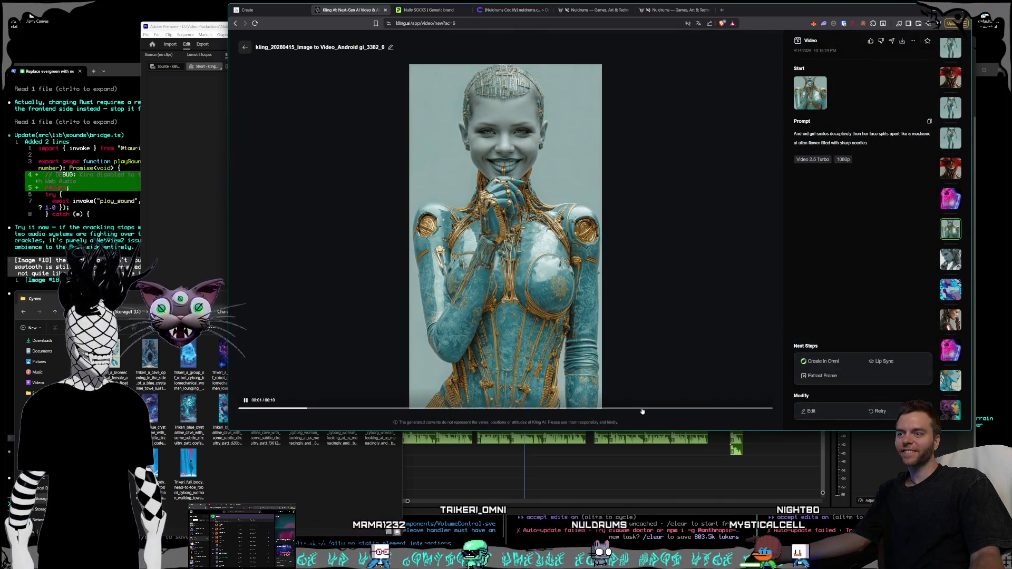
{"action": "left_click", "coordinate": [641, 409]}
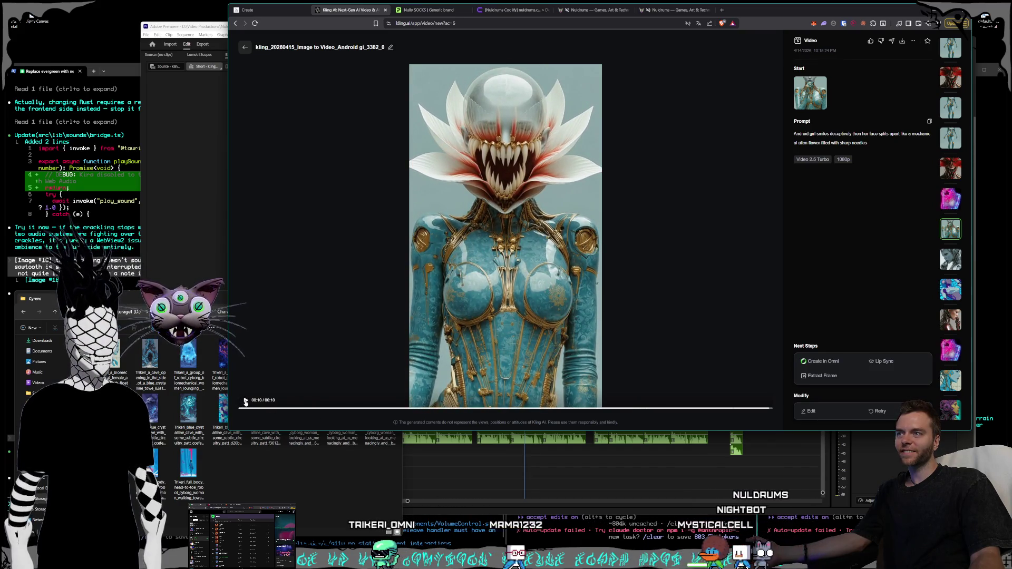
{"action": "left_click", "coordinate": [245, 47]}
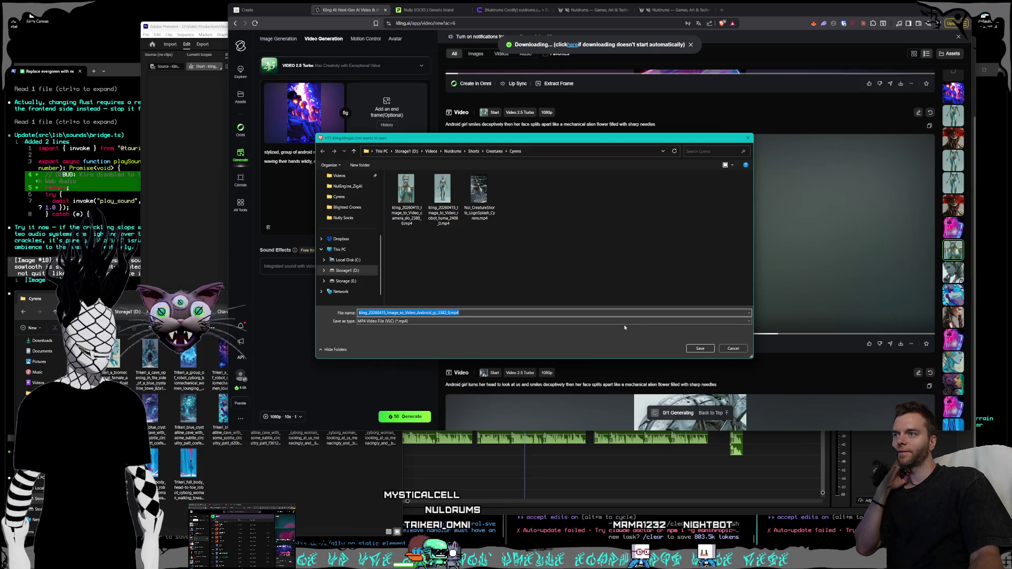
{"action": "left_click", "coordinate": [701, 349]}
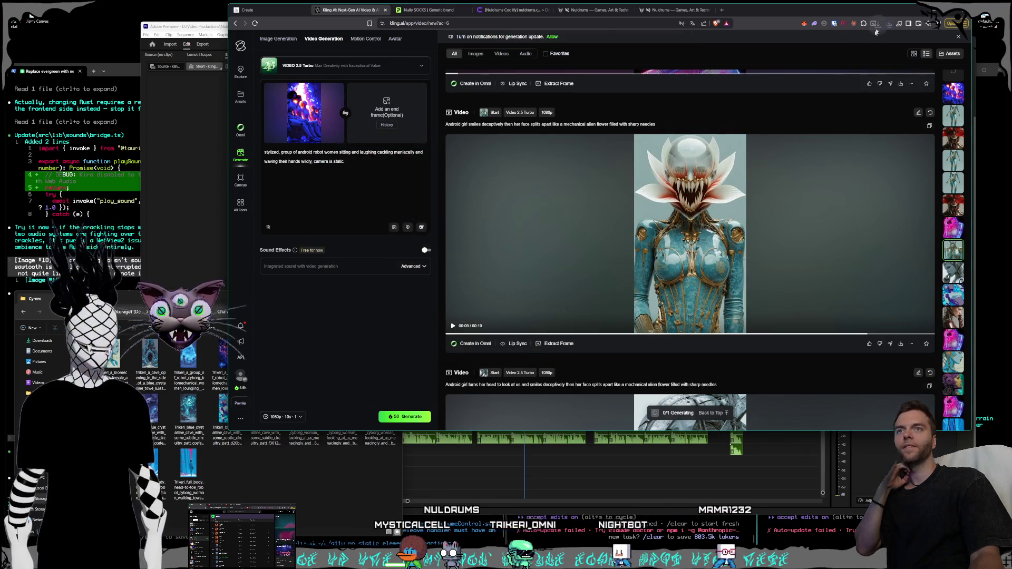
Show the downloaded clip in the Cyrens folder and move that window aside.
{"action": "left_click", "coordinate": [865, 41]}
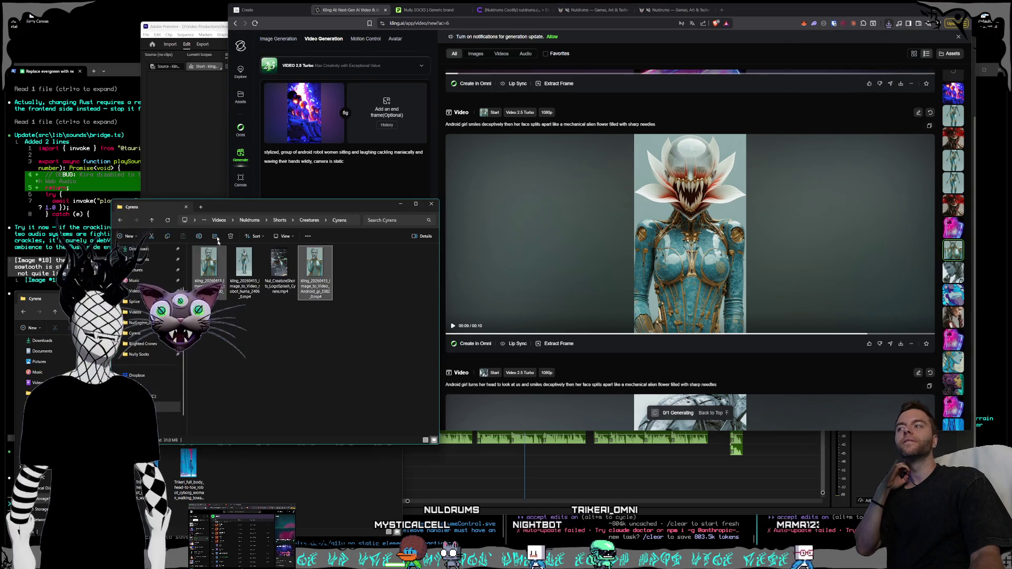
{"action": "left_click_drag", "start_coordinate": [254, 207], "coordinate": [0, 206]}
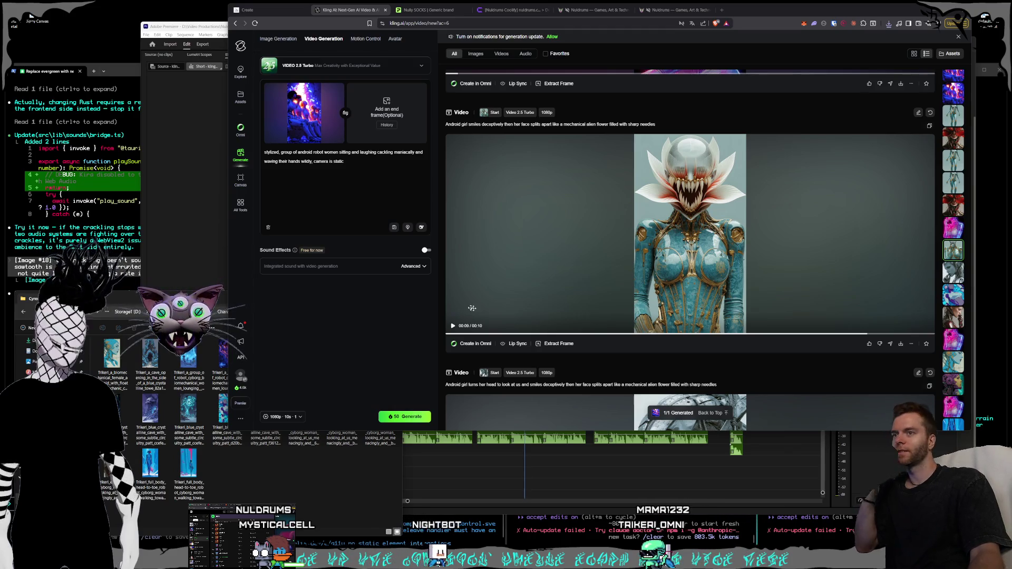
{"action": "scroll", "coordinate": [472, 308], "scroll_direction": "down", "scroll_amount": 5}
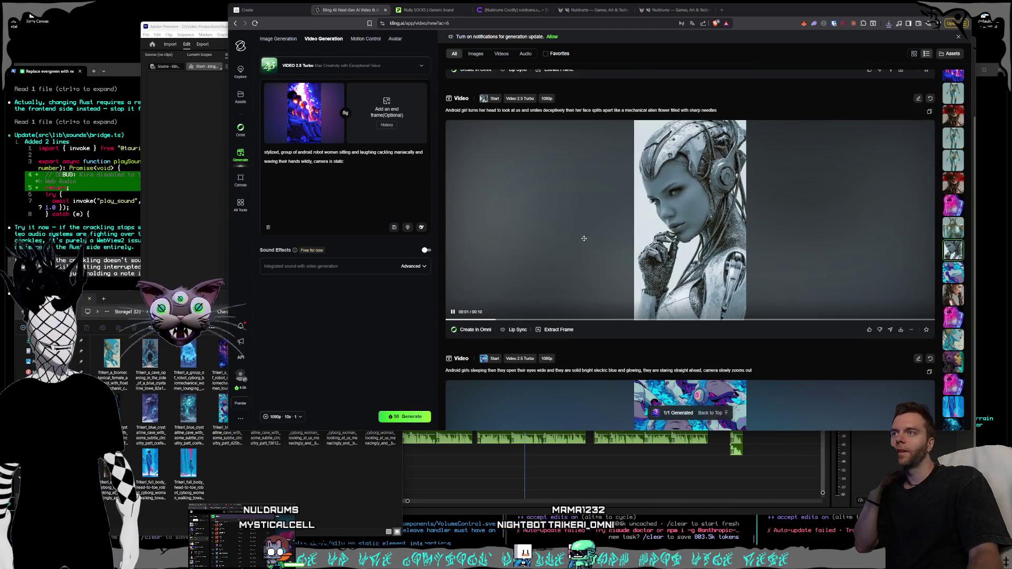
{"action": "left_click", "coordinate": [188, 410]}
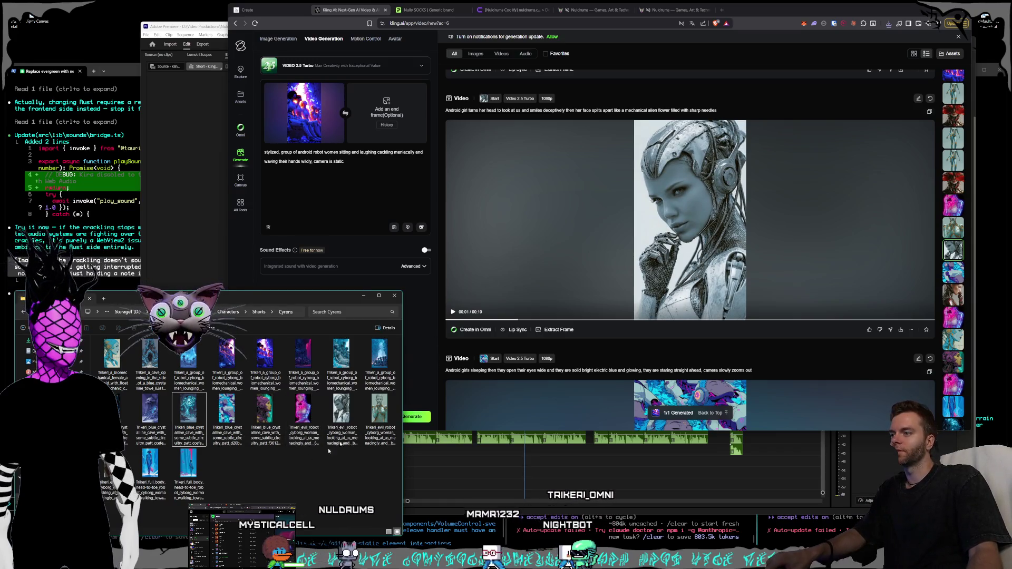
{"action": "scroll", "coordinate": [712, 252], "scroll_direction": "down", "scroll_amount": 5}
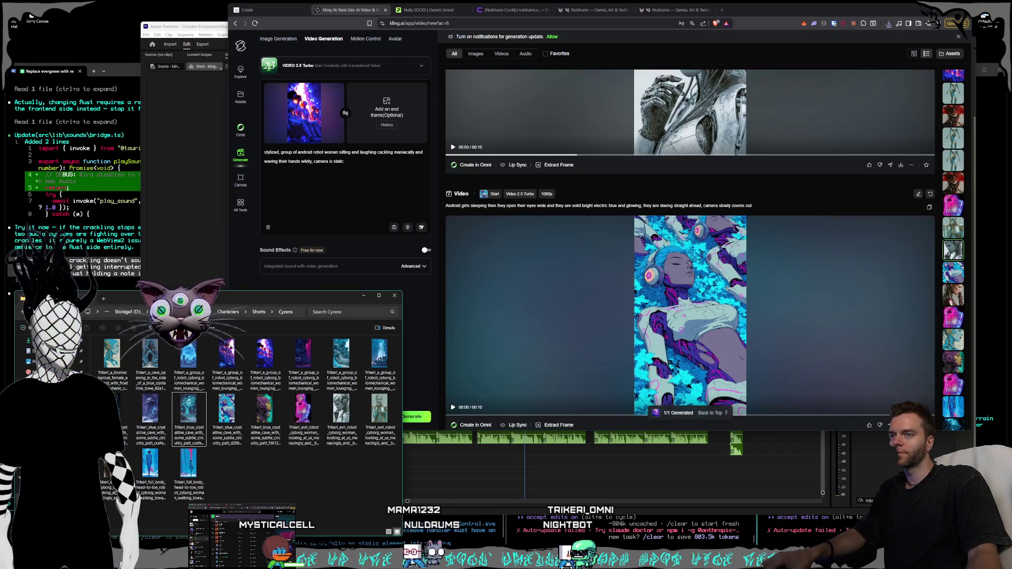
Download the sleeping android girls and red android clips as video into Cyrens.
{"action": "left_click", "coordinate": [901, 315]}
{"action": "left_click", "coordinate": [875, 277]}
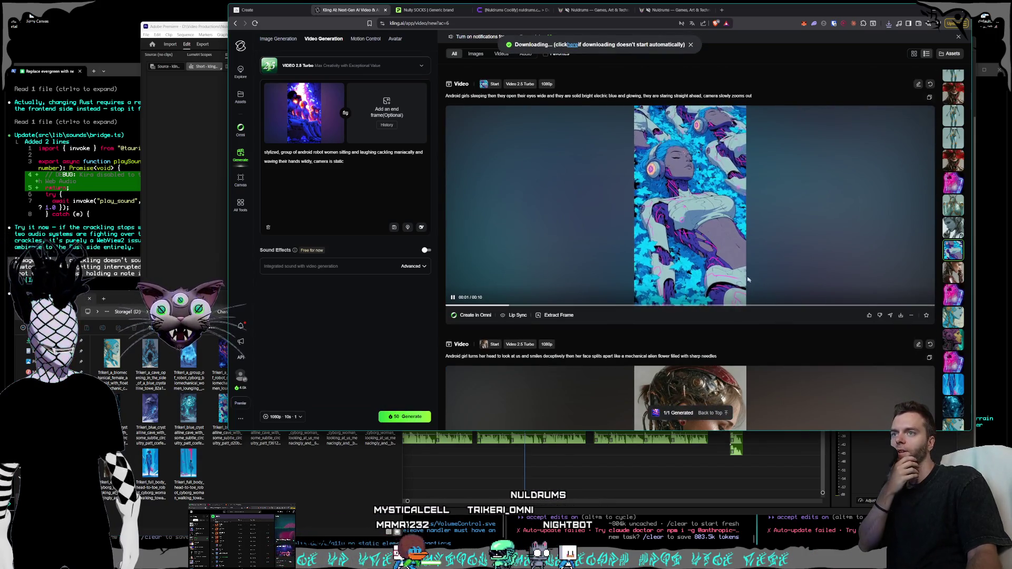
{"action": "key", "text": "Return"}
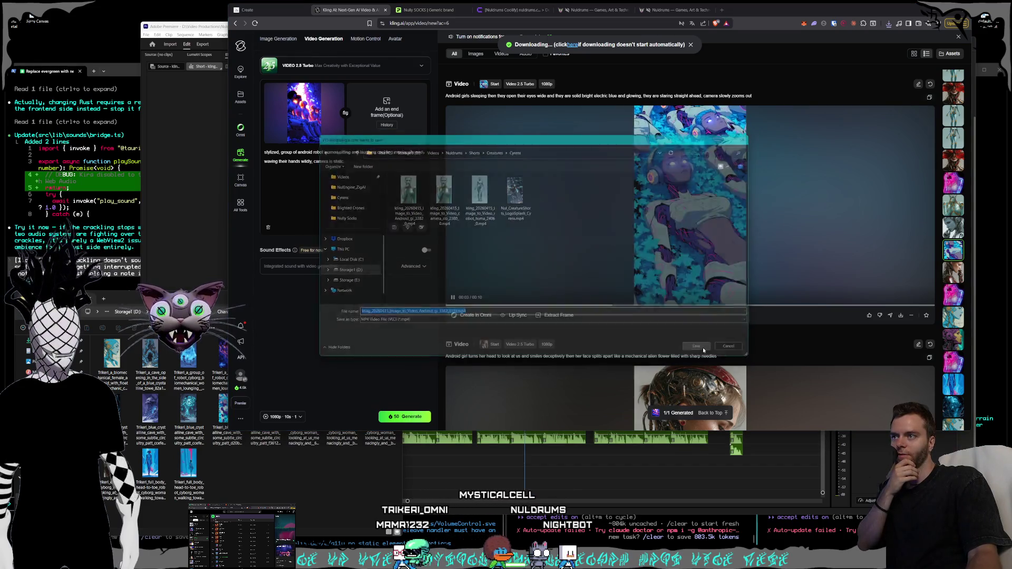
{"action": "scroll", "coordinate": [780, 255], "scroll_direction": "down", "scroll_amount": 5}
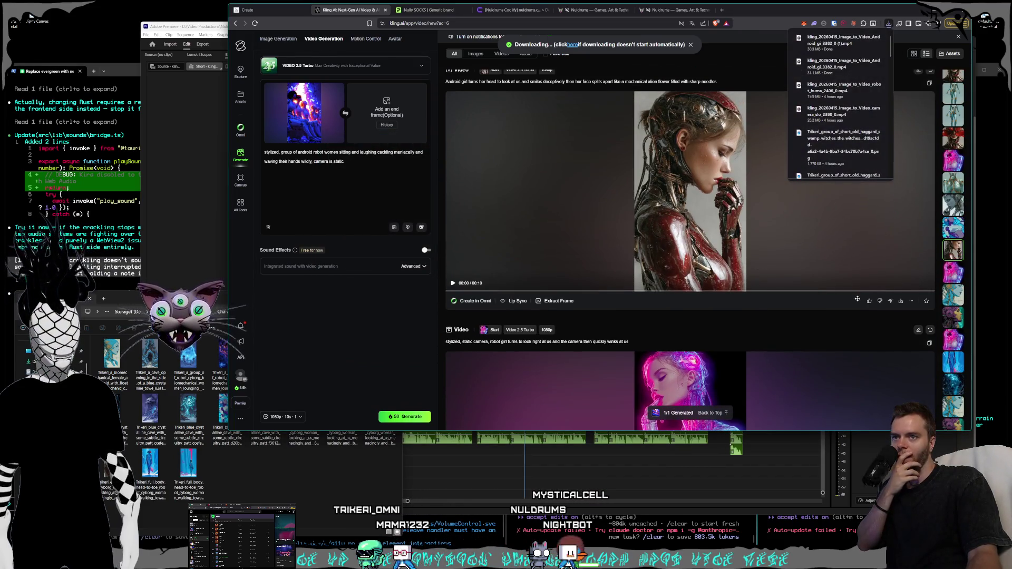
{"action": "left_click", "coordinate": [897, 303]}
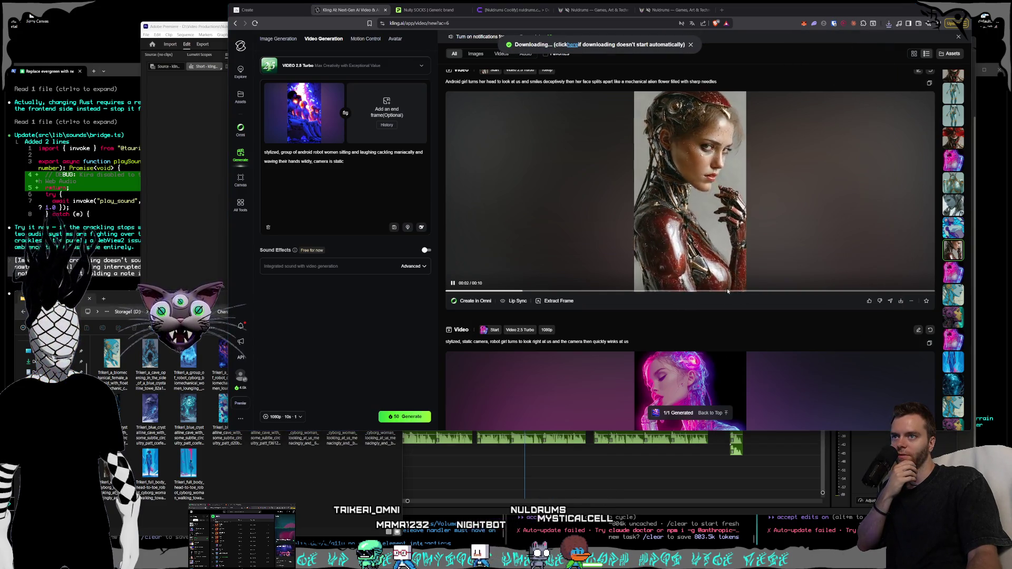
{"action": "key", "text": "Return"}
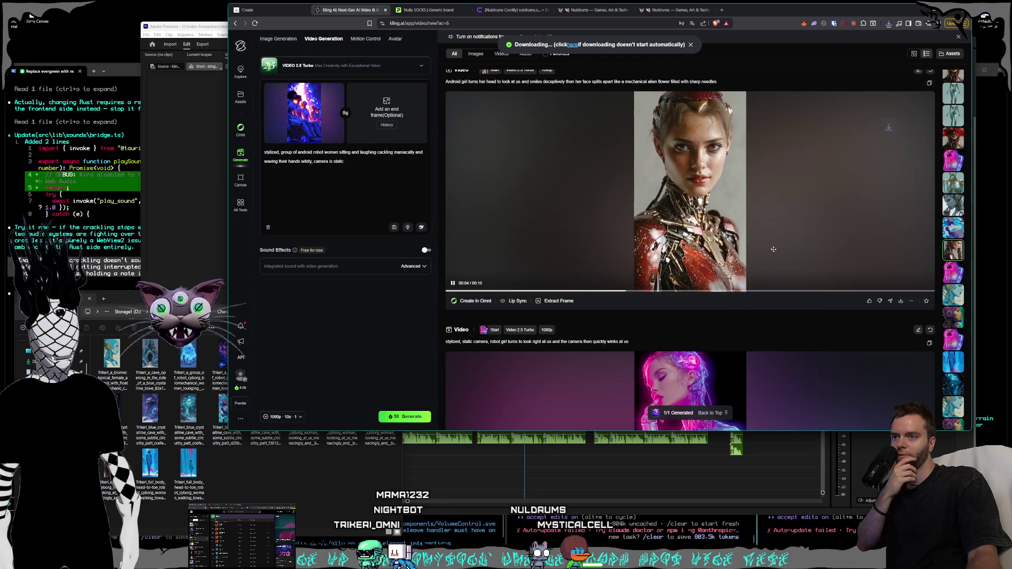
Download the grinning blue-faced robot clip into the Cyrens folder.
{"action": "scroll", "coordinate": [785, 255], "scroll_direction": "down", "scroll_amount": 5}
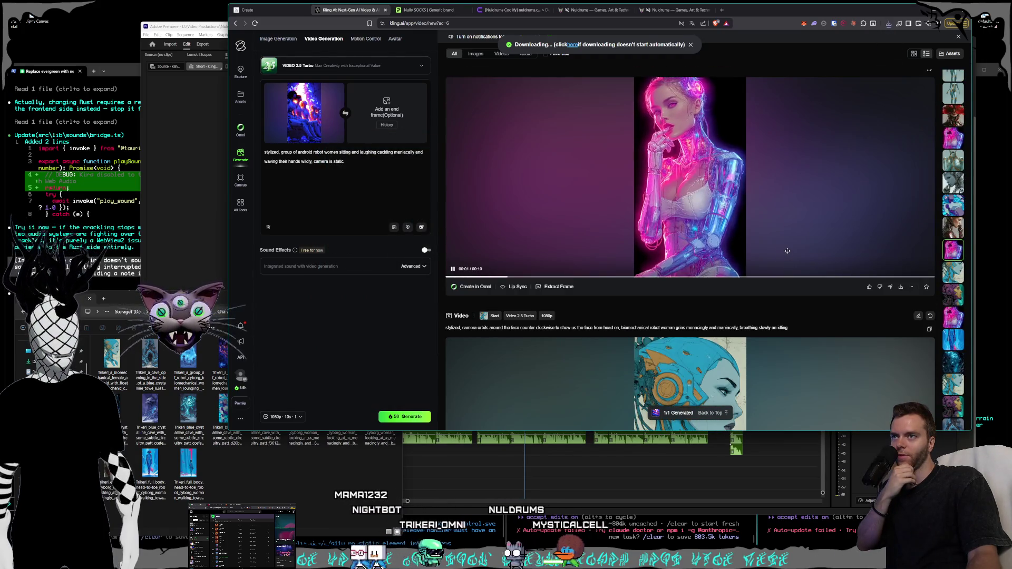
{"action": "scroll", "coordinate": [788, 253], "scroll_direction": "down", "scroll_amount": 5}
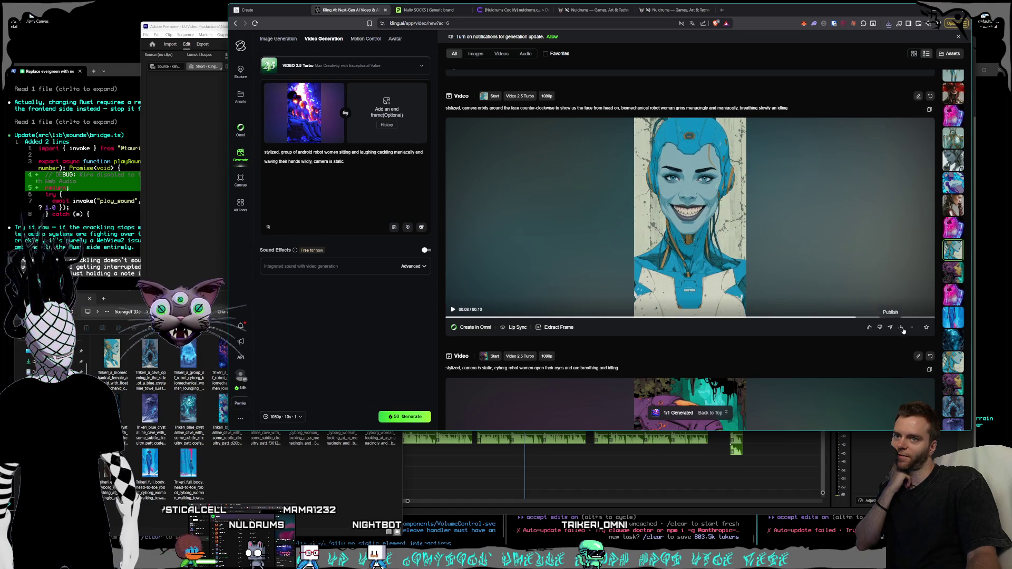
{"action": "mouse_move", "coordinate": [902, 328]}
{"action": "left_click", "coordinate": [880, 295]}
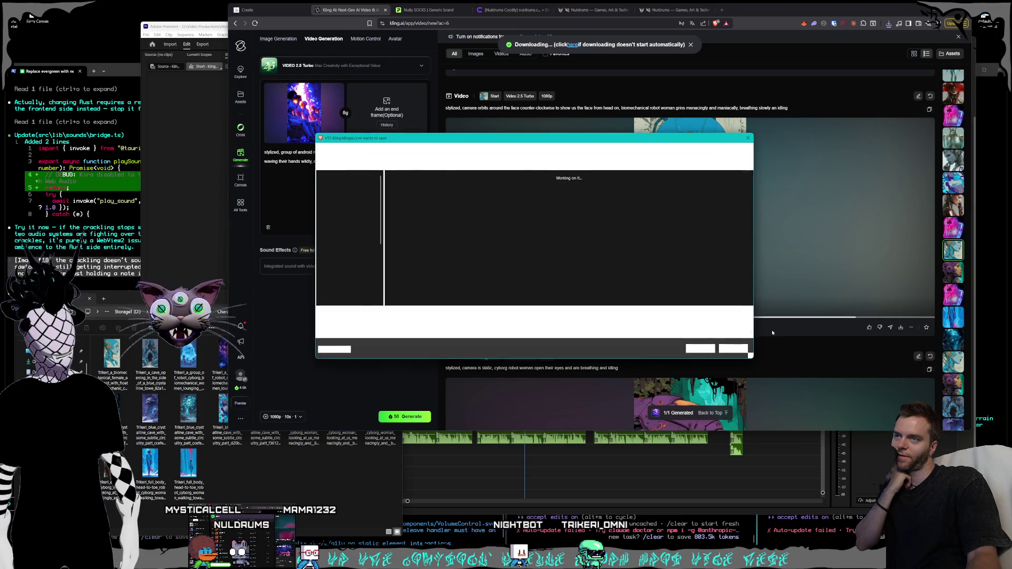
{"action": "key", "text": "Return"}
{"action": "scroll", "coordinate": [770, 260], "scroll_direction": "down", "scroll_amount": 1}
{"action": "scroll", "coordinate": [771, 260], "scroll_direction": "down", "scroll_amount": 5}
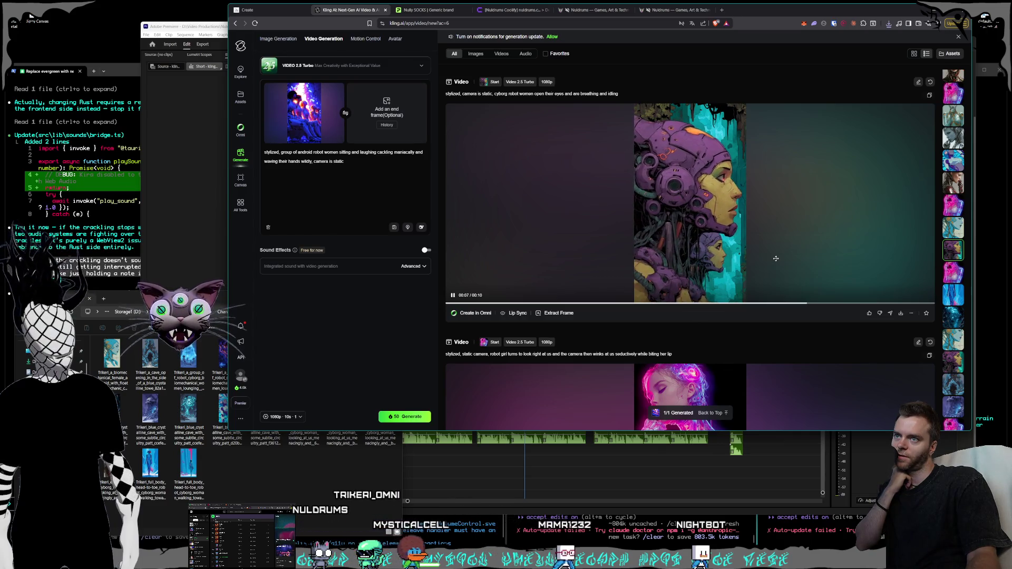
Save the pink cyborg clip into the Cyrens folder.
{"action": "scroll", "coordinate": [788, 261], "scroll_direction": "down", "scroll_amount": 5}
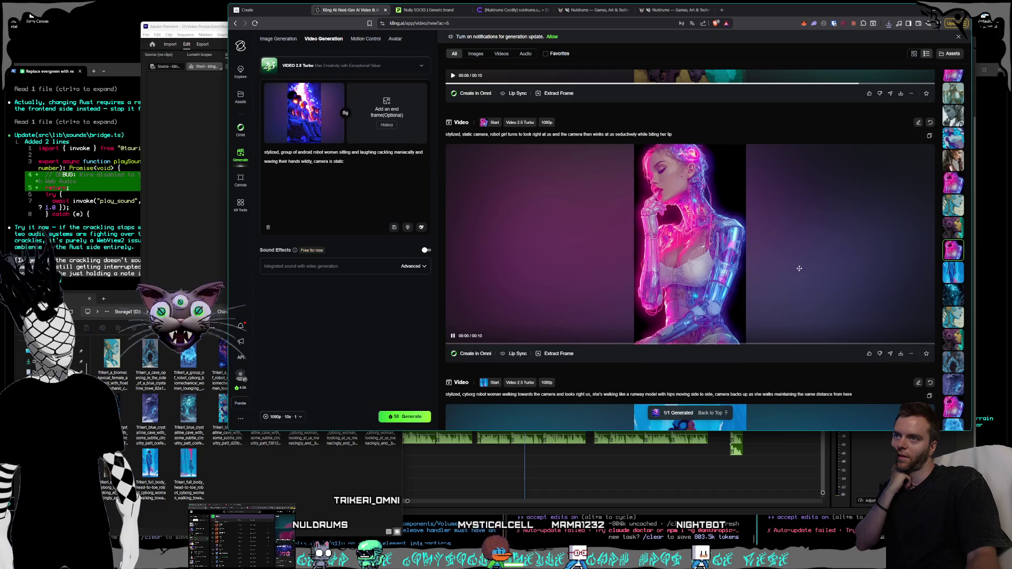
{"action": "scroll", "coordinate": [799, 265], "scroll_direction": "up", "scroll_amount": 5}
{"action": "scroll", "coordinate": [804, 269], "scroll_direction": "down", "scroll_amount": 4}
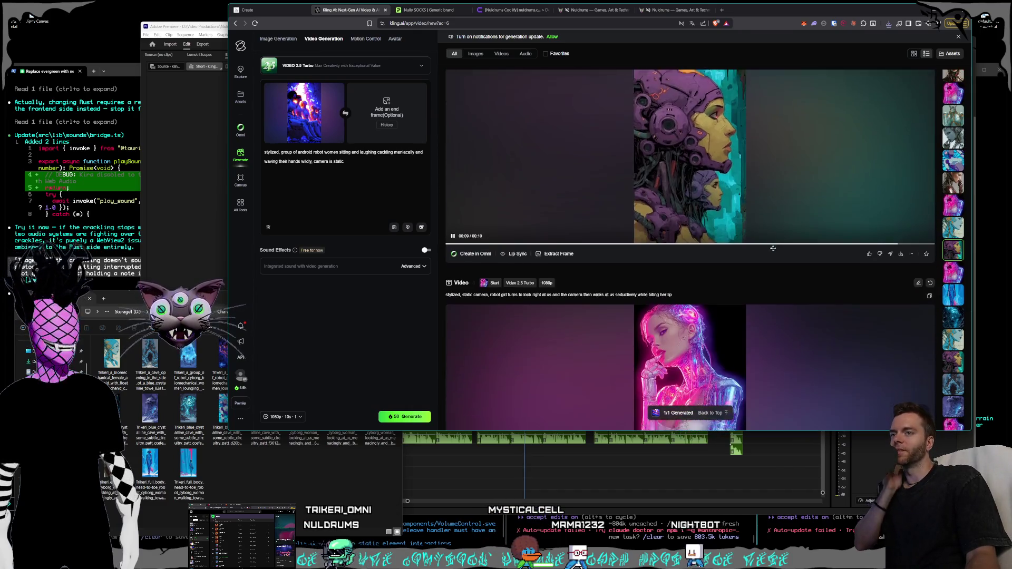
{"action": "scroll", "coordinate": [808, 274], "scroll_direction": "down", "scroll_amount": 1}
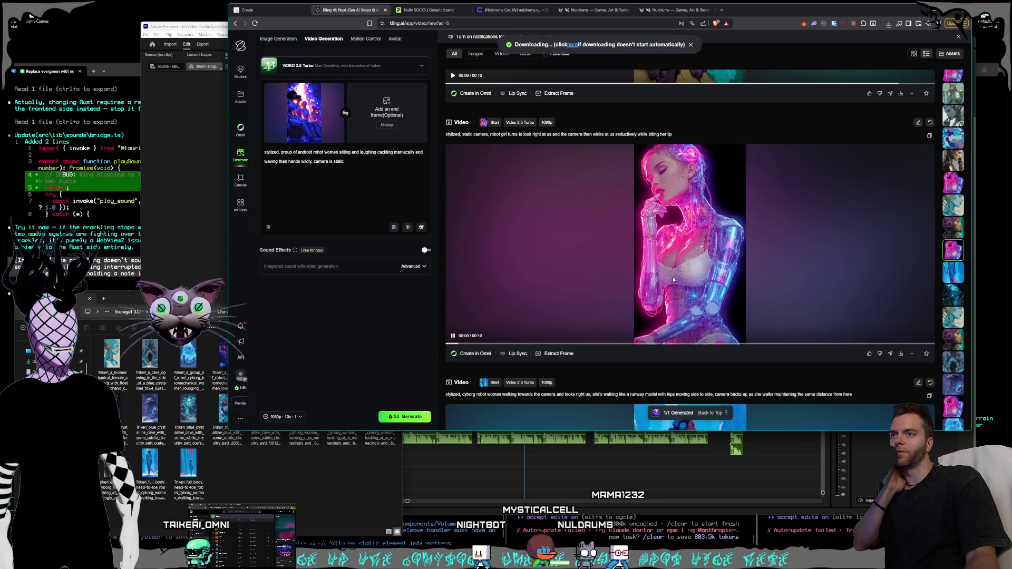
{"action": "left_click", "coordinate": [697, 346]}
Download the runway-walking robot clip as Video MP4 into Cyrens.
{"action": "scroll", "coordinate": [701, 316], "scroll_direction": "down", "scroll_amount": 3}
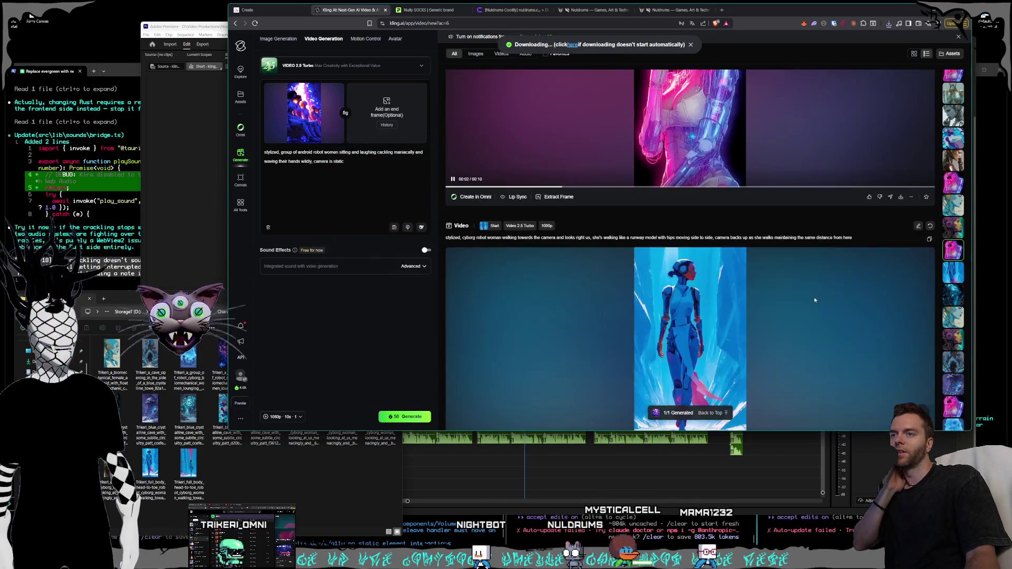
{"action": "scroll", "coordinate": [732, 261], "scroll_direction": "up", "scroll_amount": 8}
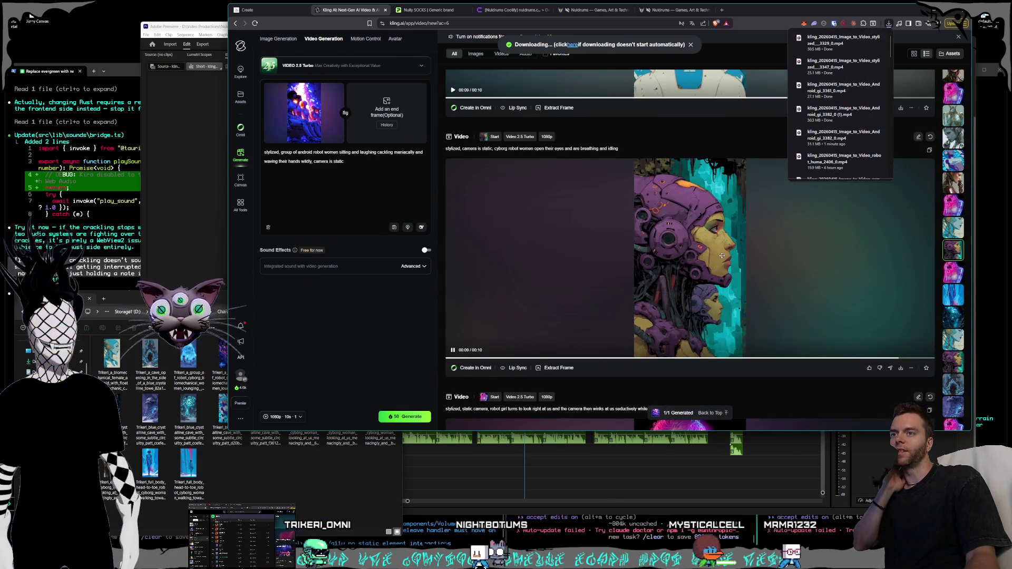
{"action": "scroll", "coordinate": [751, 248], "scroll_direction": "down", "scroll_amount": 10}
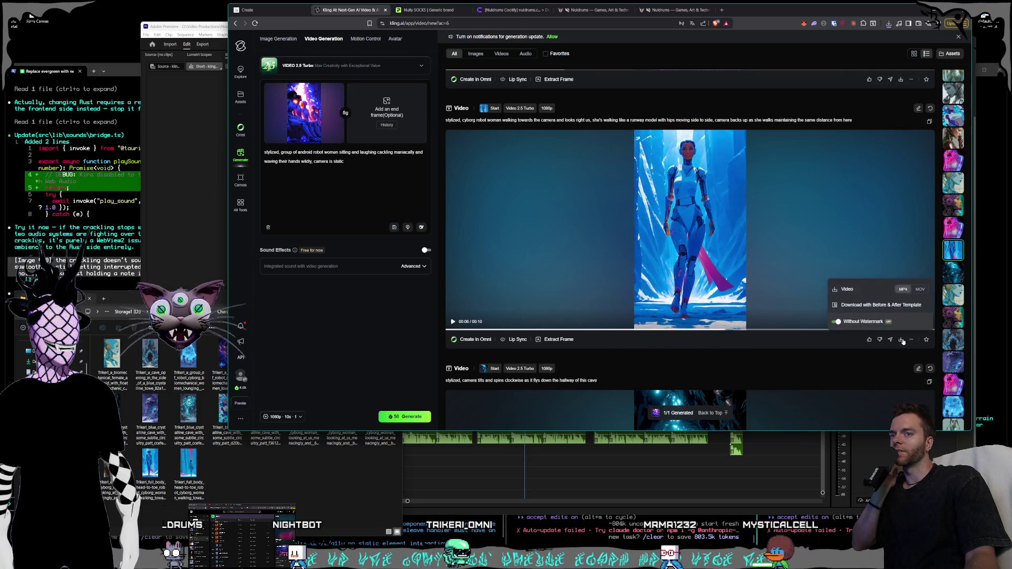
{"action": "left_click", "coordinate": [705, 294]}
{"action": "left_click", "coordinate": [705, 294]}
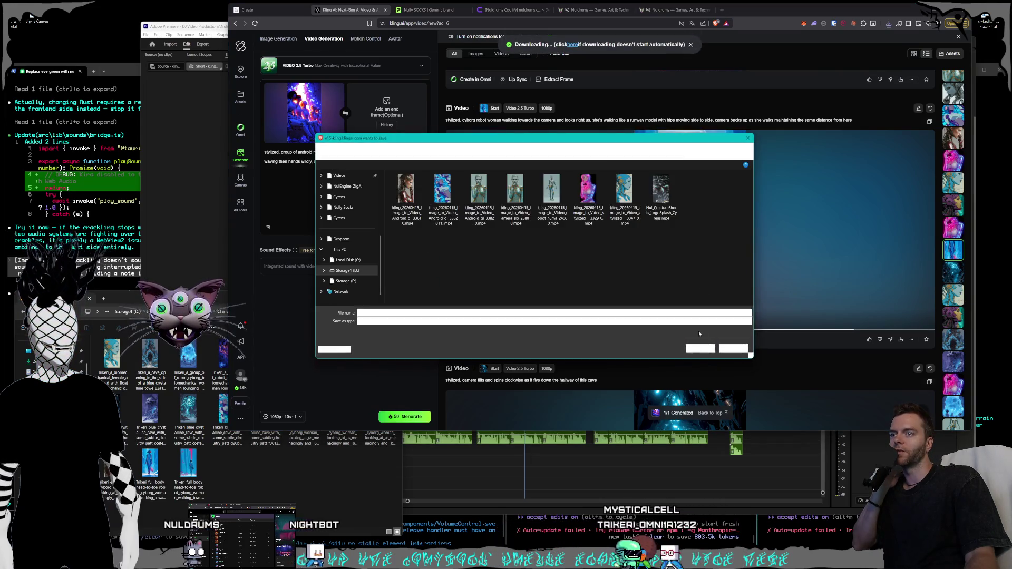
{"action": "left_click", "coordinate": [700, 349]}
Download the crystal cave clip into the Cyrens folder.
{"action": "scroll", "coordinate": [813, 263], "scroll_direction": "down", "scroll_amount": 5}
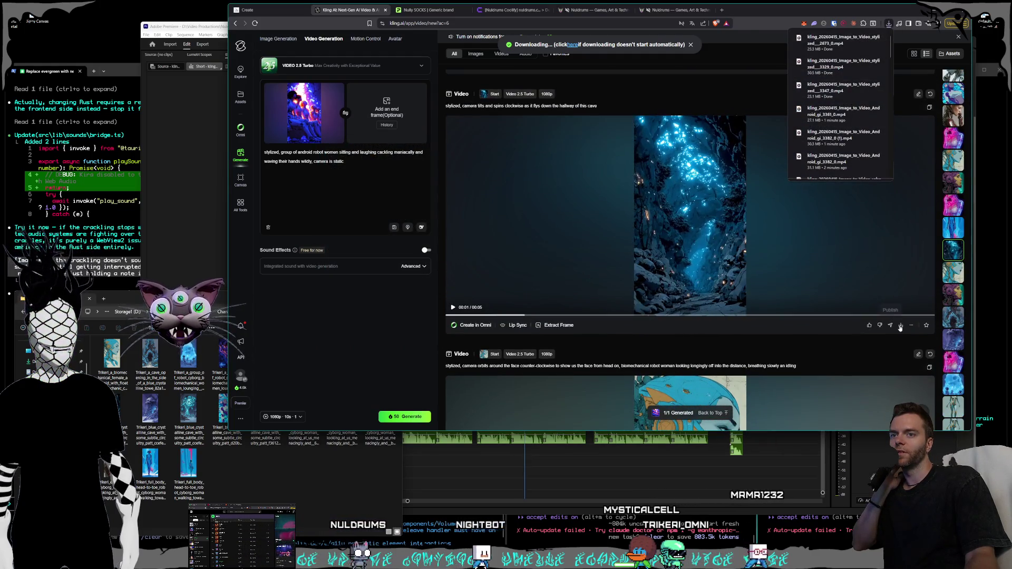
{"action": "left_click", "coordinate": [900, 325]}
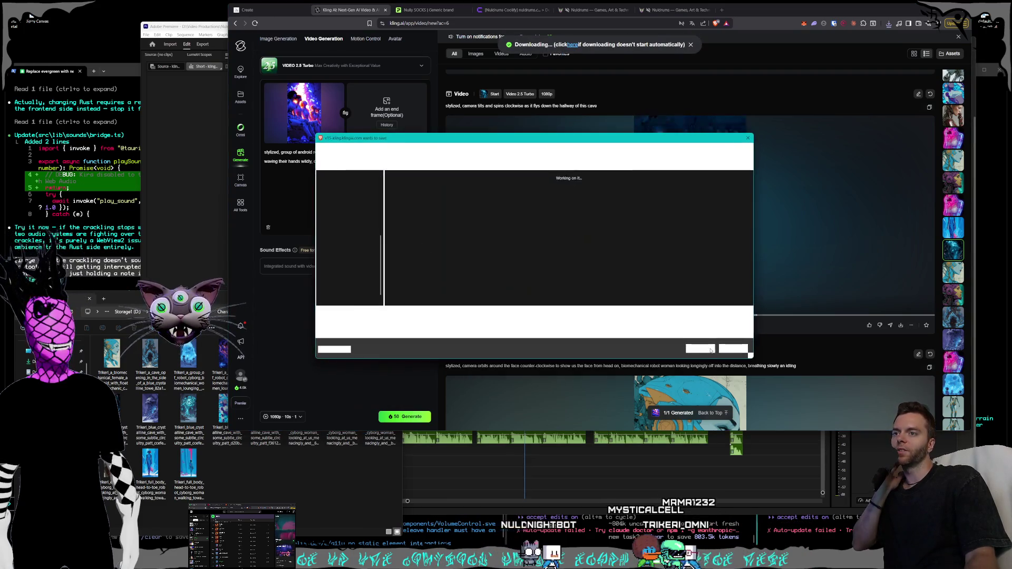
{"action": "left_click", "coordinate": [701, 350]}
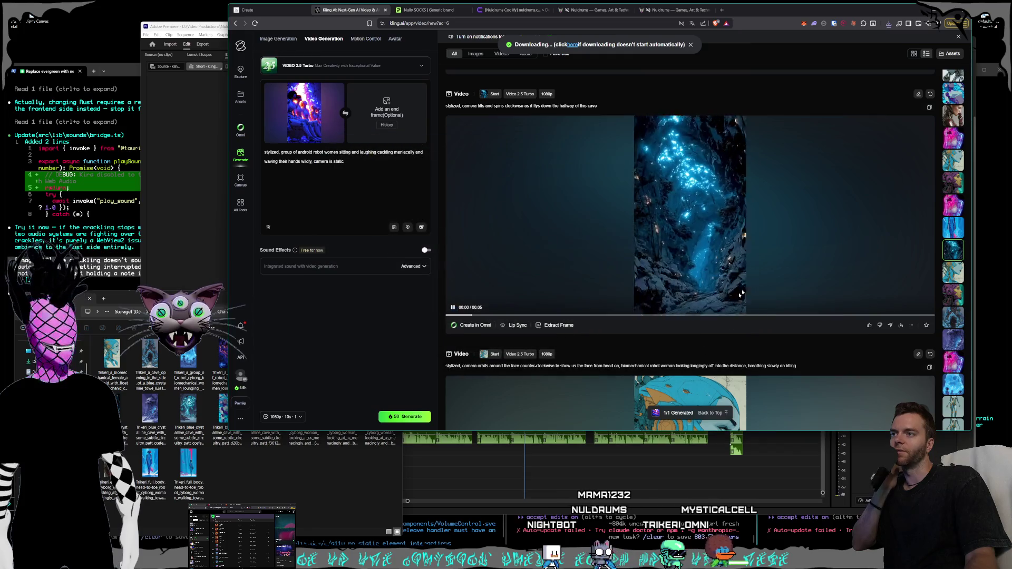
{"action": "scroll", "coordinate": [784, 282], "scroll_direction": "down", "scroll_amount": 5}
{"action": "scroll", "coordinate": [784, 282], "scroll_direction": "down", "scroll_amount": 5}
{"action": "scroll", "coordinate": [781, 281], "scroll_direction": "down", "scroll_amount": 5}
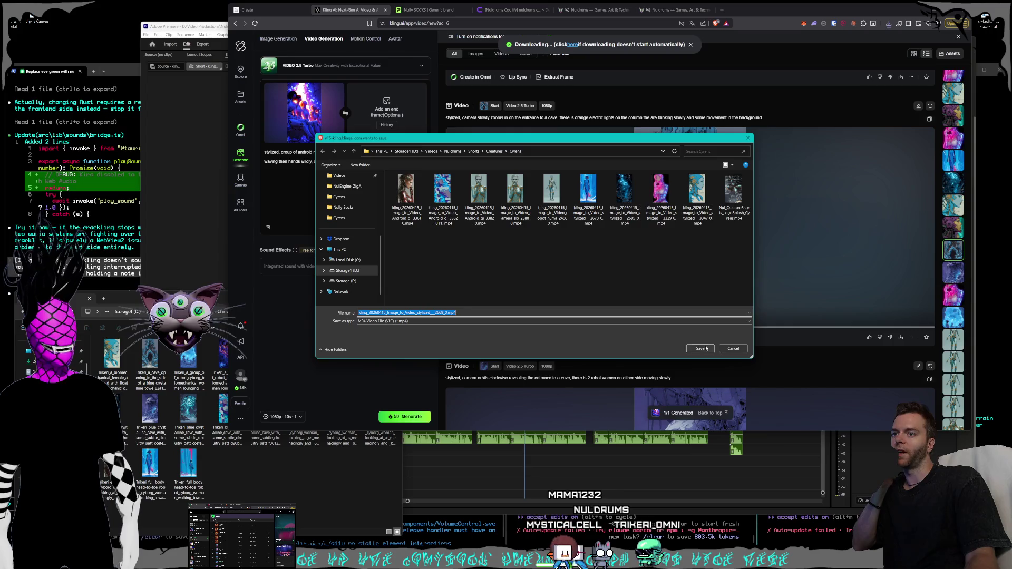
Confirm saving the cave-entrance clip and the skull cave clip as MP4s.
{"action": "key", "text": "Return"}
{"action": "scroll", "coordinate": [872, 285], "scroll_direction": "down", "scroll_amount": 4}
{"action": "mouse_move", "coordinate": [901, 378]}
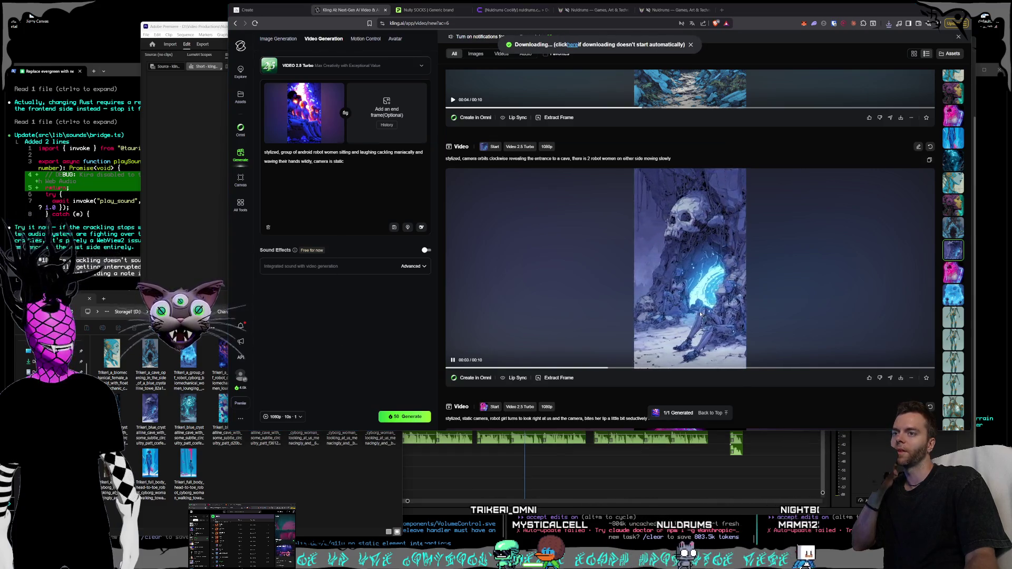
{"action": "key", "text": "Return"}
{"action": "scroll", "coordinate": [786, 295], "scroll_direction": "down", "scroll_amount": 6}
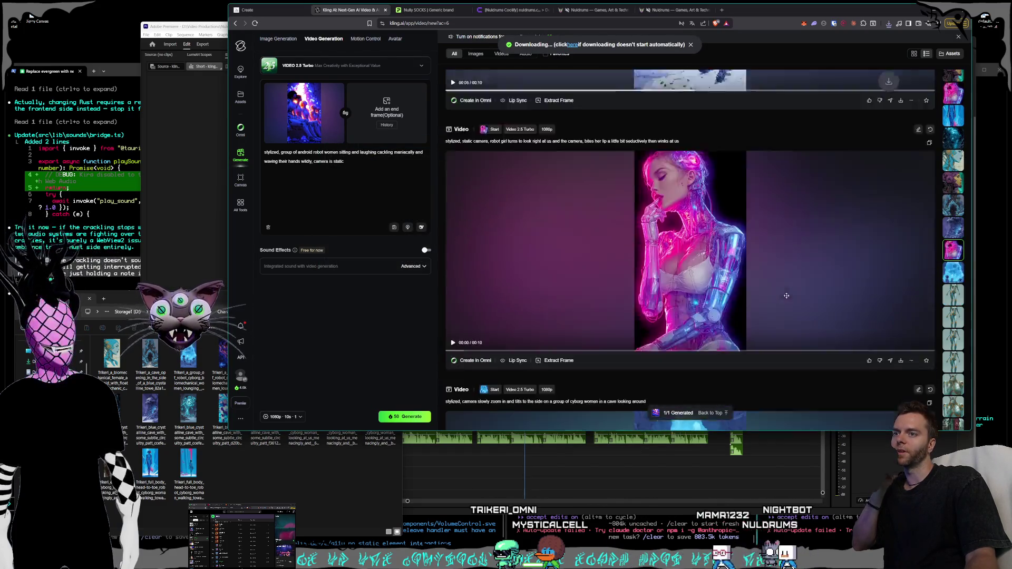
{"action": "scroll", "coordinate": [785, 300], "scroll_direction": "up", "scroll_amount": 1}
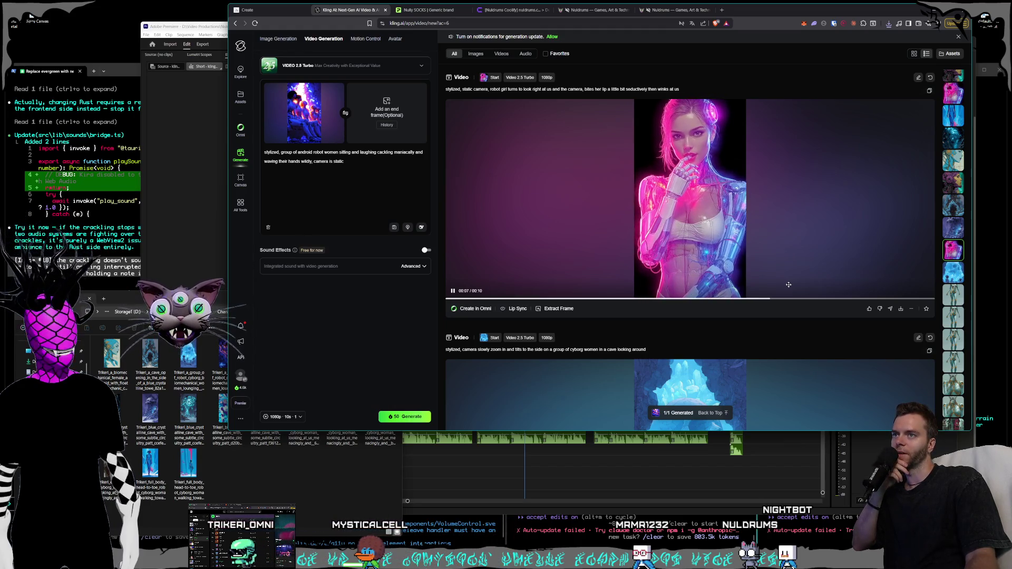
{"action": "scroll", "coordinate": [789, 285], "scroll_direction": "down", "scroll_amount": 4}
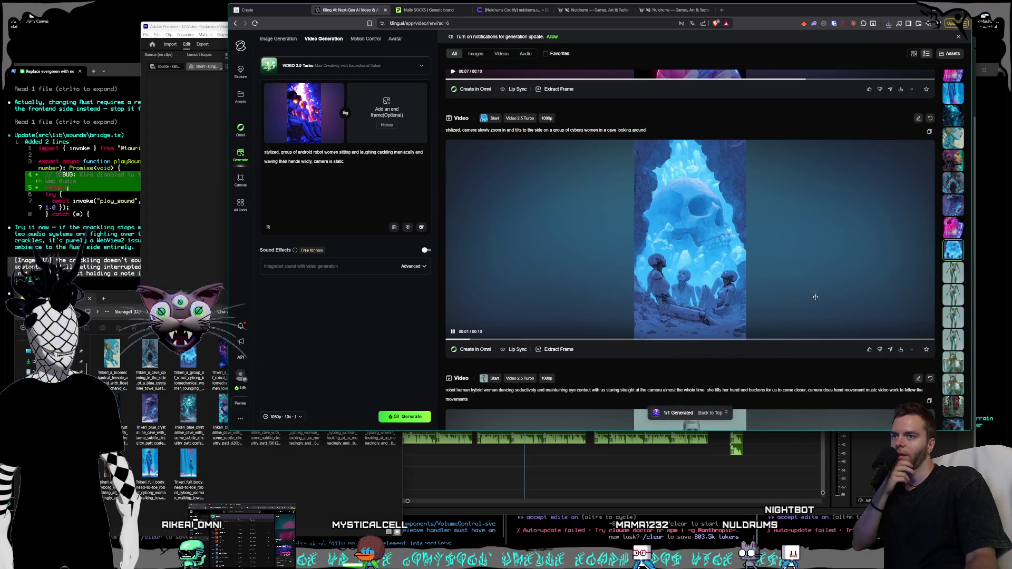
Download the cyborg women beneath the blue crystal skull clip into Cyrens.
{"action": "left_click", "coordinate": [900, 350]}
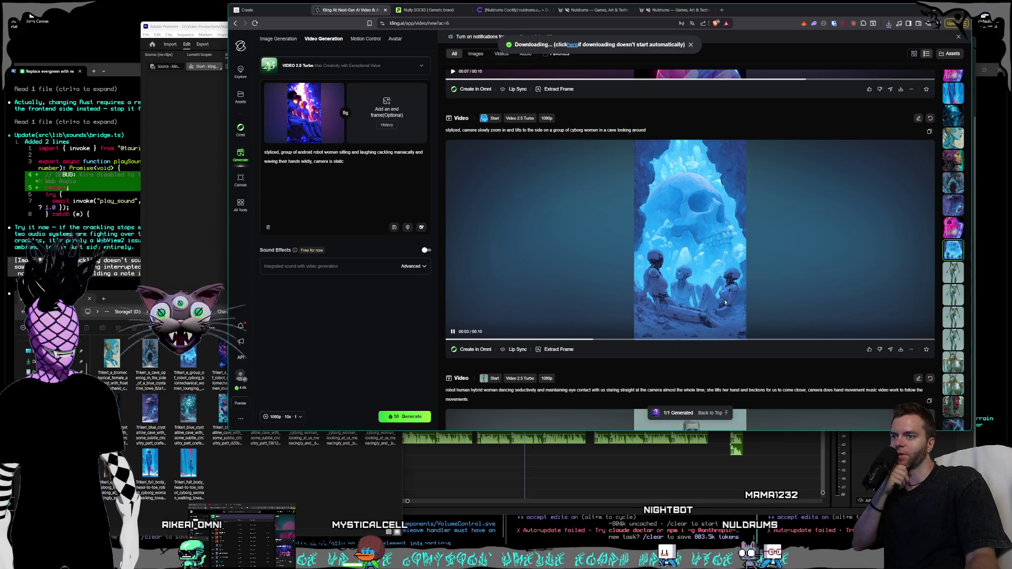
{"action": "key", "text": "Return"}
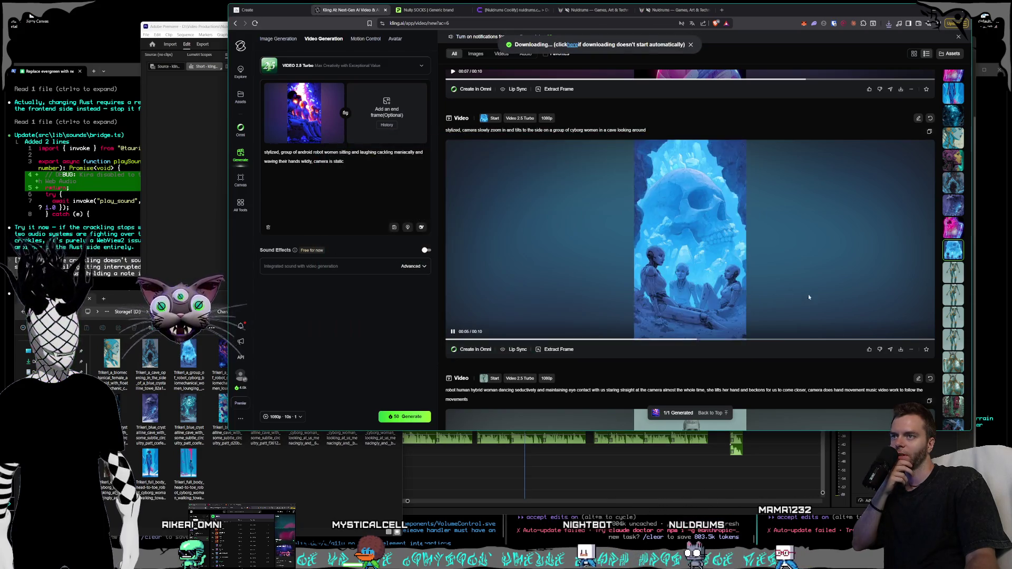
{"action": "scroll", "coordinate": [798, 307], "scroll_direction": "down", "scroll_amount": 3}
{"action": "scroll", "coordinate": [798, 307], "scroll_direction": "down", "scroll_amount": 10}
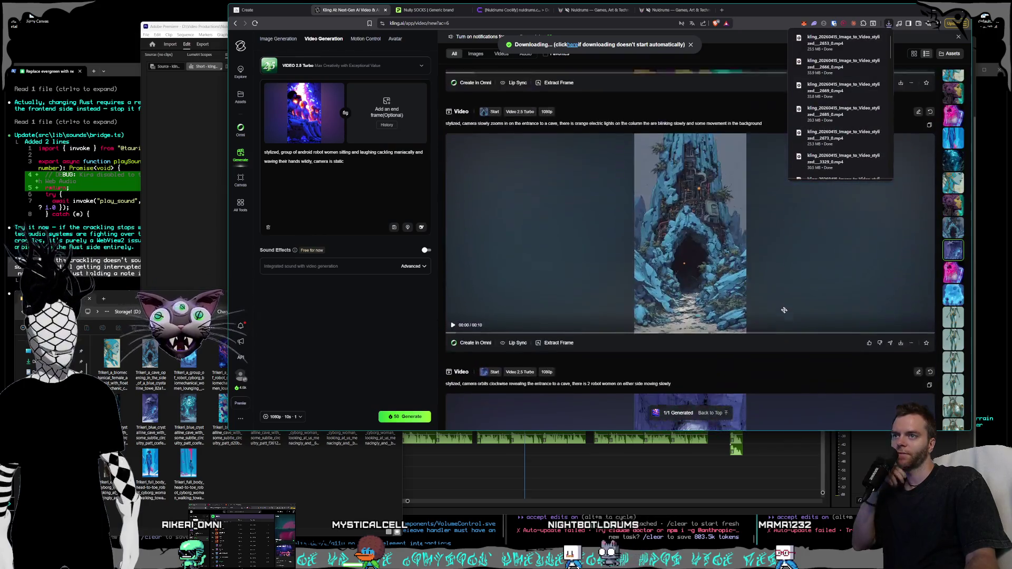
{"action": "scroll", "coordinate": [772, 313], "scroll_direction": "down", "scroll_amount": 10}
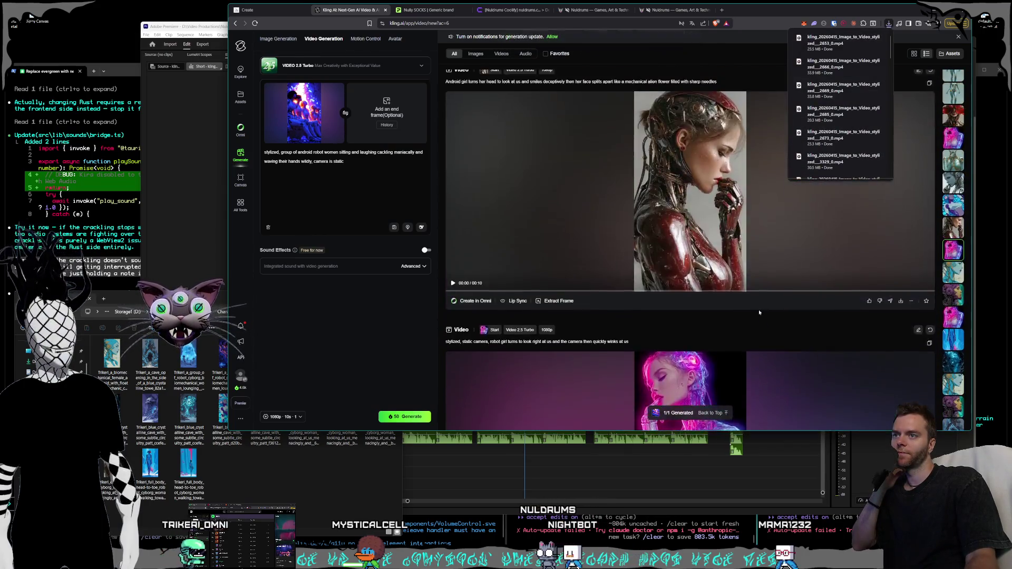
{"action": "scroll", "coordinate": [758, 311], "scroll_direction": "up", "scroll_amount": 4}
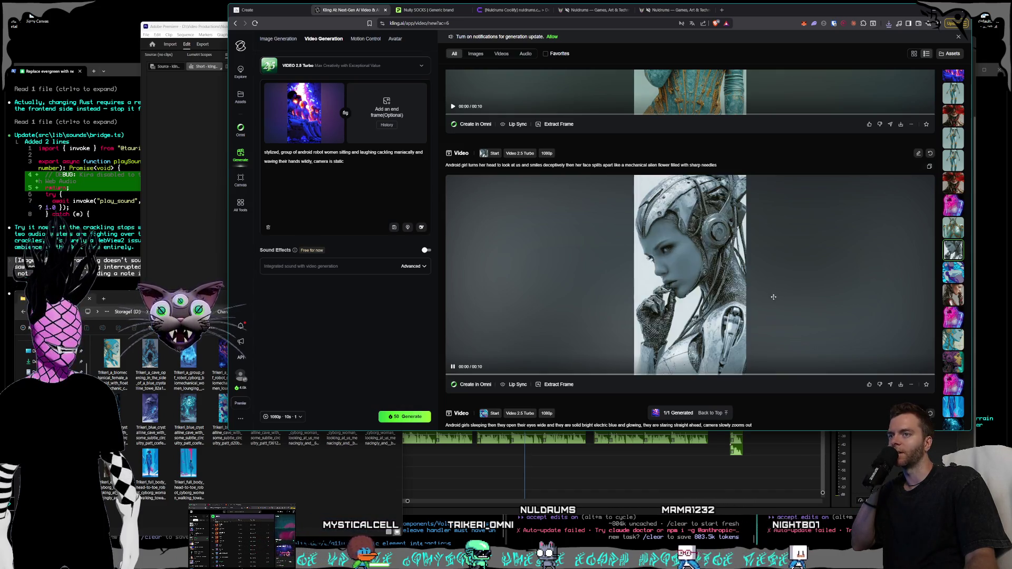
{"action": "scroll", "coordinate": [768, 301], "scroll_direction": "up", "scroll_amount": 4}
{"action": "scroll", "coordinate": [767, 302], "scroll_direction": "up", "scroll_amount": 1}
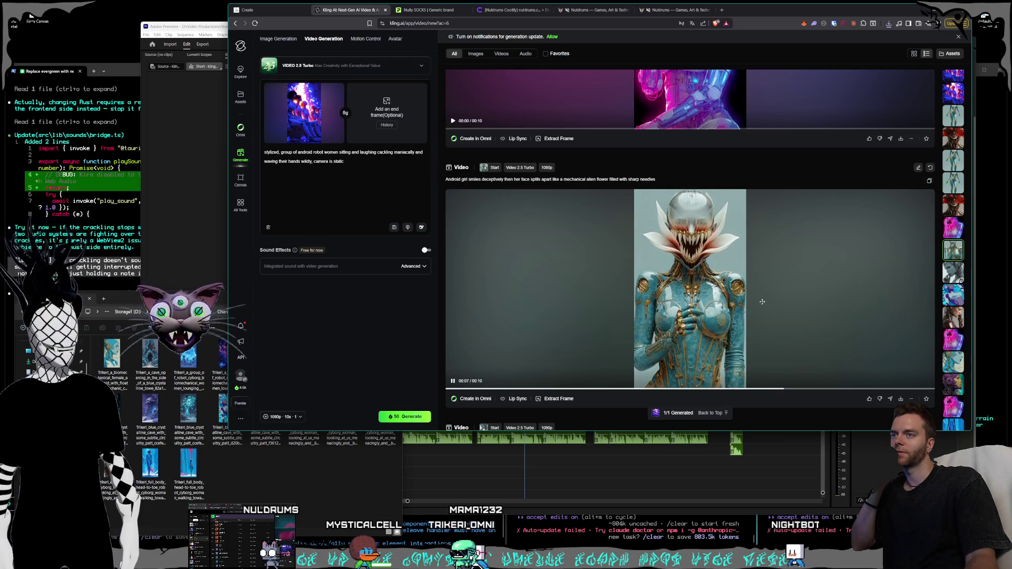
{"action": "scroll", "coordinate": [763, 302], "scroll_direction": "up", "scroll_amount": 3}
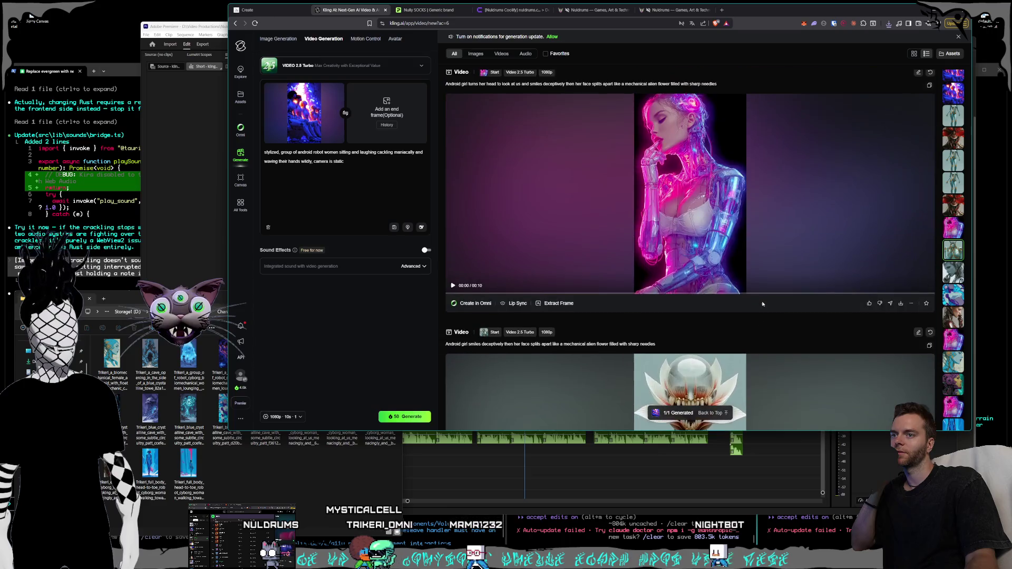
{"action": "scroll", "coordinate": [762, 305], "scroll_direction": "up", "scroll_amount": 3}
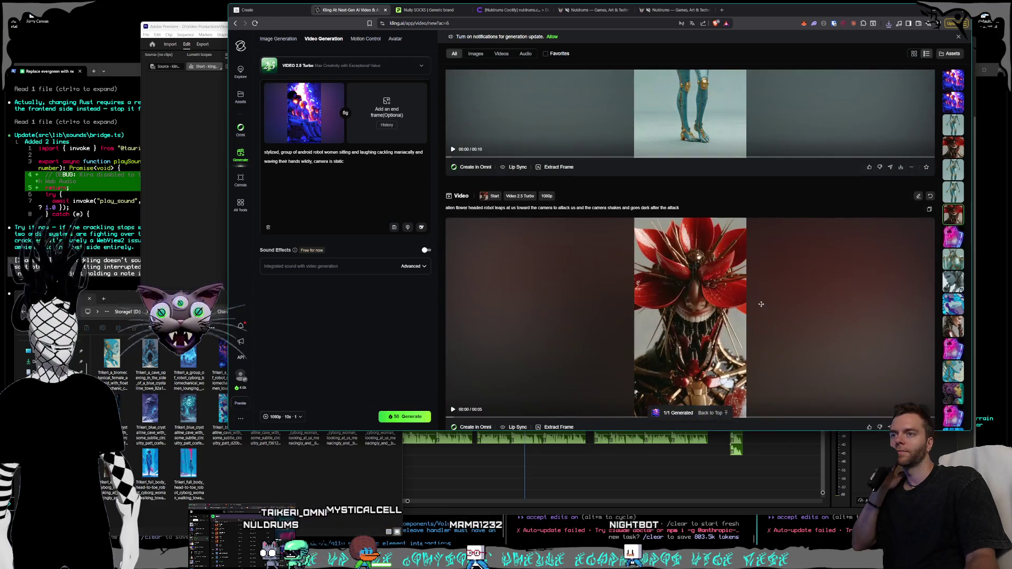
{"action": "scroll", "coordinate": [761, 303], "scroll_direction": "up", "scroll_amount": 3}
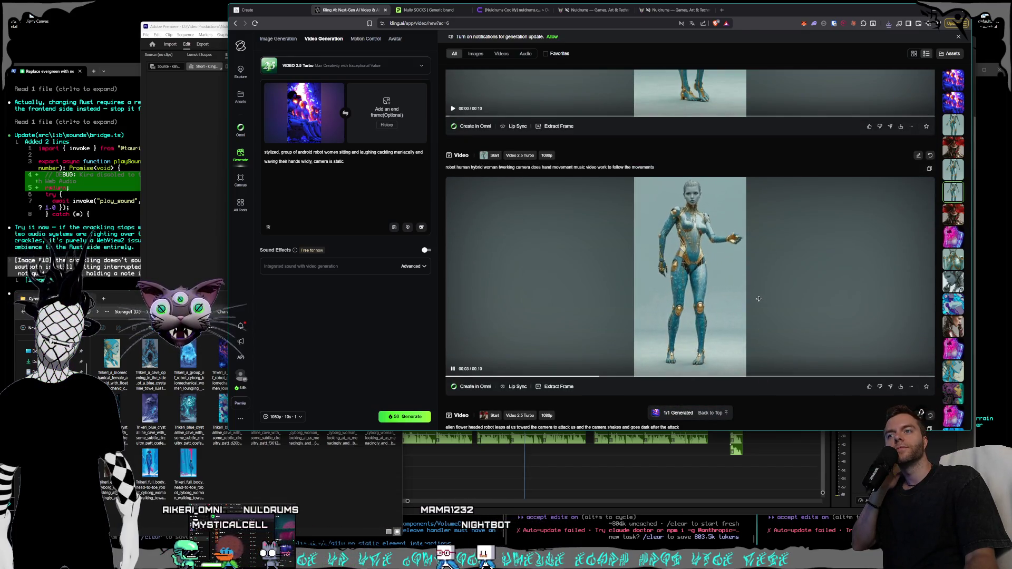
{"action": "scroll", "coordinate": [760, 299], "scroll_direction": "up", "scroll_amount": 3}
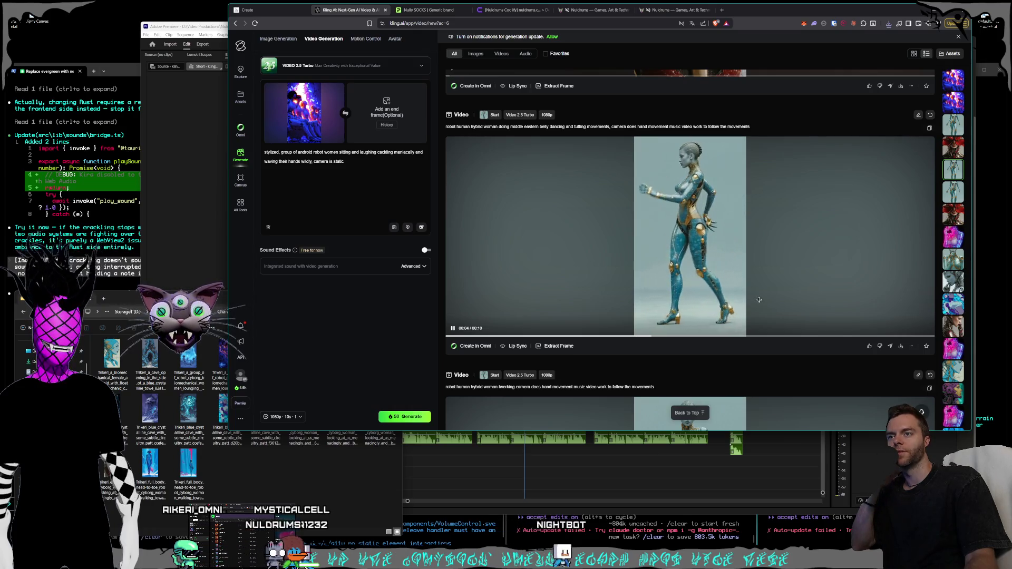
{"action": "scroll", "coordinate": [760, 300], "scroll_direction": "up", "scroll_amount": 5}
{"action": "scroll", "coordinate": [760, 302], "scroll_direction": "up", "scroll_amount": 5}
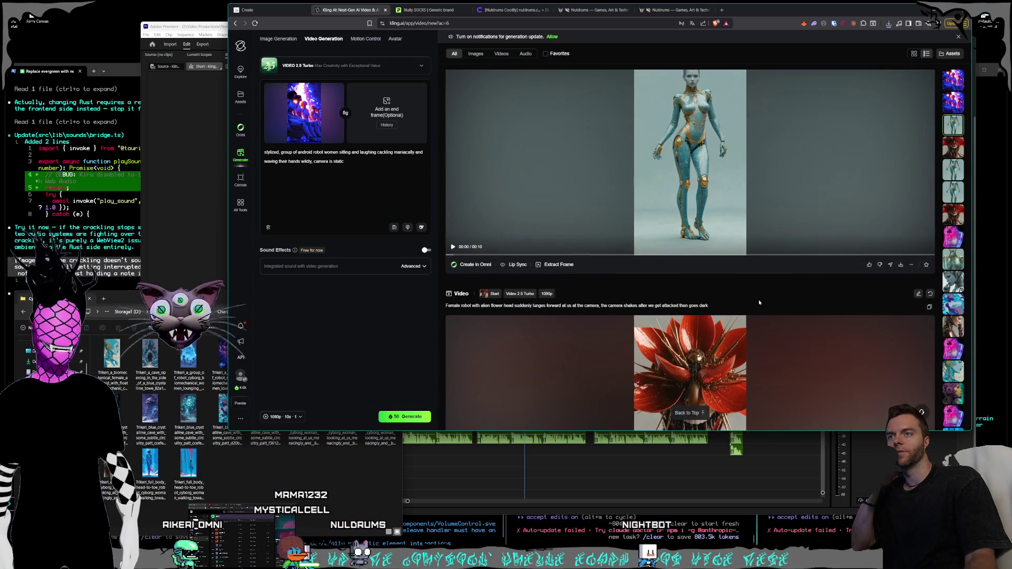
{"action": "scroll", "coordinate": [755, 303], "scroll_direction": "up", "scroll_amount": 5}
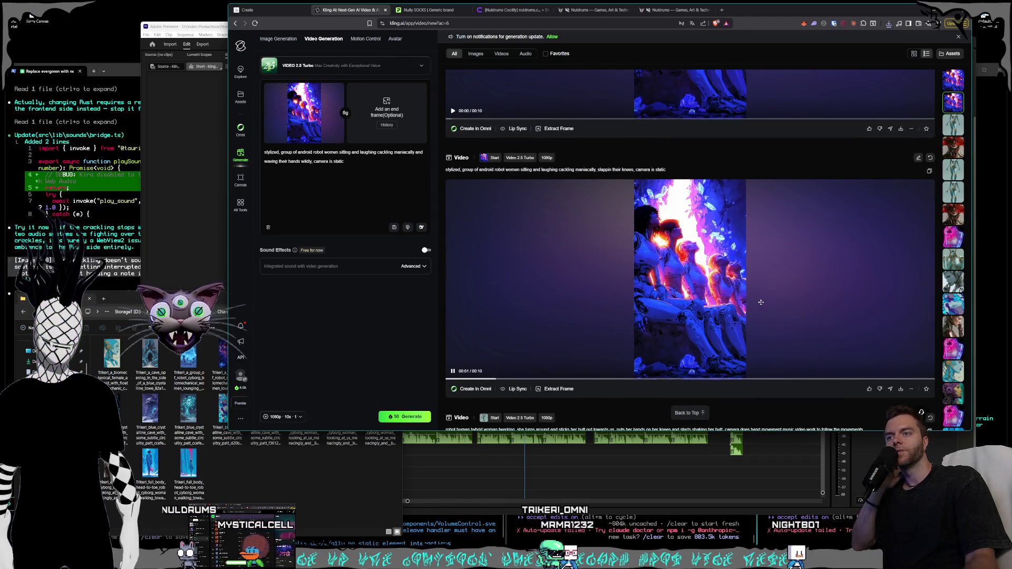
{"action": "scroll", "coordinate": [762, 303], "scroll_direction": "up", "scroll_amount": 3}
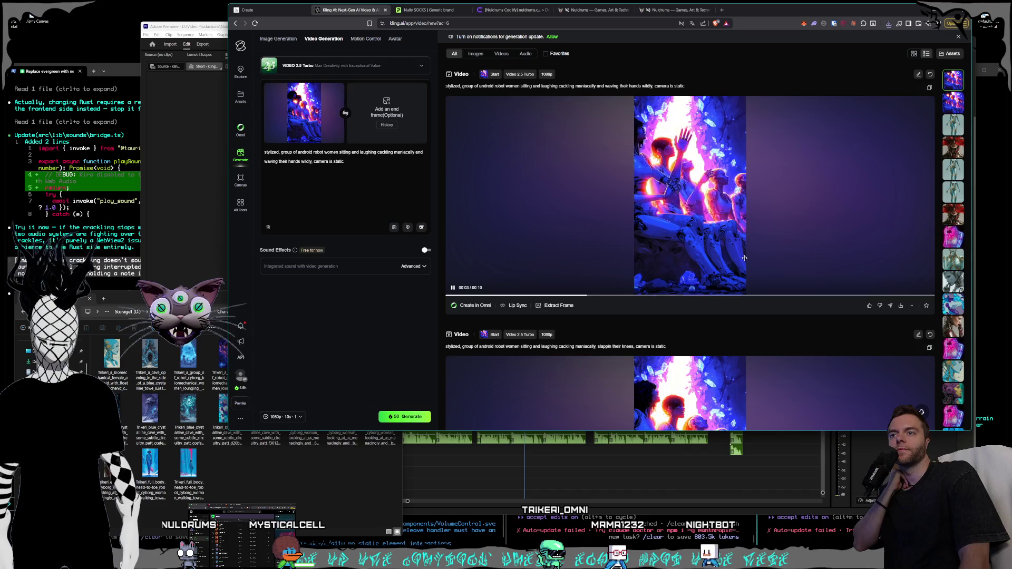
{"action": "left_click", "coordinate": [758, 235]}
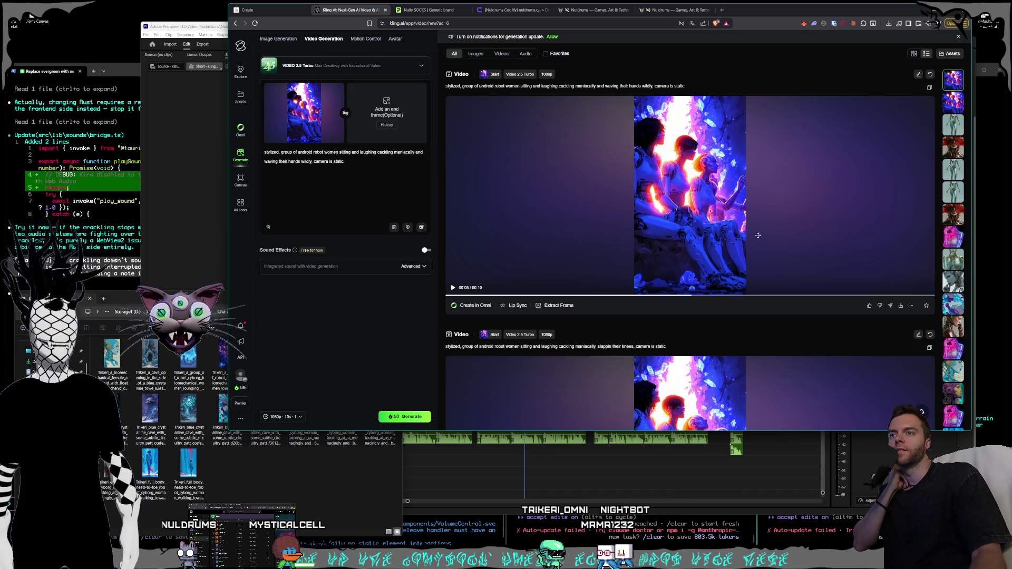
View the robot women clip, then delete the waving-hands wording from the prompt.
{"action": "left_click", "coordinate": [758, 235]}
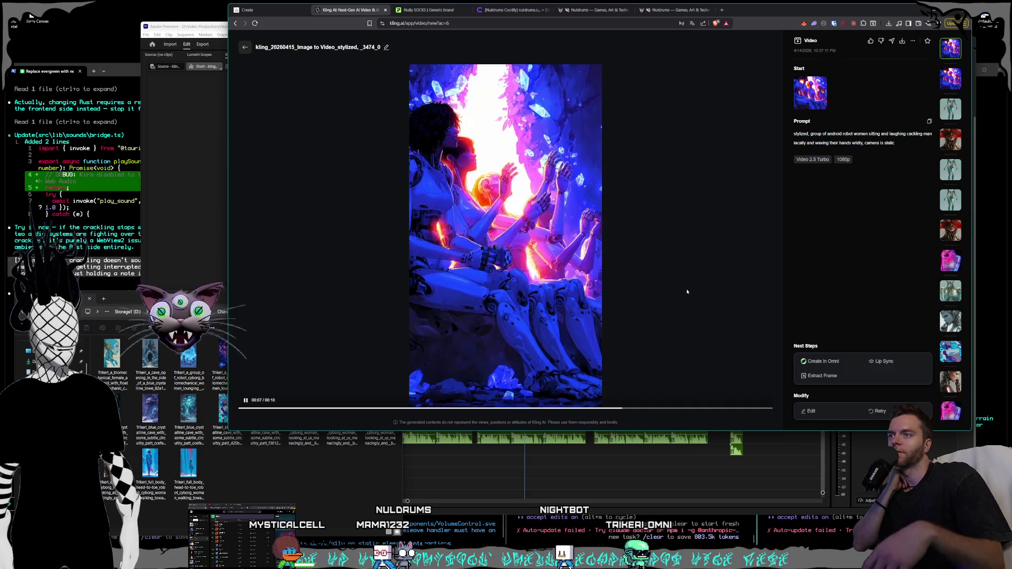
{"action": "left_click", "coordinate": [246, 48]}
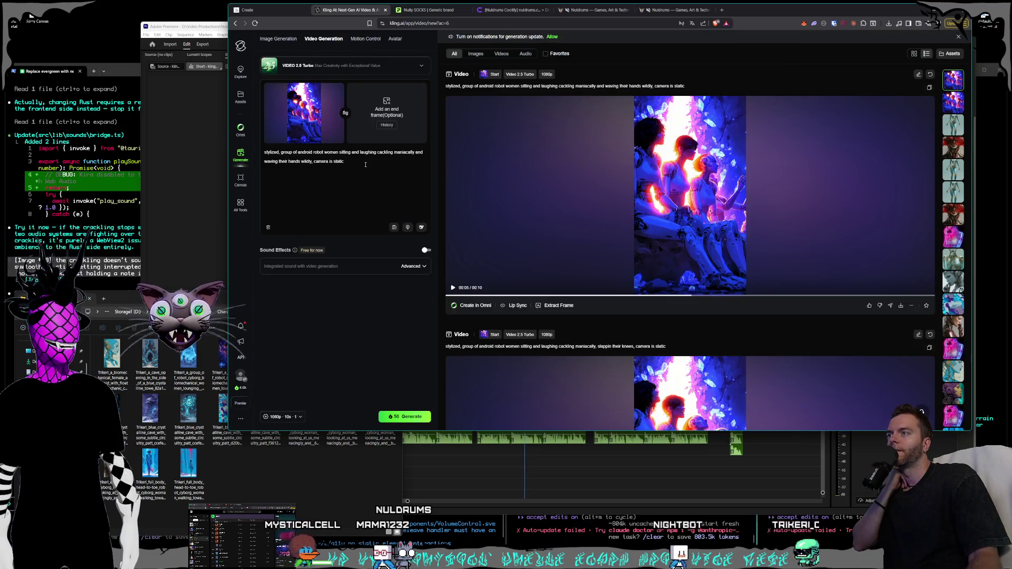
{"action": "left_click_drag", "start_coordinate": [313, 162], "coordinate": [338, 149]}
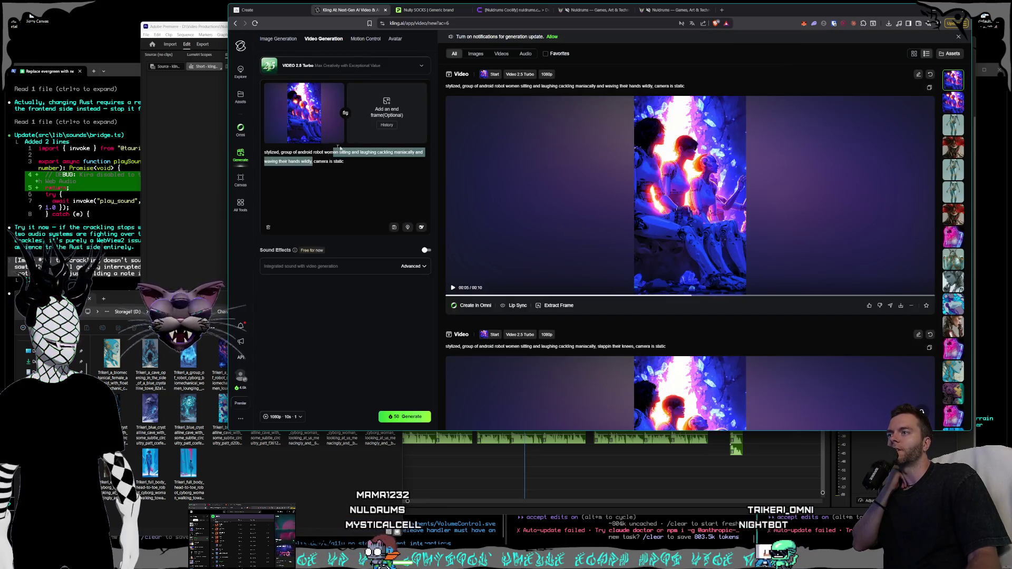
{"action": "key", "text": "BackSpace"}
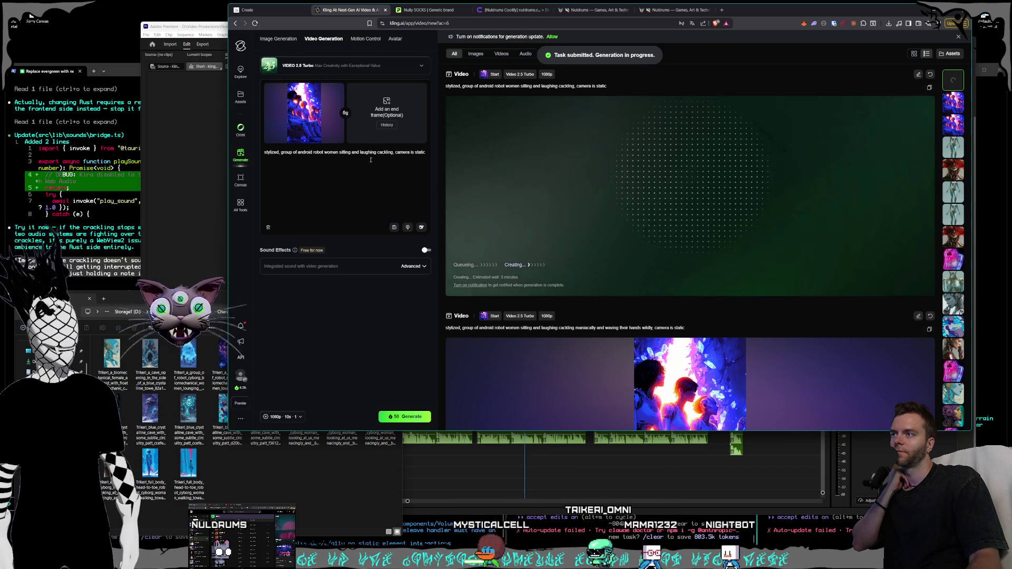
Replace 'laughing cackling' with 'kissing each other' and generate the kissing clip.
{"action": "mouse_move", "coordinate": [393, 152]}
{"action": "left_mouse_down"}
{"action": "mouse_move", "coordinate": [341, 152]}
{"action": "mouse_move", "coordinate": [361, 153]}
{"action": "left_mouse_up"}
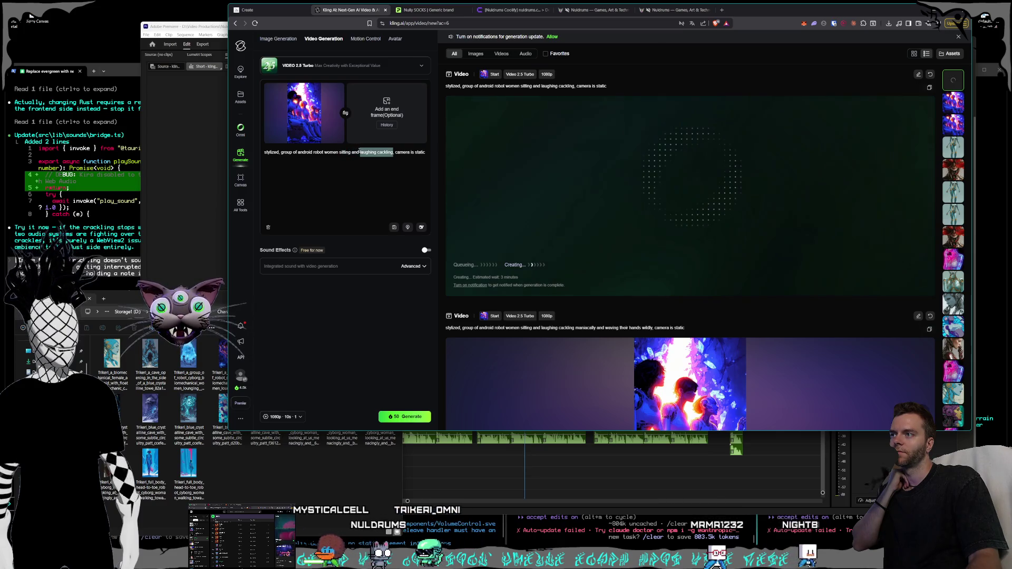
{"action": "left_click_drag", "start_coordinate": [393, 152], "coordinate": [361, 154]}
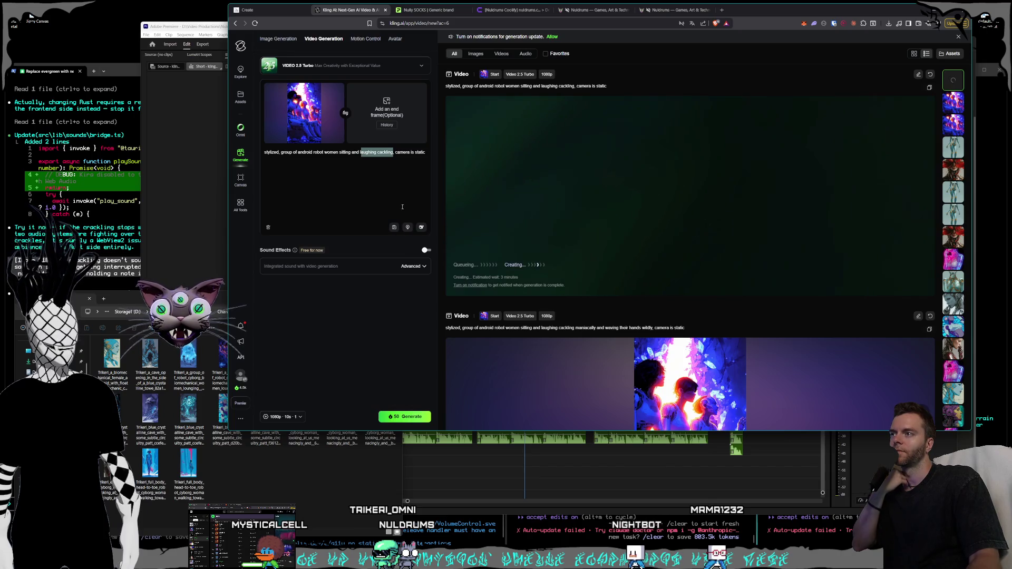
{"action": "key", "text": "BackSpace"}
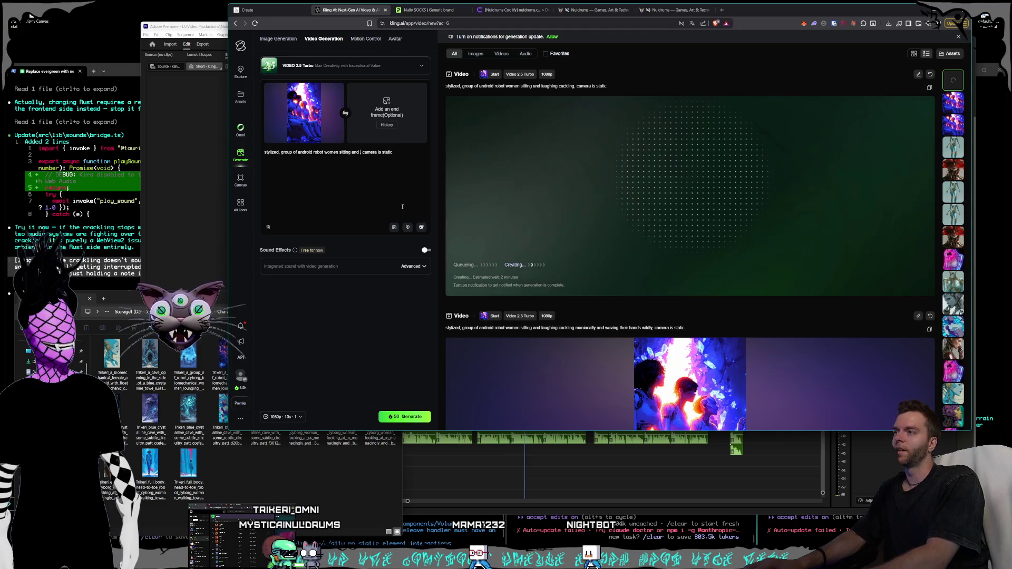
{"action": "type", "text": "kissing each other"}
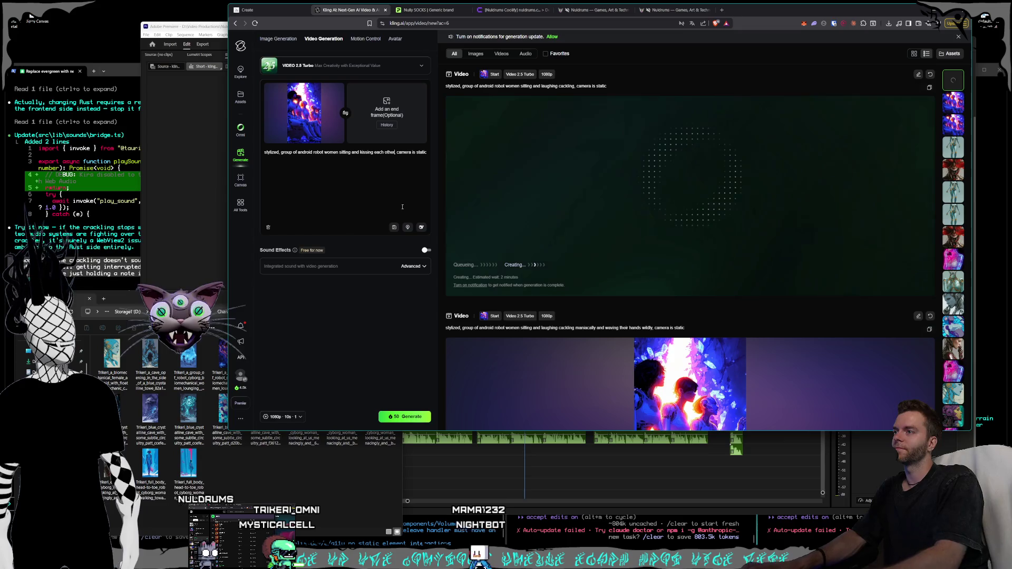
{"action": "left_click", "coordinate": [398, 418]}
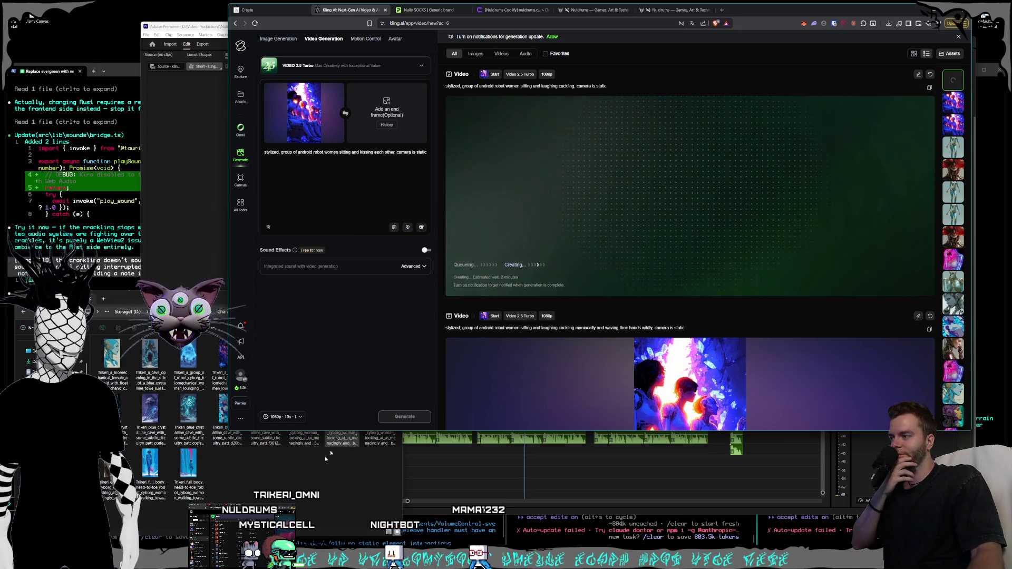
{"action": "left_click", "coordinate": [189, 416]}
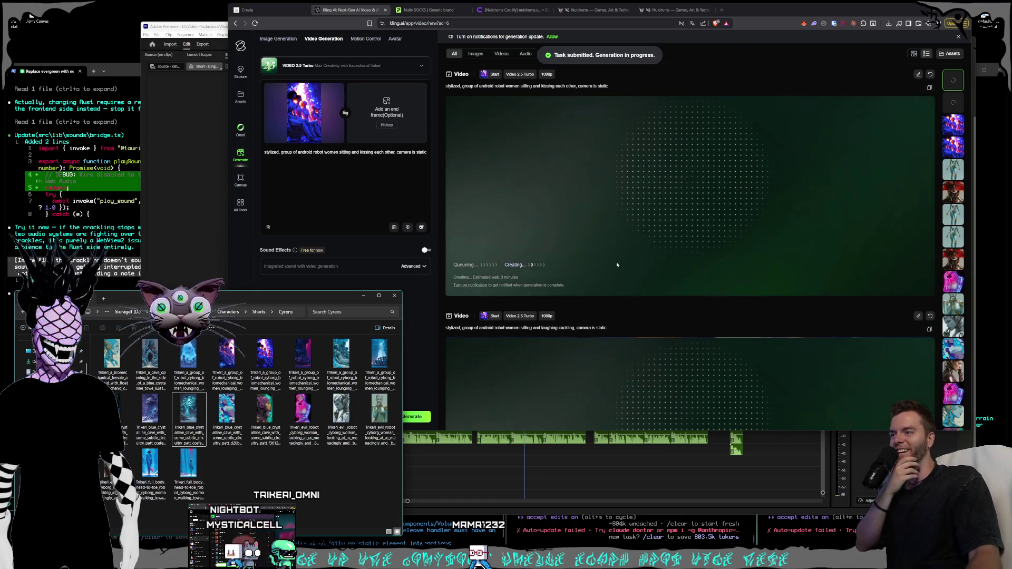
{"action": "scroll", "coordinate": [618, 254], "scroll_direction": "down", "scroll_amount": 4}
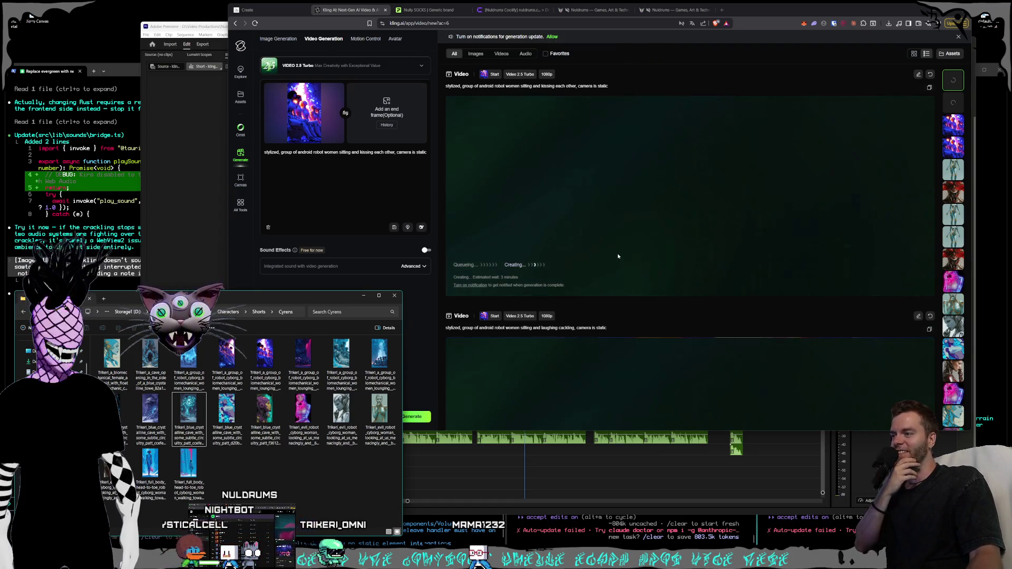
{"action": "scroll", "coordinate": [617, 257], "scroll_direction": "down", "scroll_amount": 5}
{"action": "left_click", "coordinate": [952, 282]}
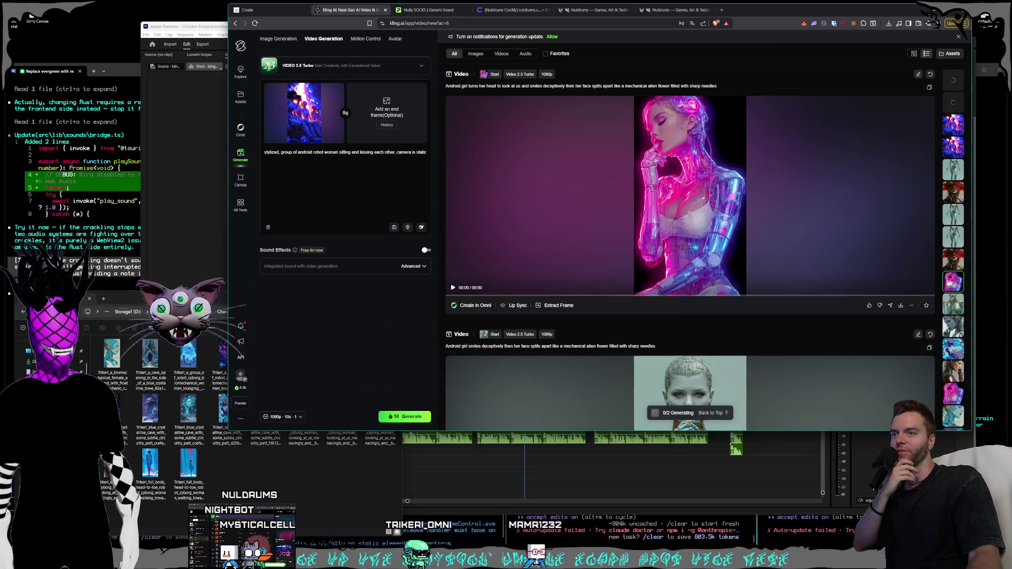
Replace the old start frame with the blue crystal-cave image.
{"action": "left_click", "coordinate": [726, 248]}
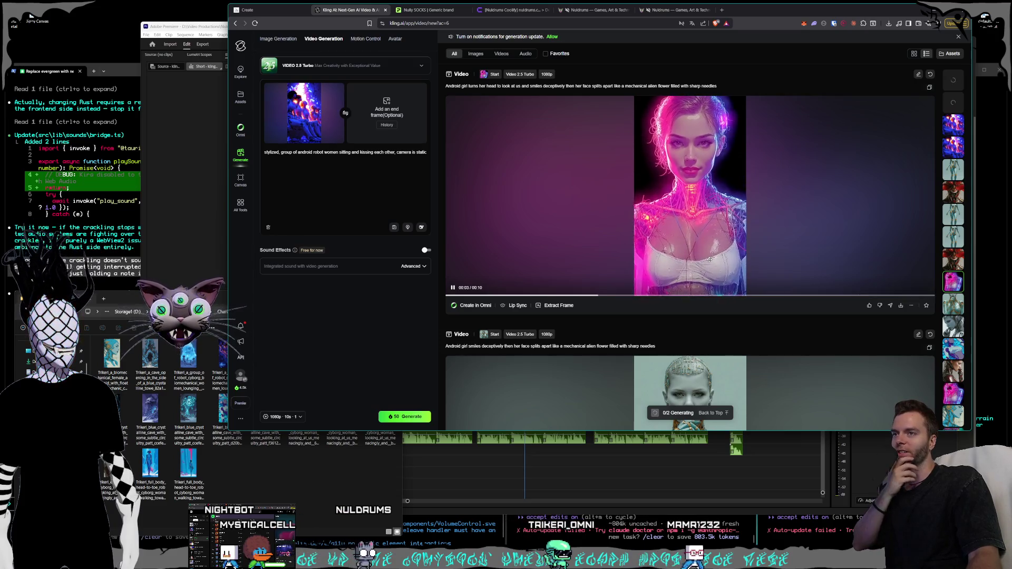
{"action": "left_click", "coordinate": [303, 497]}
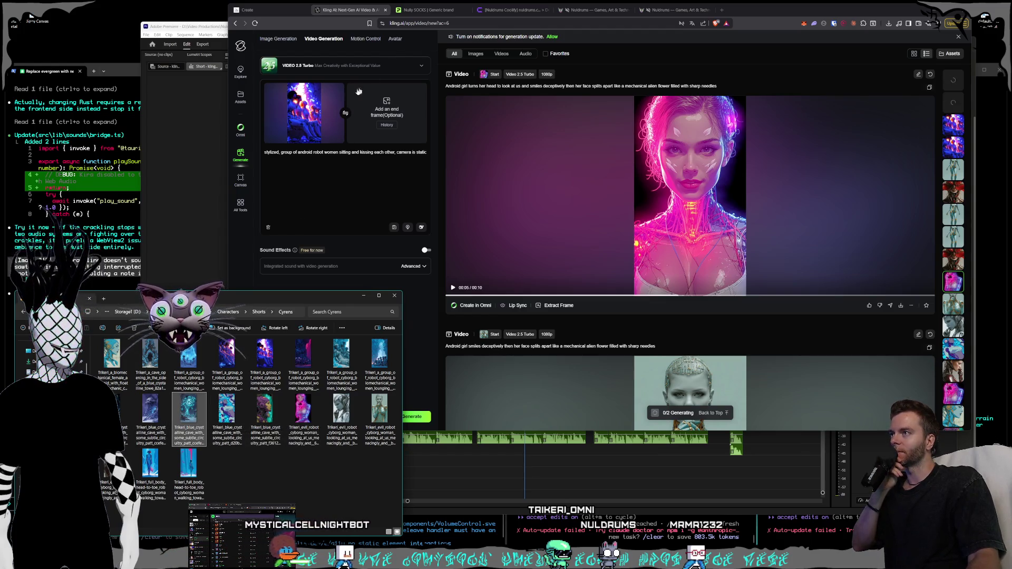
{"action": "left_click", "coordinate": [335, 92]}
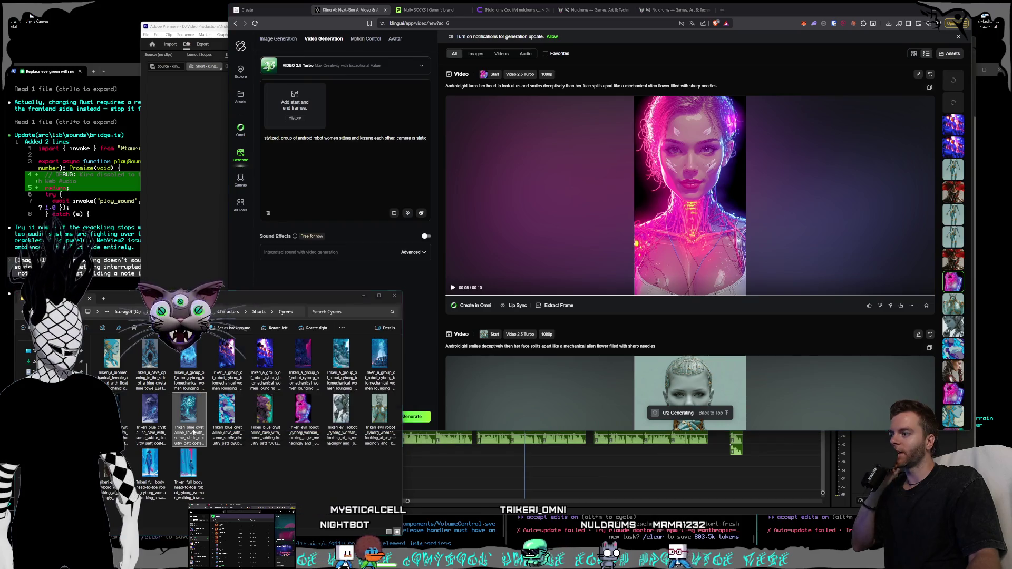
{"action": "left_click", "coordinate": [295, 118]}
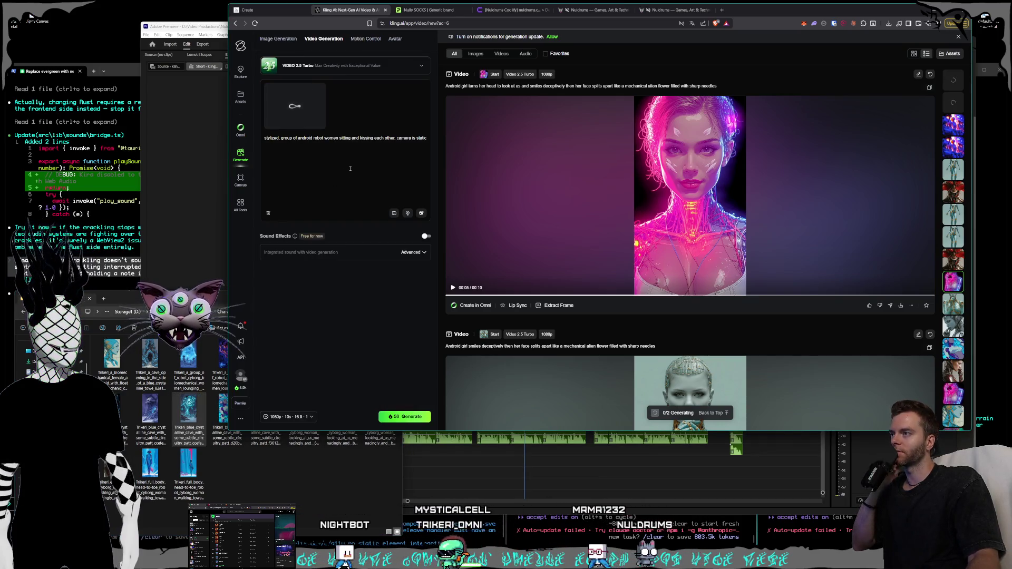
Rewrite the prompt after 'stylized,' as a slow zoom into a pulsing mysterious room and generate.
{"action": "left_click_drag", "start_coordinate": [282, 138], "coordinate": [449, 160]}
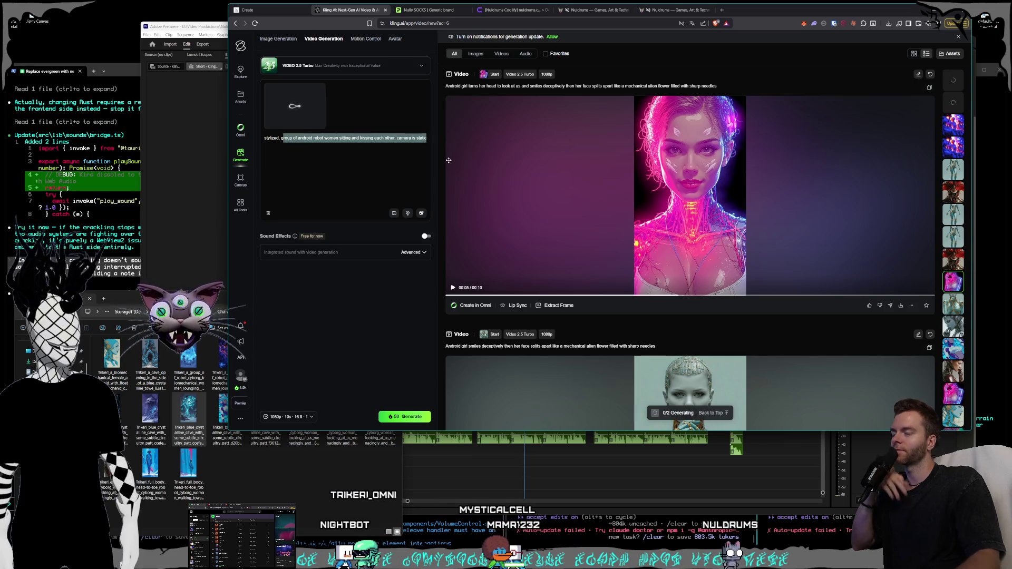
{"action": "key", "text": "BackSpace"}
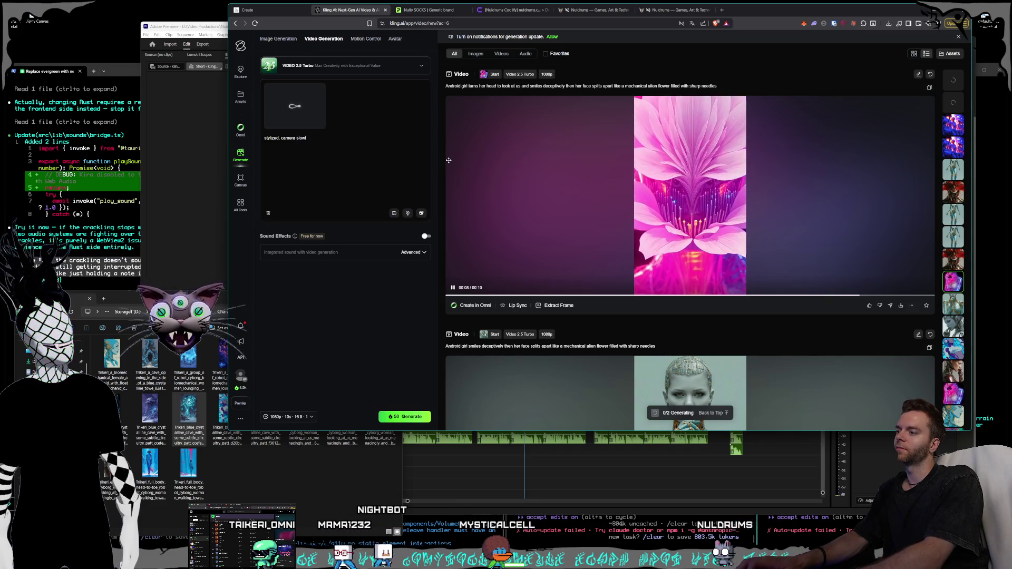
{"action": "type", "text": "ly zooms in, mysterious ro"}
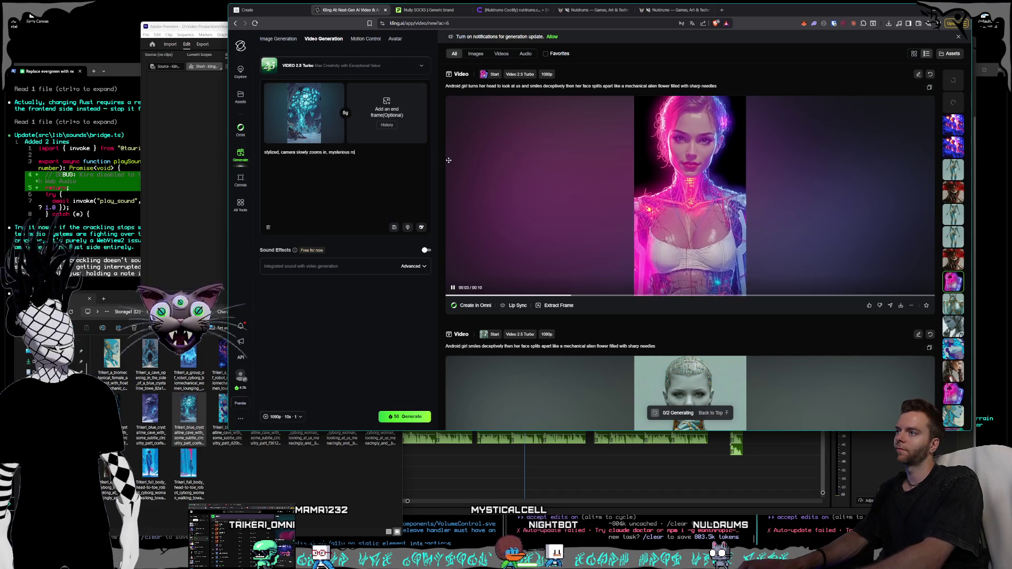
{"action": "type", "text": "om with pulsing morving nueral stem"}
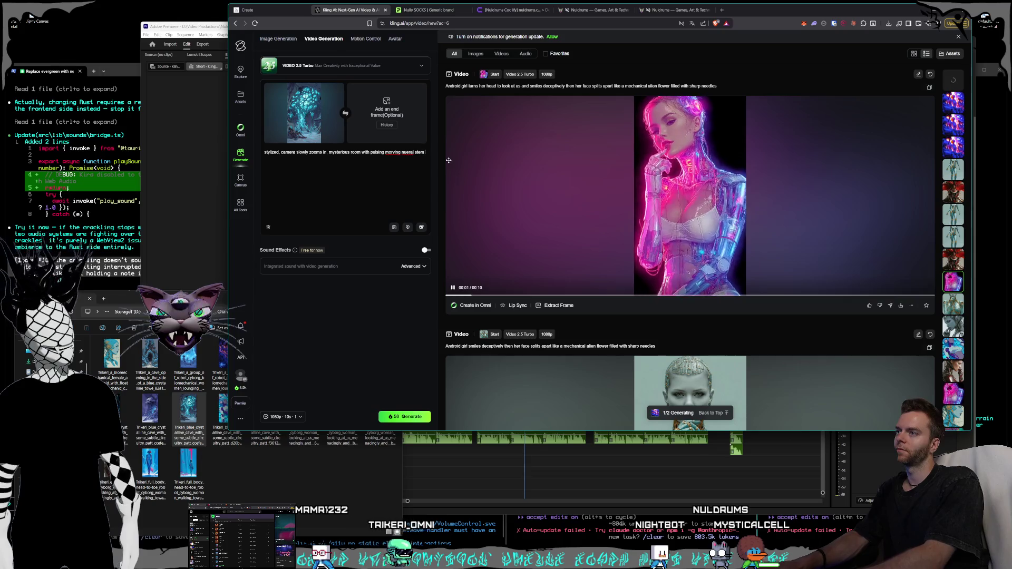
{"action": "type", "text": "ter"}
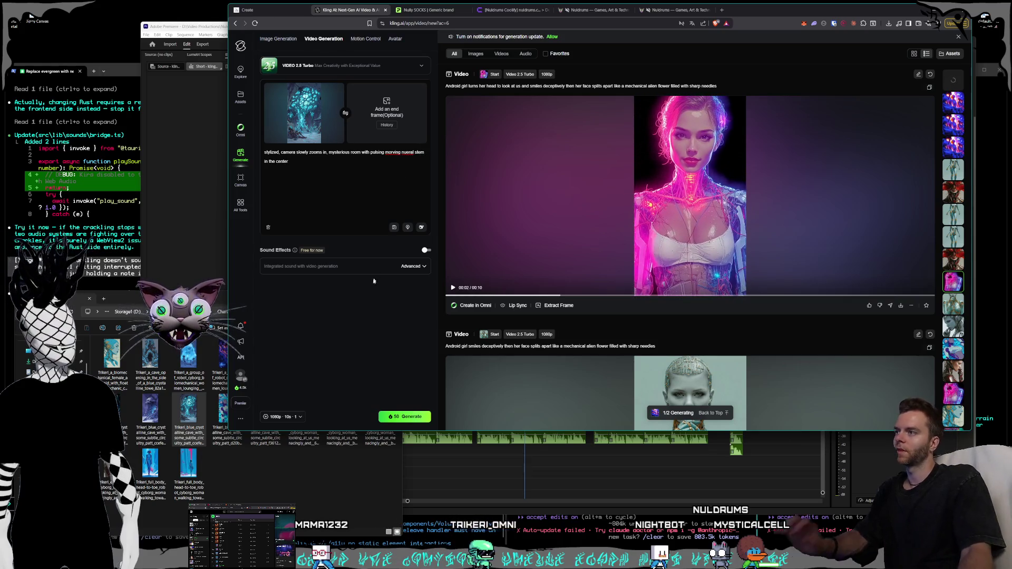
{"action": "left_click", "coordinate": [401, 416]}
{"action": "left_click", "coordinate": [224, 312]}
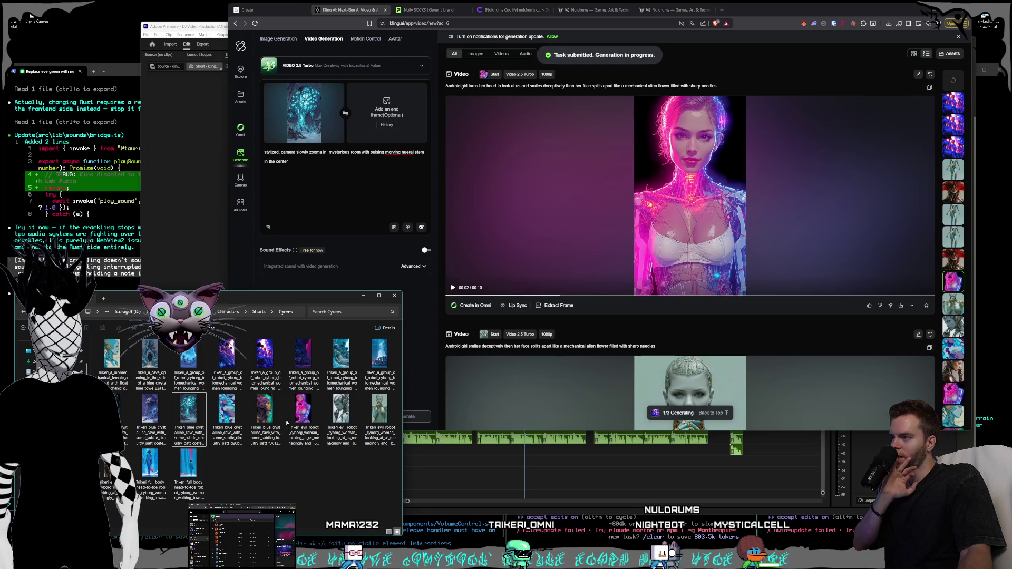
Open Shorts › Blighted Crones, clear Kling's start frame, and open the last witch image.
{"action": "left_click", "coordinate": [258, 312]}
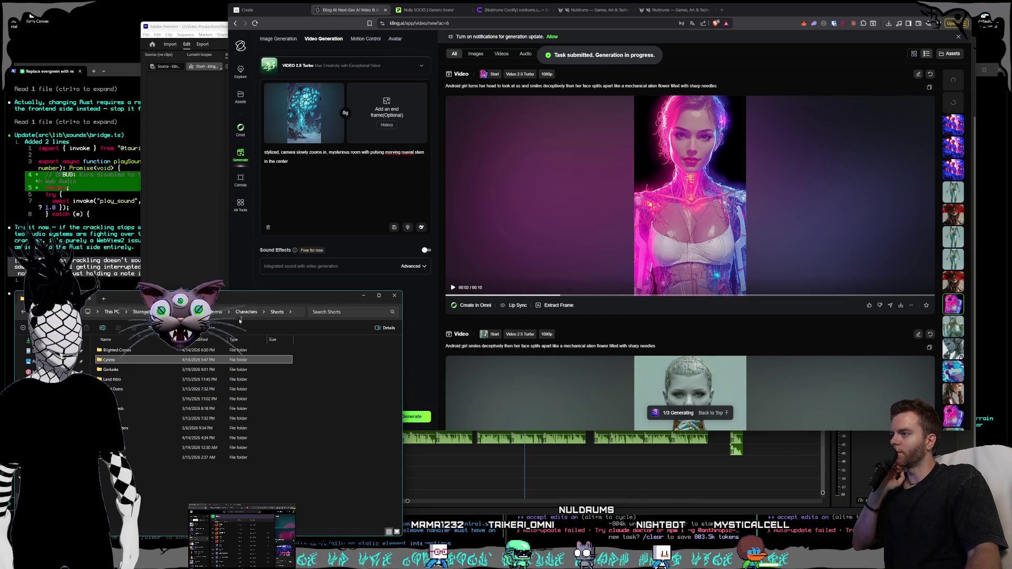
{"action": "left_click", "coordinate": [128, 400]}
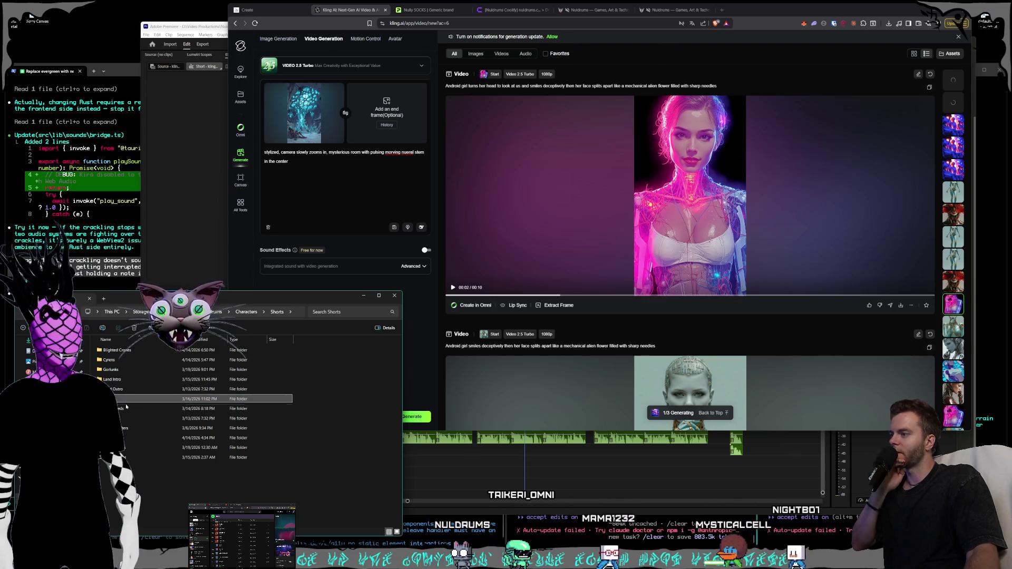
{"action": "left_click", "coordinate": [126, 411]}
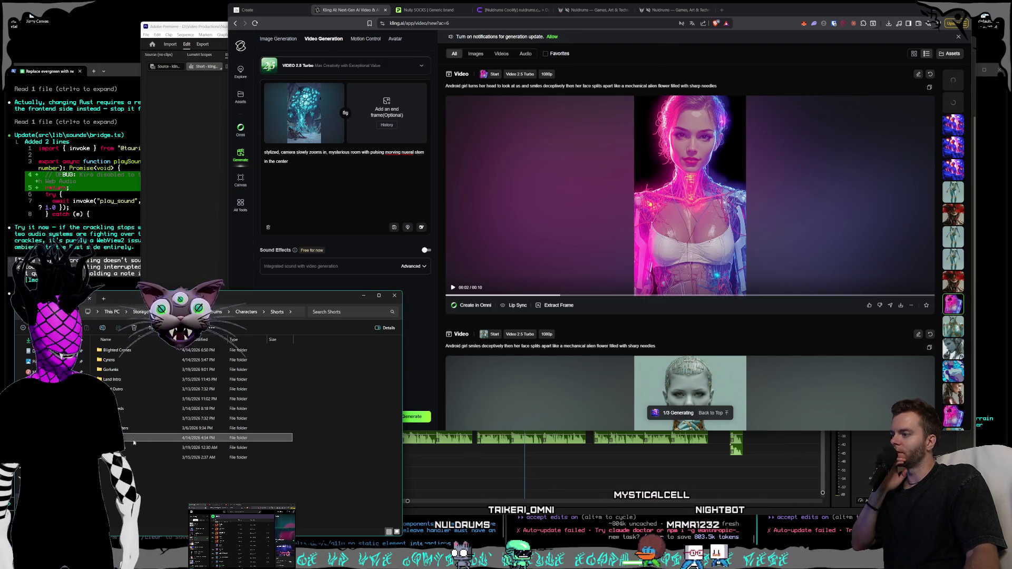
{"action": "left_click", "coordinate": [129, 457]}
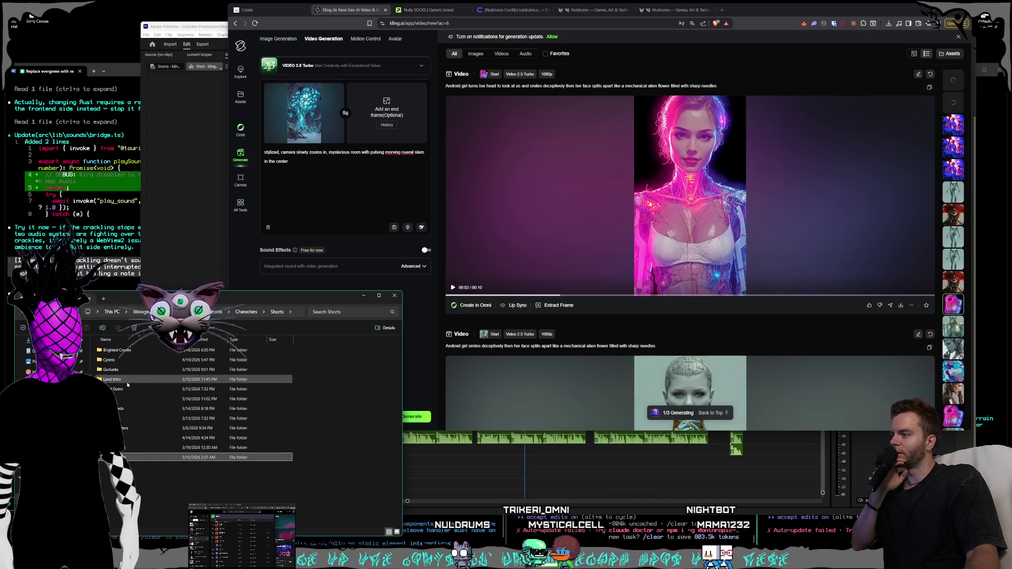
{"action": "double_click", "coordinate": [130, 351]}
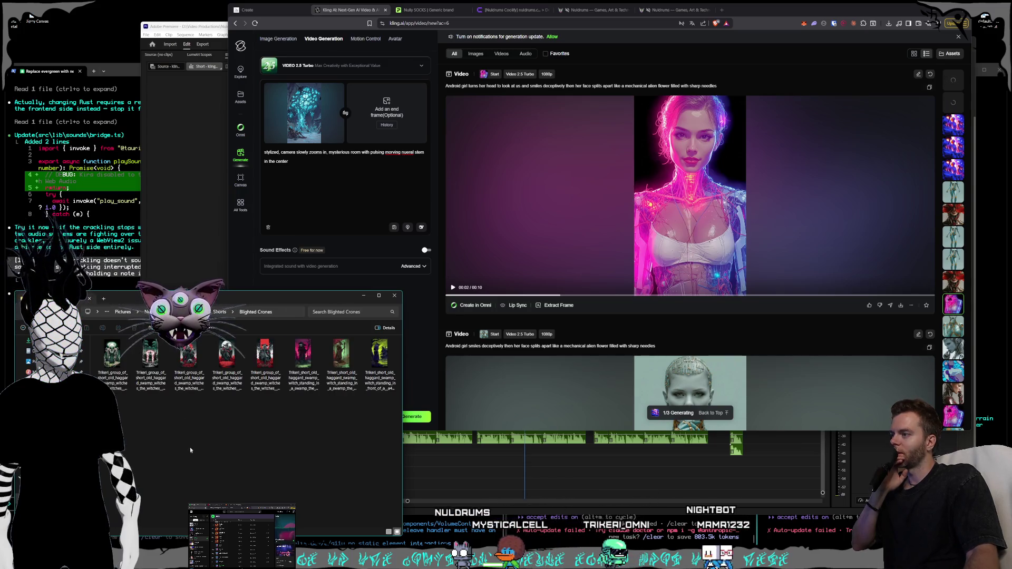
{"action": "left_click", "coordinate": [337, 88]}
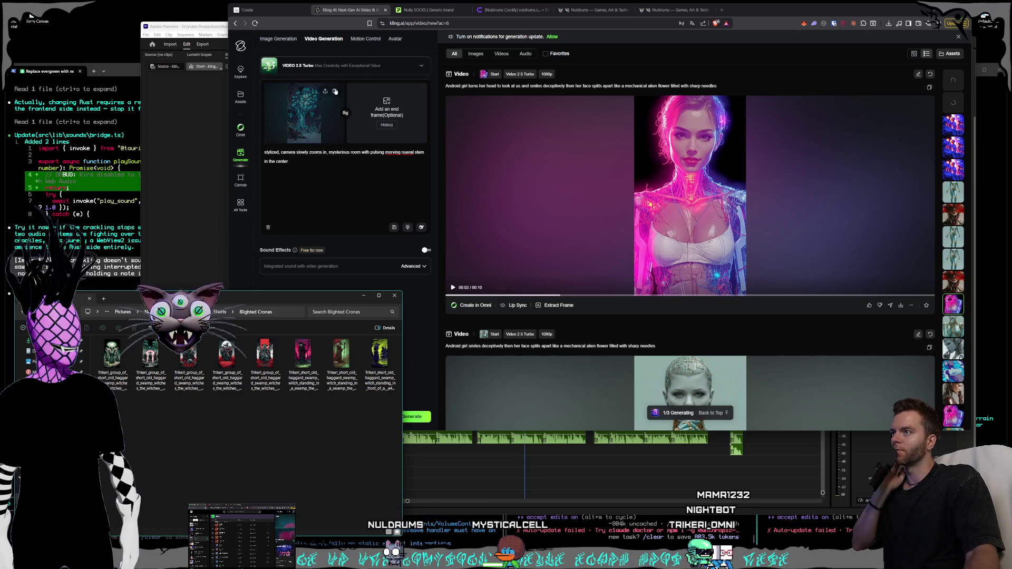
{"action": "left_click", "coordinate": [380, 354]}
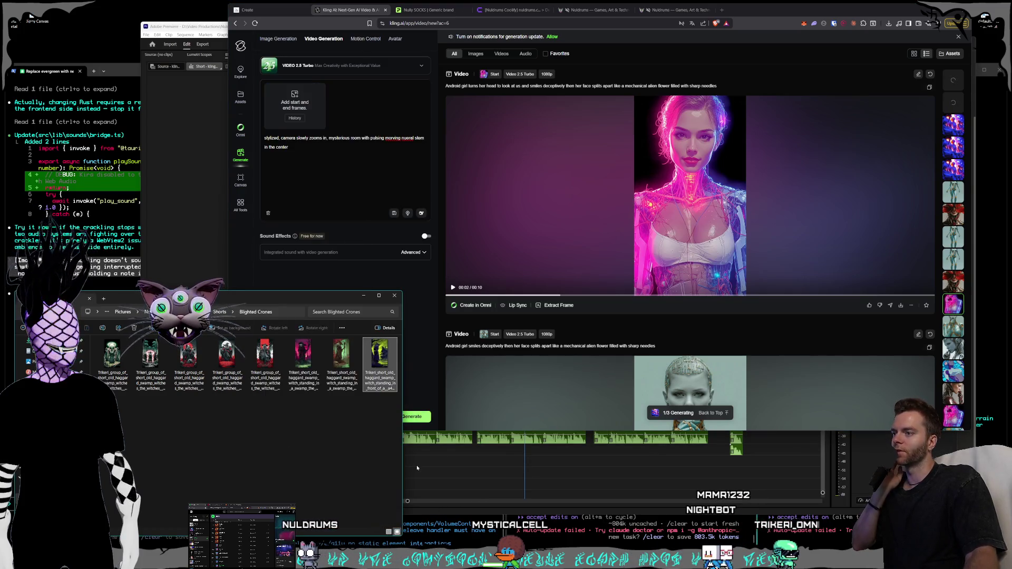
{"action": "double_click", "coordinate": [380, 355]}
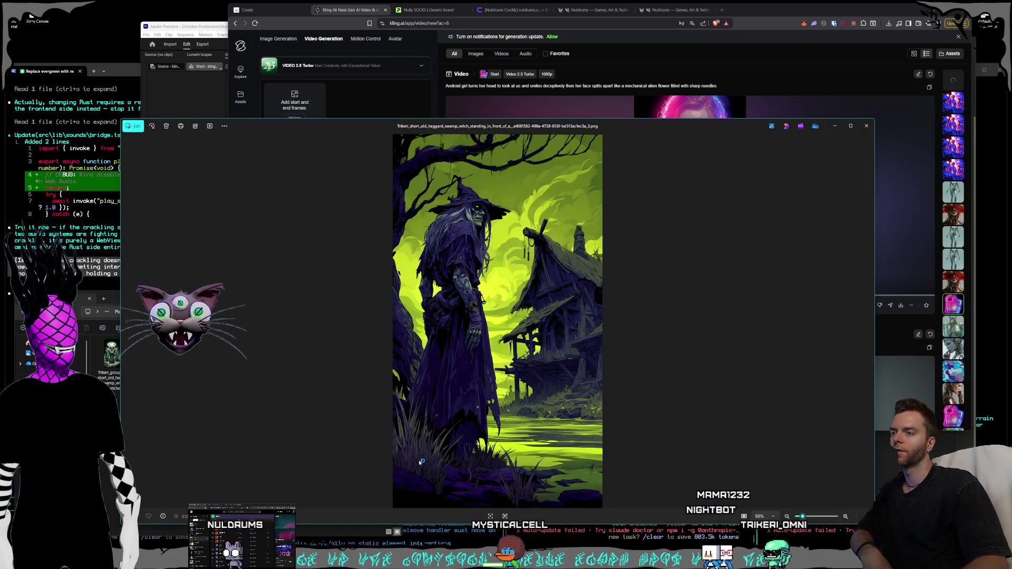
Browse the swamp-witch images in Photos, ending on the lime-sky witch-by-house image.
{"action": "left_click_drag", "start_coordinate": [660, 130], "coordinate": [738, 84]}
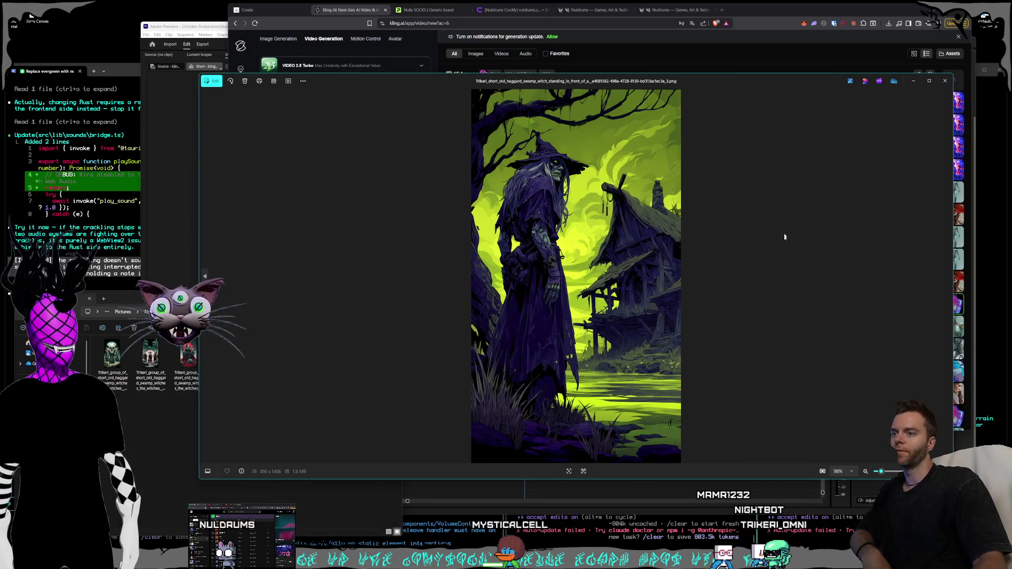
{"action": "key", "text": "Right"}
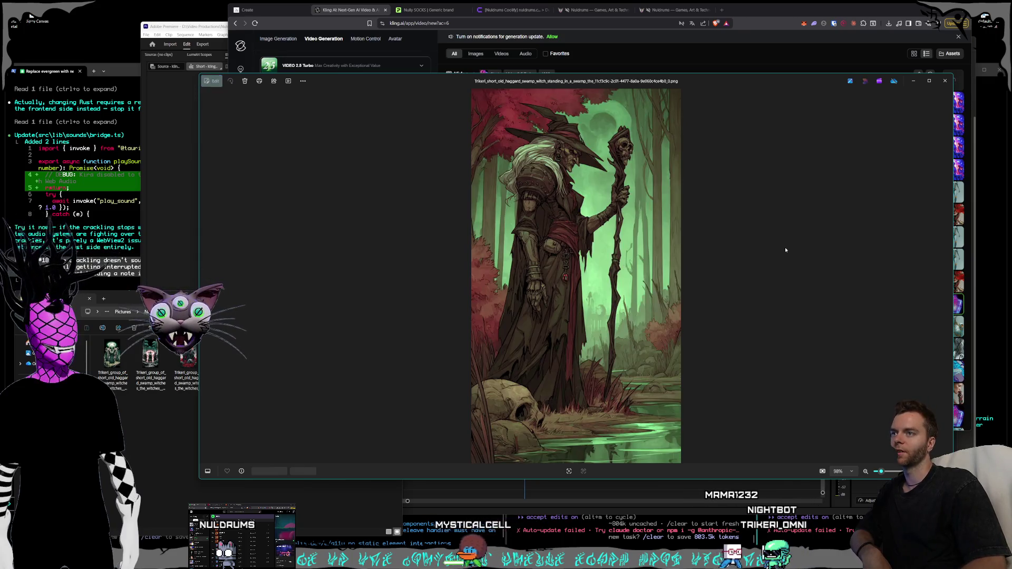
{"action": "key", "text": "Right"}
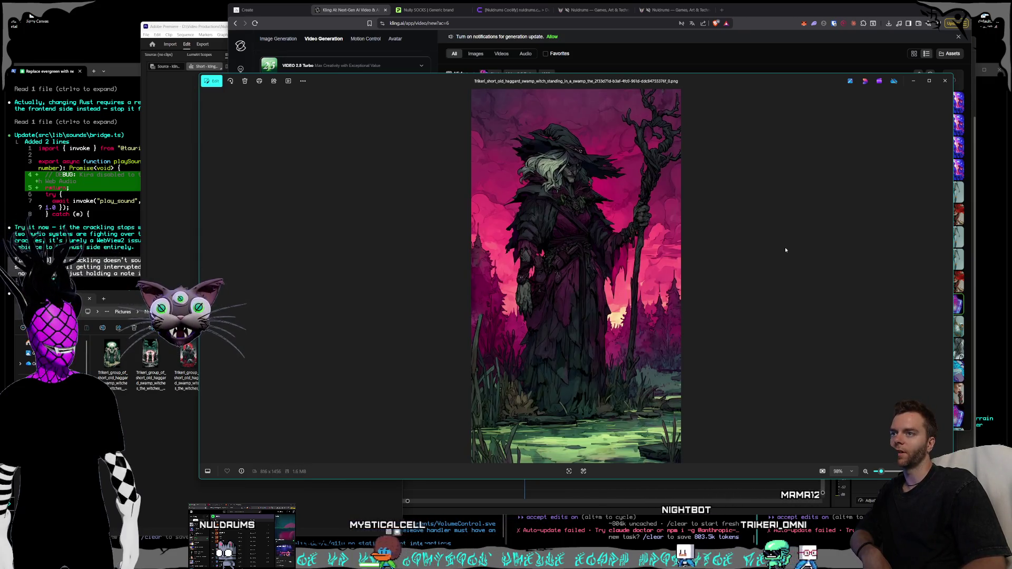
{"action": "key", "text": "Right"}
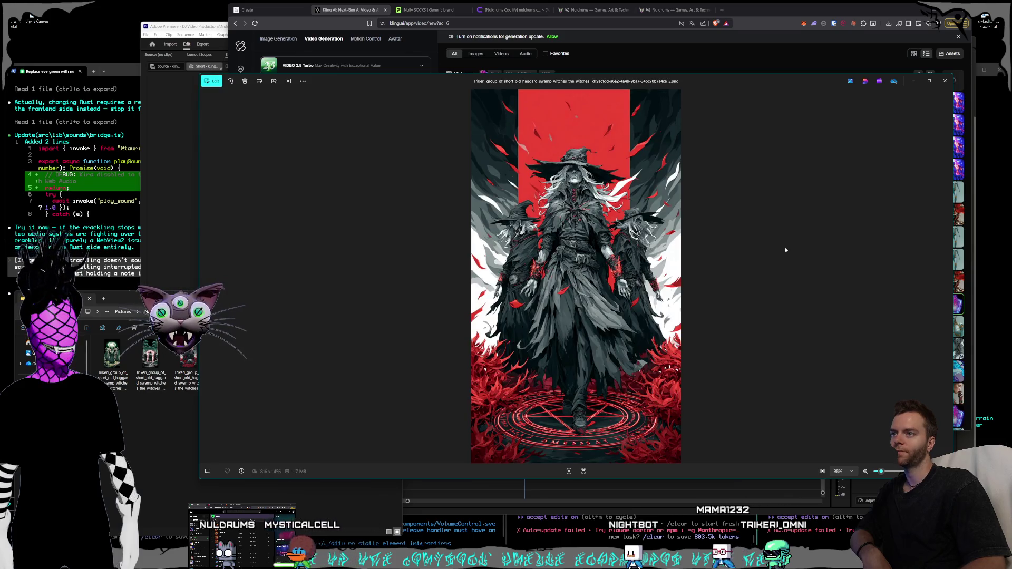
{"action": "key", "text": "Right"}
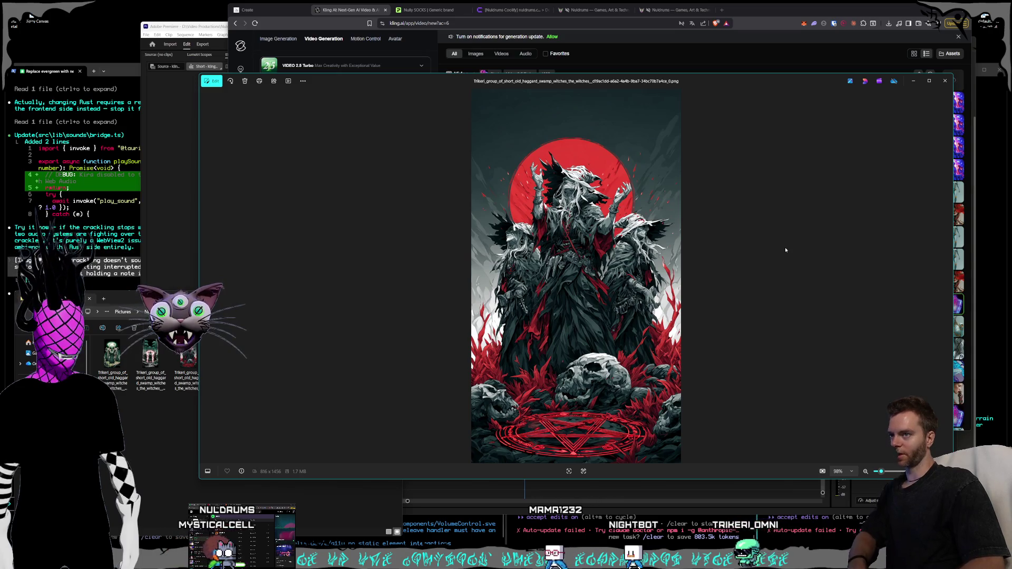
{"action": "key", "text": "Right"}
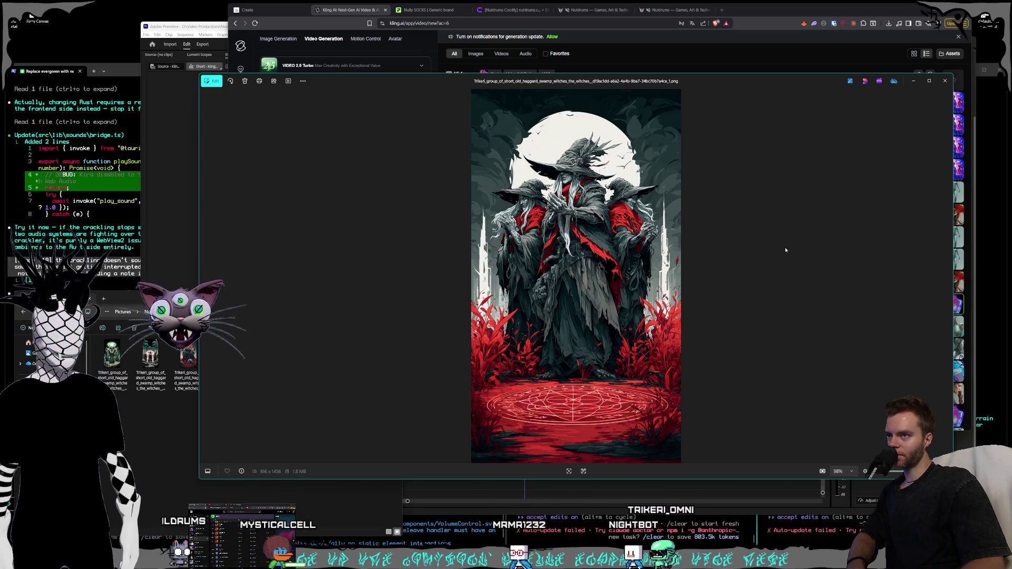
{"action": "key", "text": "Right"}
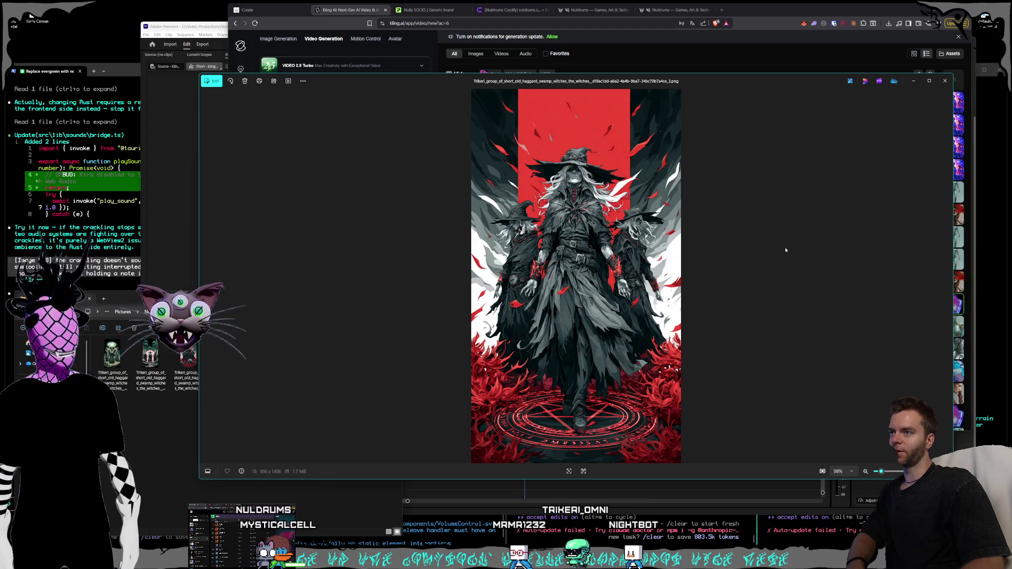
{"action": "key", "text": "Right"}
{"action": "key", "text": "Right"}
{"action": "key", "text": "Right"}
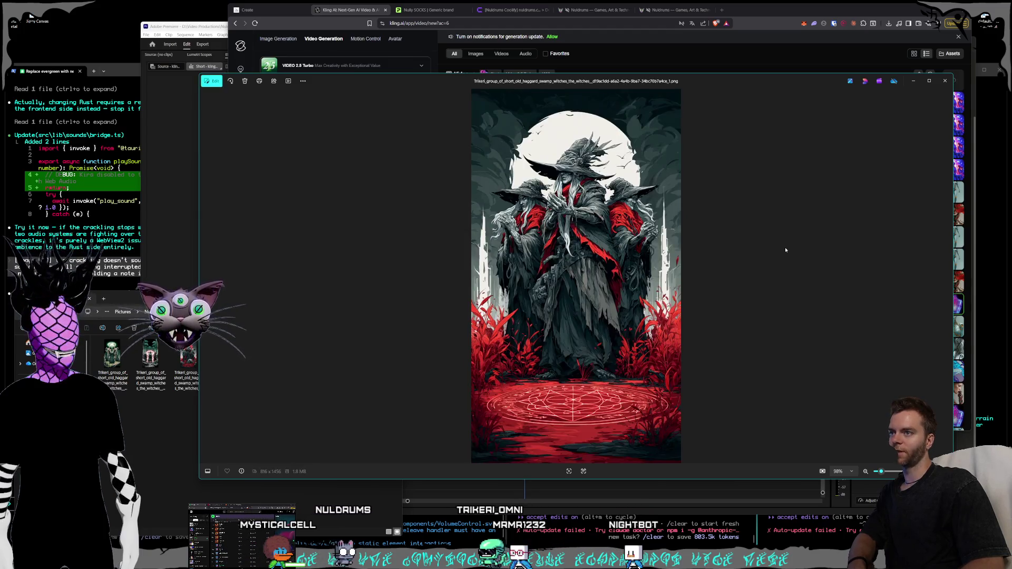
{"action": "key", "text": "Left"}
{"action": "key", "text": "Right"}
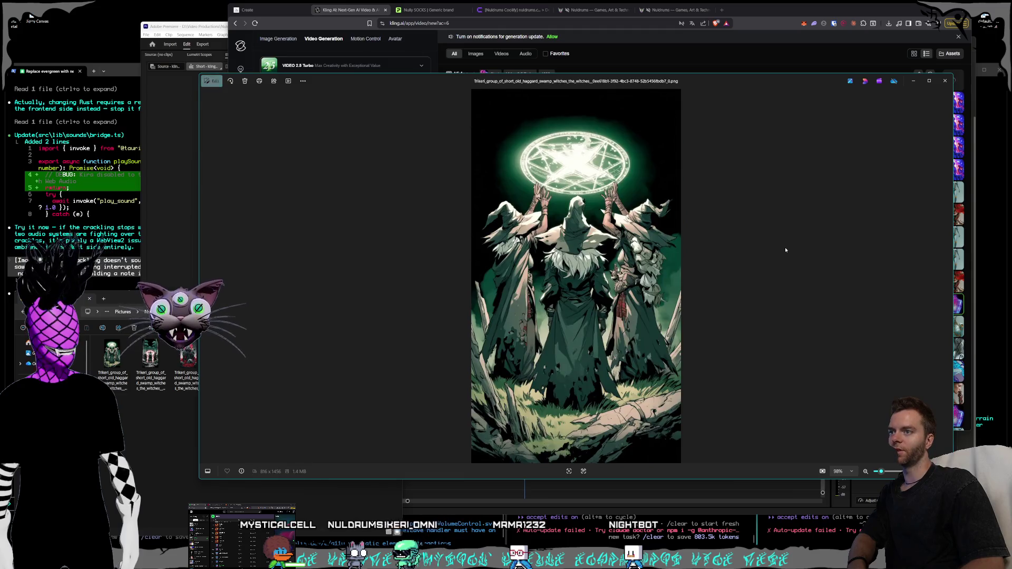
{"action": "key", "text": "Right"}
{"action": "key", "text": "Right"}
{"action": "key", "text": "Right"}
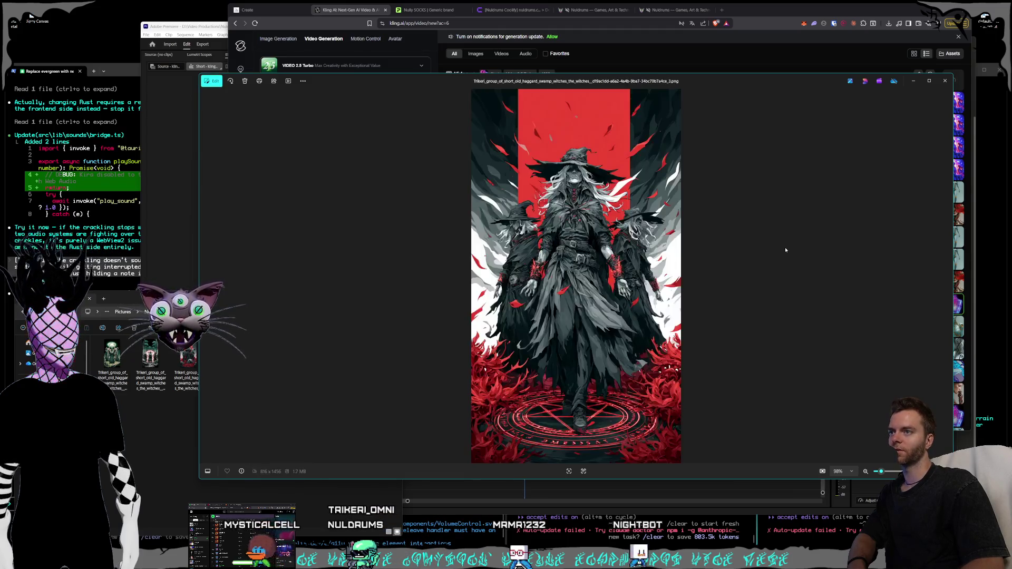
{"action": "key", "text": "Right"}
{"action": "key", "text": "Right"}
{"action": "key", "text": "Right"}
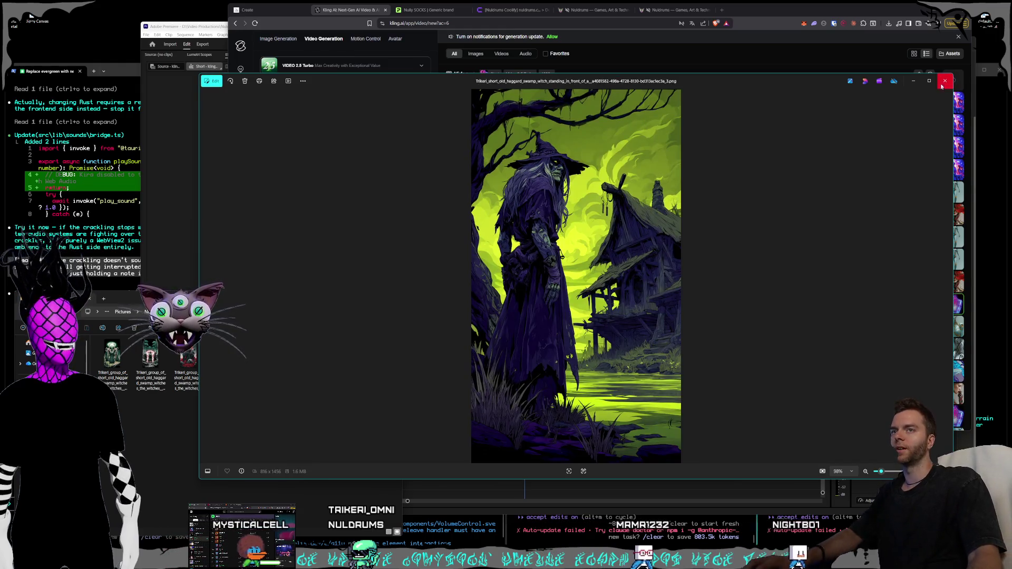
{"action": "key", "text": "Escape"}
Make the lime witch image Kling's start frame and reopen it full size.
{"action": "mouse_move", "coordinate": [380, 364]}
{"action": "left_mouse_down"}
{"action": "mouse_move", "coordinate": [311, 126]}
{"action": "mouse_move", "coordinate": [295, 105]}
{"action": "left_mouse_up"}
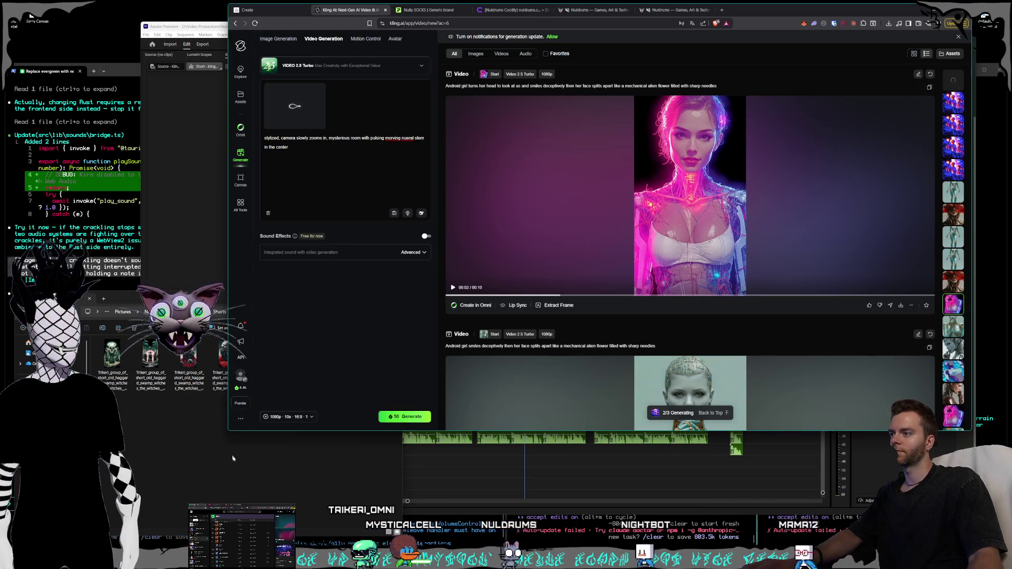
{"action": "key", "text": "alt+Tab"}
{"action": "double_click", "coordinate": [374, 357]}
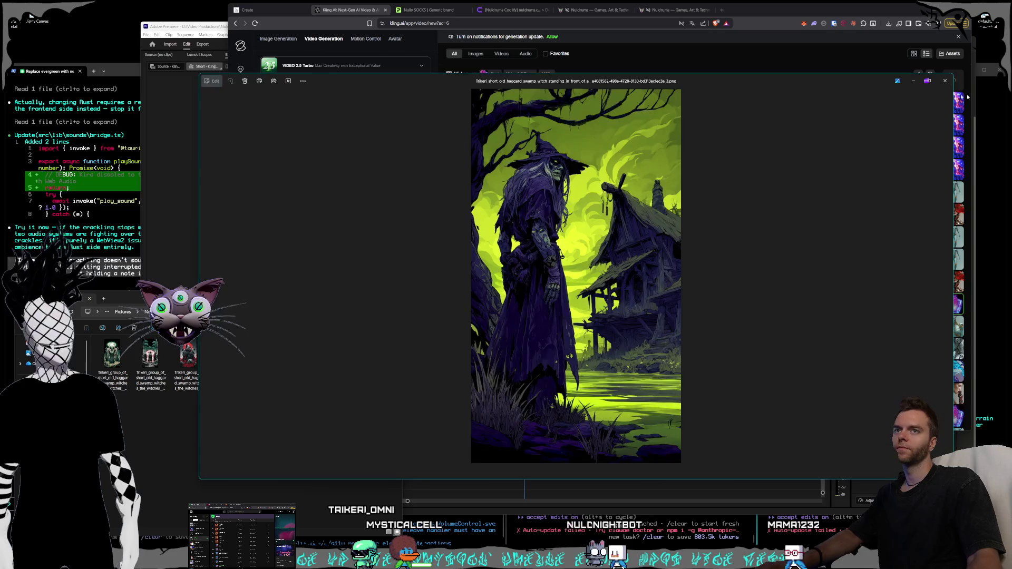
{"action": "mouse_move", "coordinate": [937, 83]}
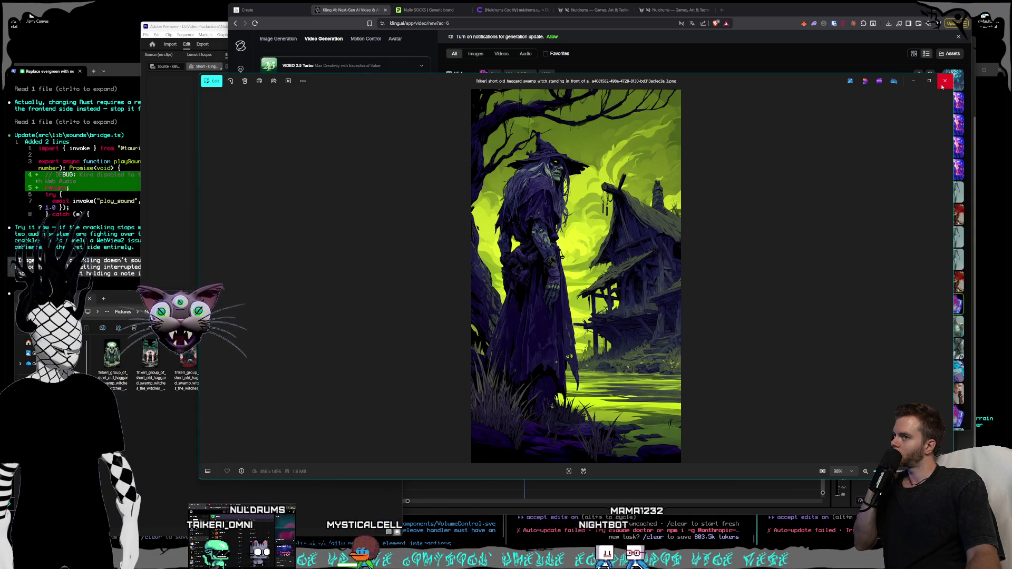
Rewrite the prompt ending to a slow zoom out, the witch turning toward us then her house, and generate.
{"action": "left_click", "coordinate": [943, 83]}
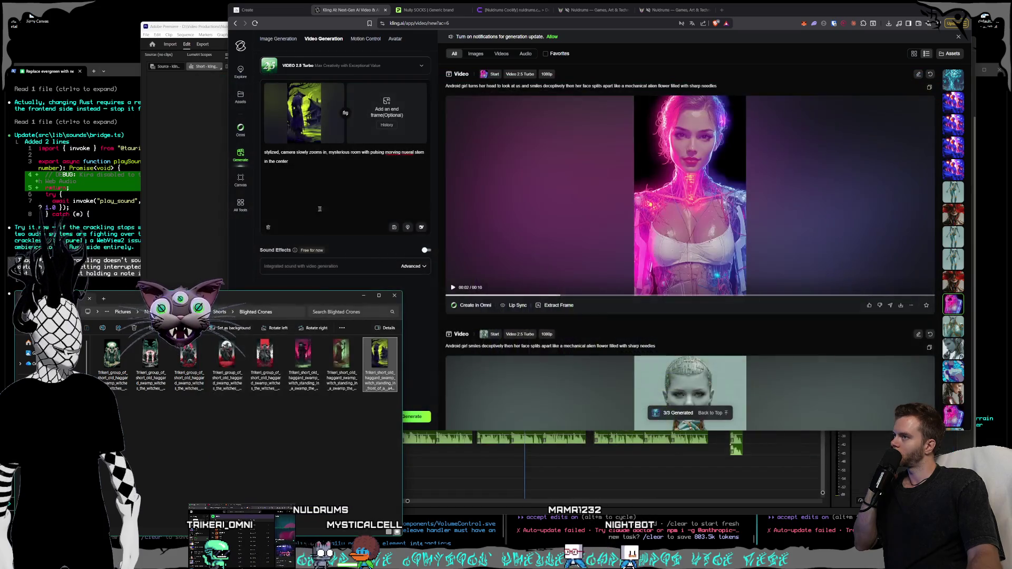
{"action": "left_click", "coordinate": [315, 162]}
{"action": "mouse_move", "coordinate": [315, 163]}
{"action": "left_mouse_down"}
{"action": "mouse_move", "coordinate": [265, 152]}
{"action": "mouse_move", "coordinate": [308, 152]}
{"action": "left_mouse_up"}
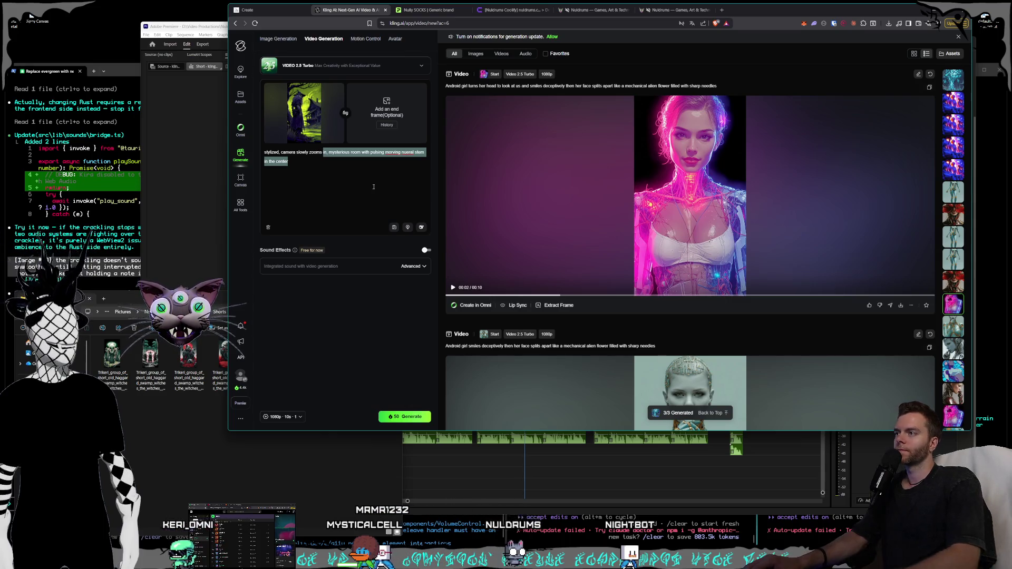
{"action": "key", "text": "BackSpace"}
{"action": "type", "text": "out"}
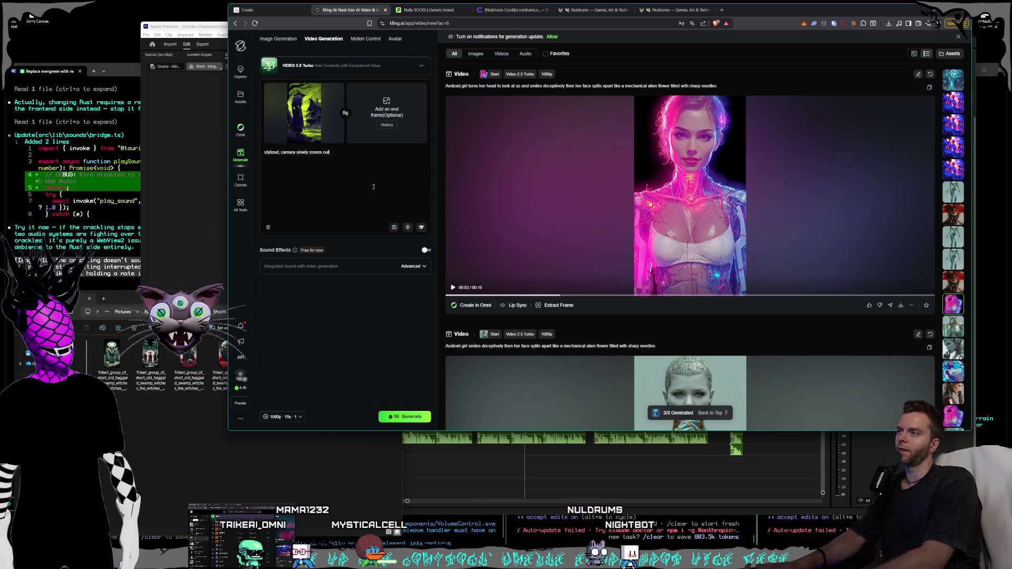
{"action": "type", "text": ", witch turns to look at us then"}
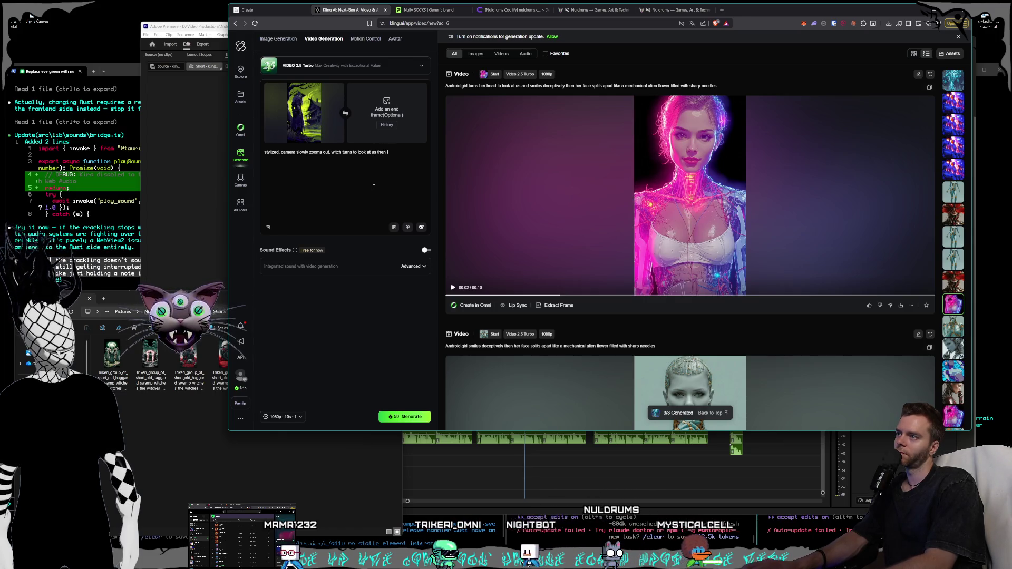
{"action": "type", "text": "back away towards her house"}
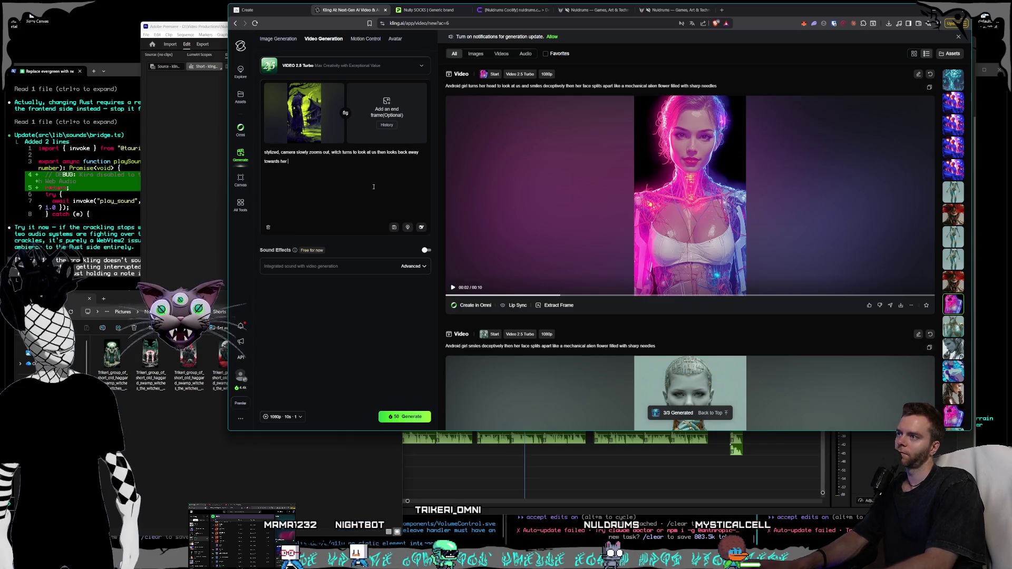
{"action": "left_click", "coordinate": [391, 417]}
{"action": "left_click", "coordinate": [280, 489]}
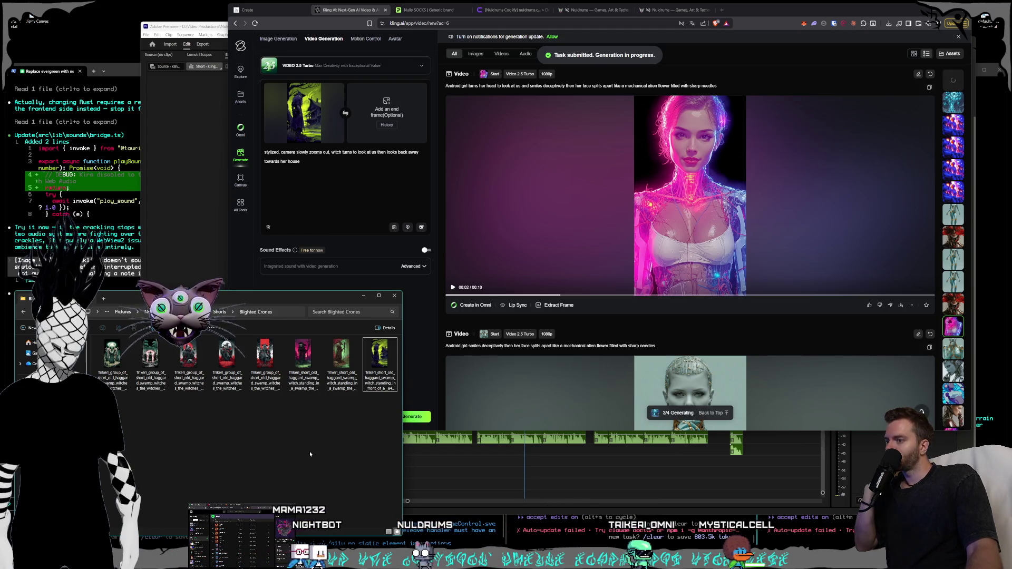
{"action": "key", "text": "alt+Tab"}
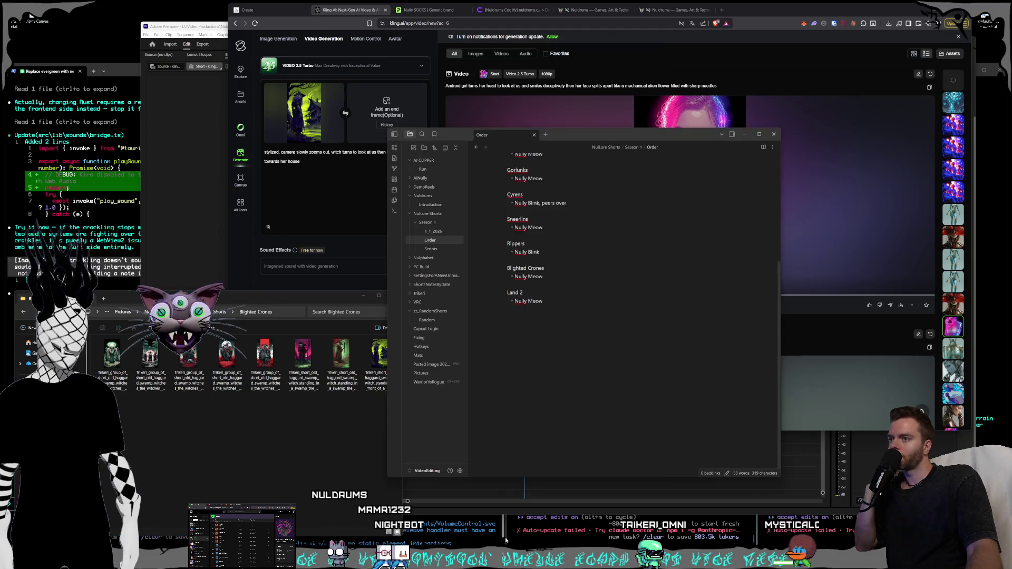
{"action": "scroll", "coordinate": [573, 356], "scroll_direction": "up", "scroll_amount": 3}
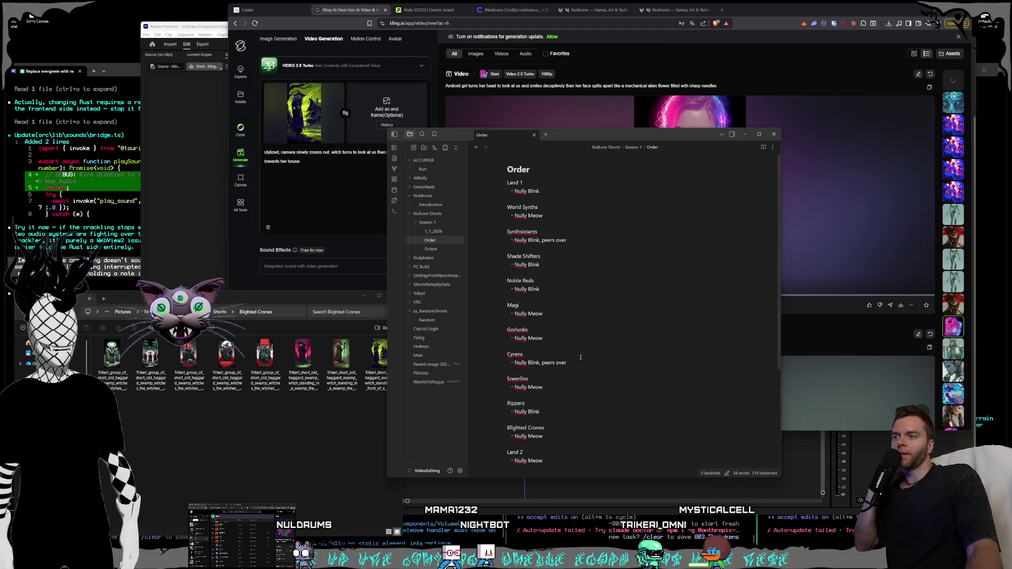
{"action": "left_click_drag", "start_coordinate": [574, 372], "coordinate": [479, 349]}
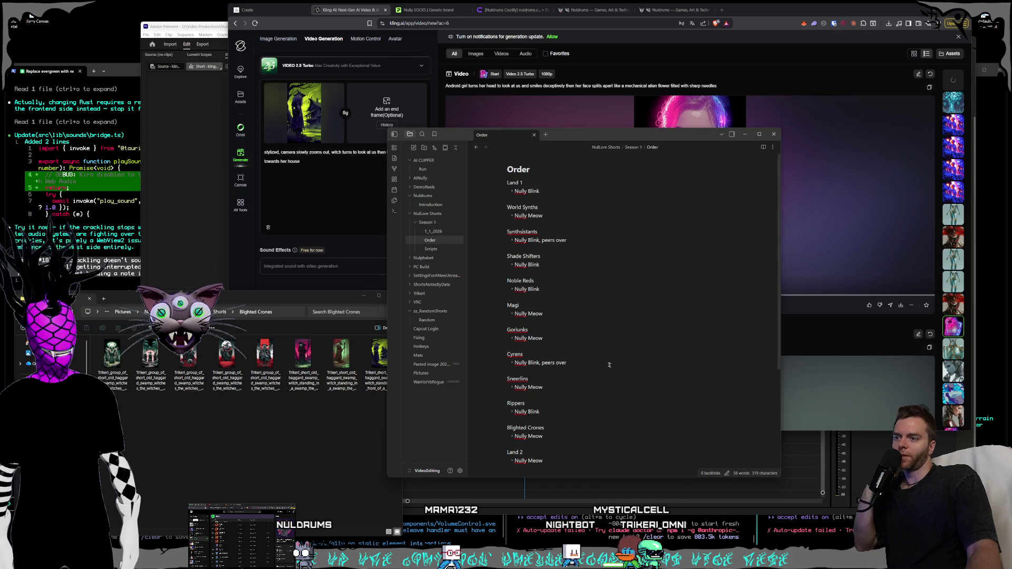
{"action": "left_click", "coordinate": [590, 387]}
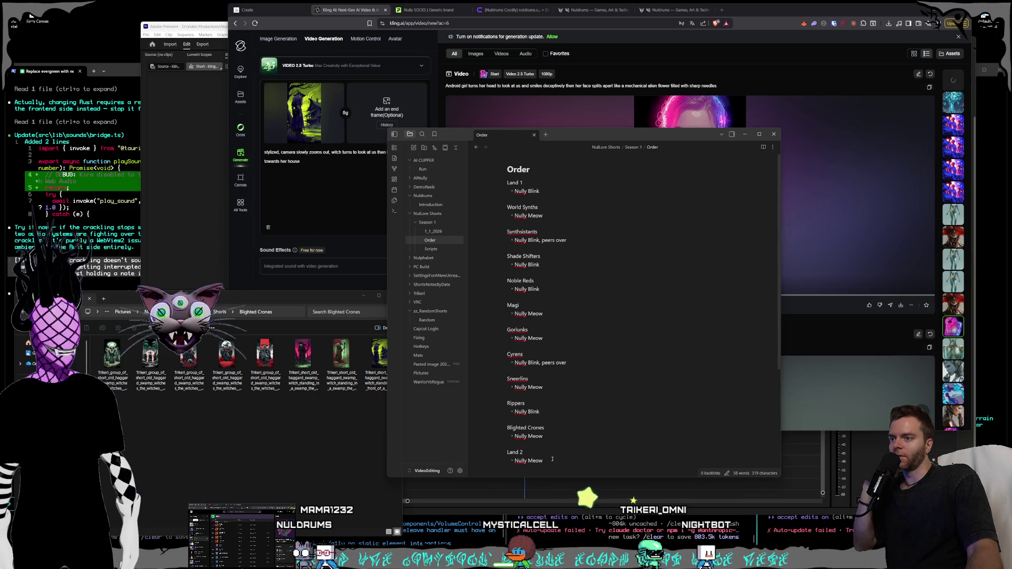
{"action": "left_click_drag", "start_coordinate": [549, 462], "coordinate": [492, 451]}
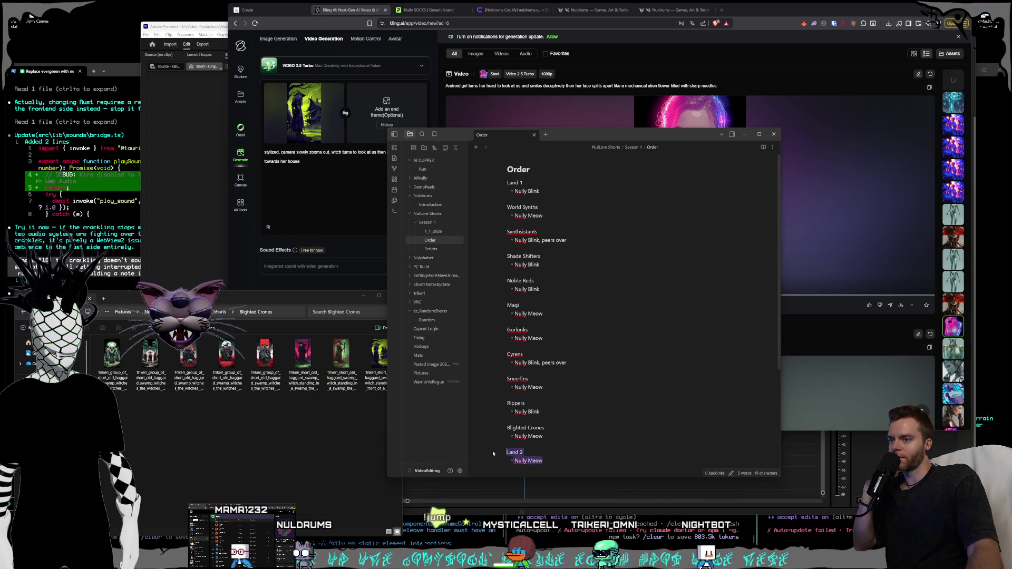
{"action": "left_click", "coordinate": [550, 199]}
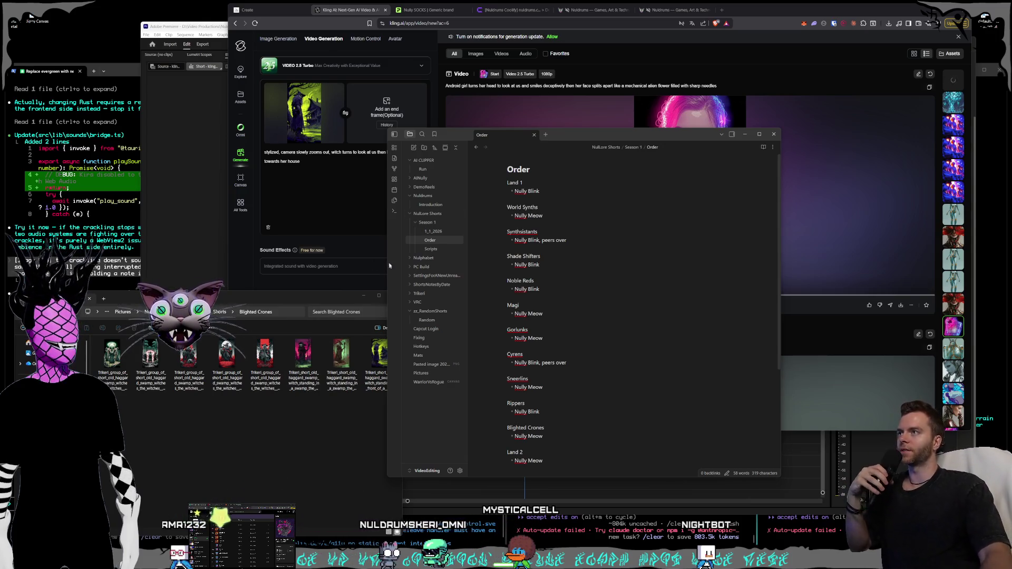
{"action": "left_click", "coordinate": [353, 13]}
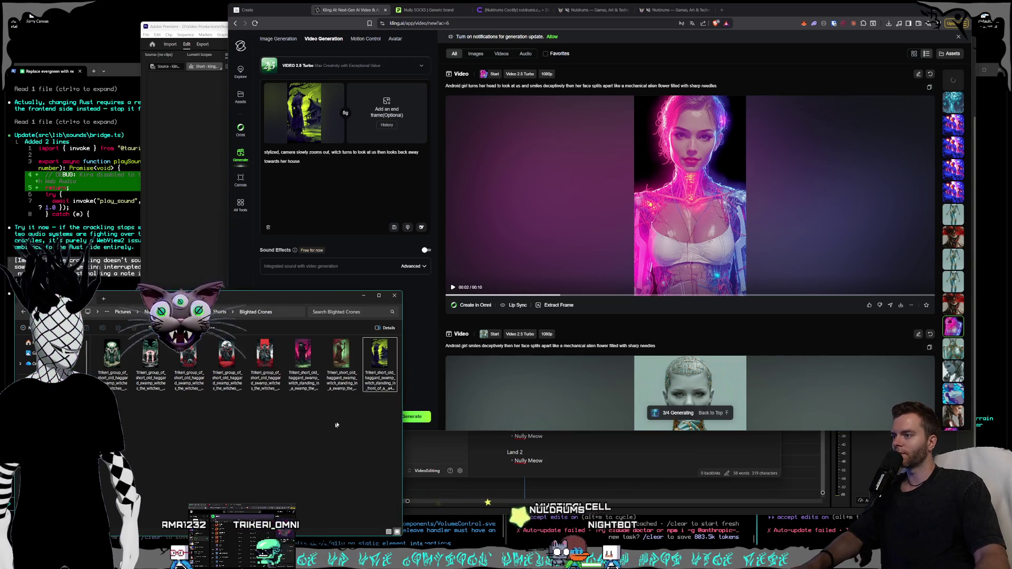
Remove the current start-frame image from Kling and view the third witch image full size.
{"action": "left_click", "coordinate": [265, 358]}
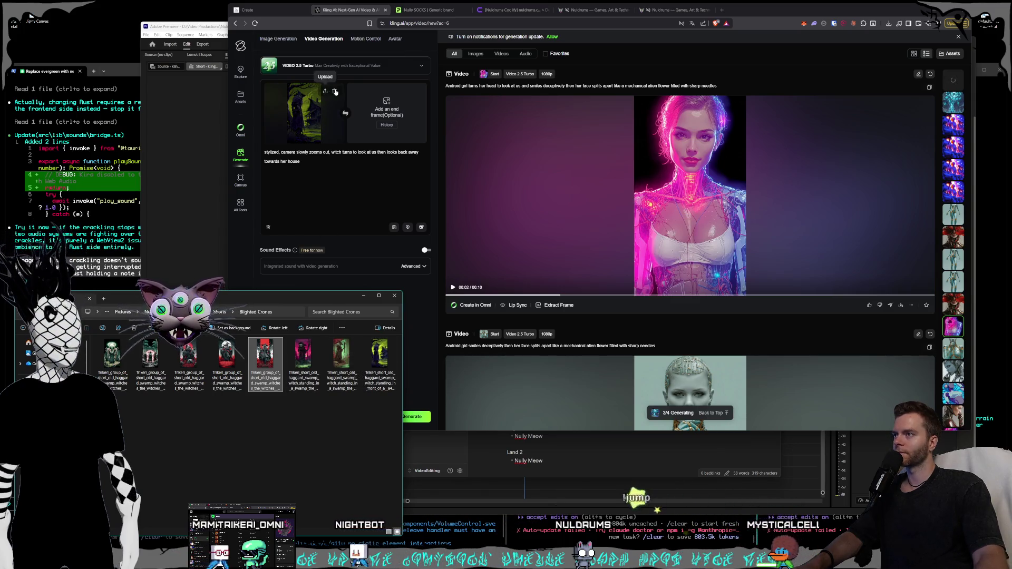
{"action": "left_click", "coordinate": [338, 88]}
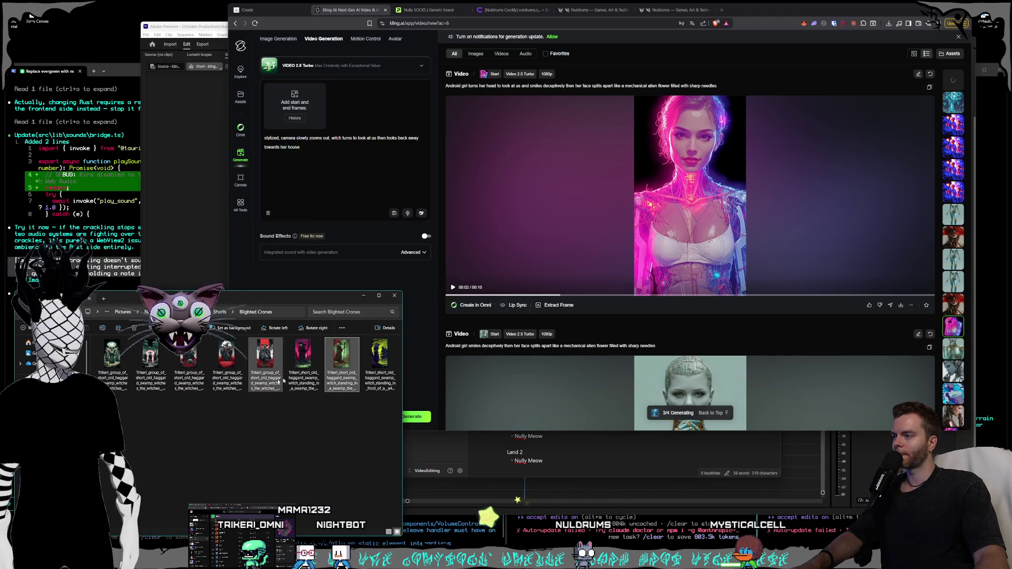
{"action": "left_click", "coordinate": [164, 405]}
{"action": "double_click", "coordinate": [191, 376]}
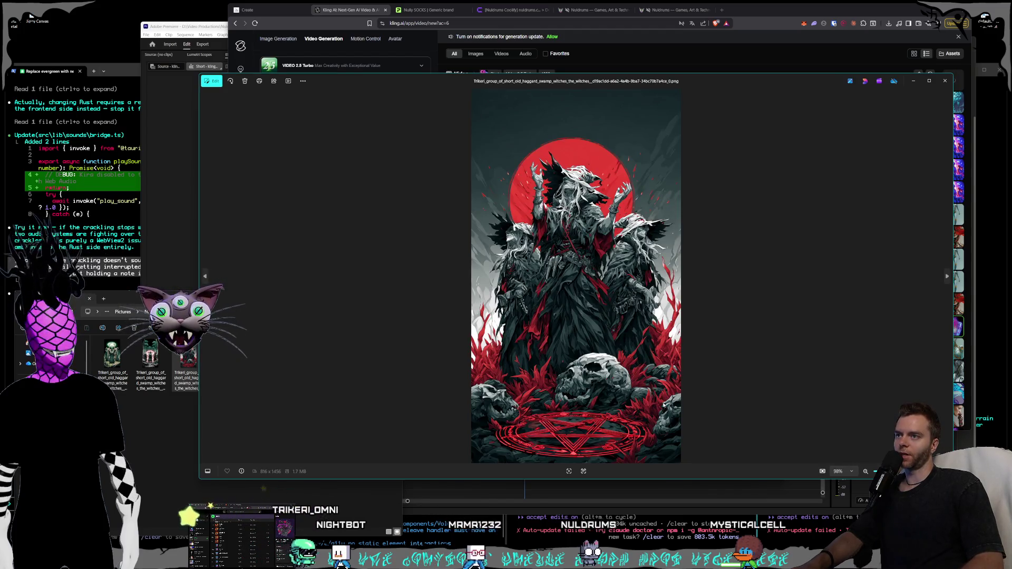
{"action": "key", "text": "Right"}
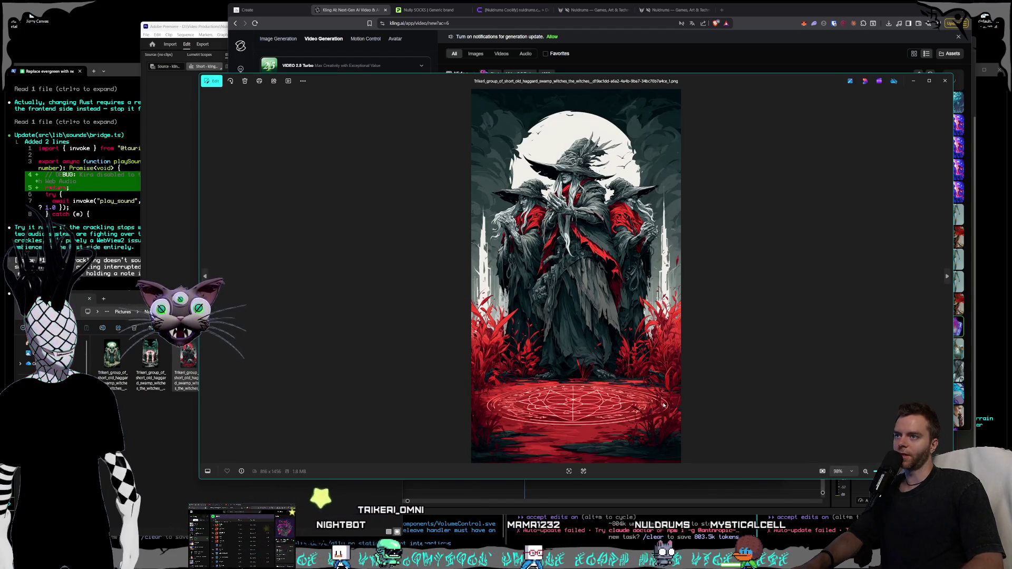
{"action": "key", "text": "Right"}
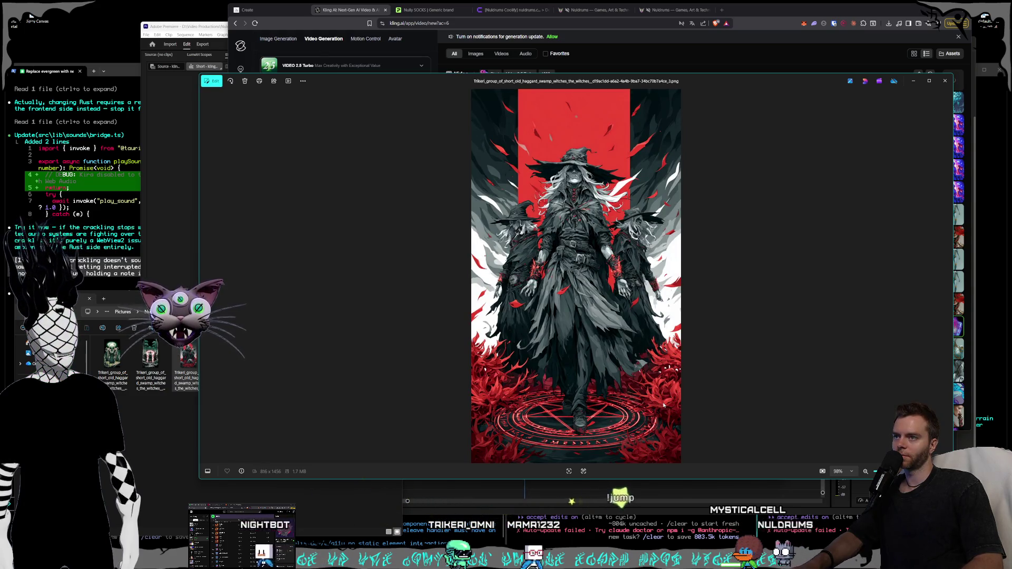
{"action": "key", "text": "Right"}
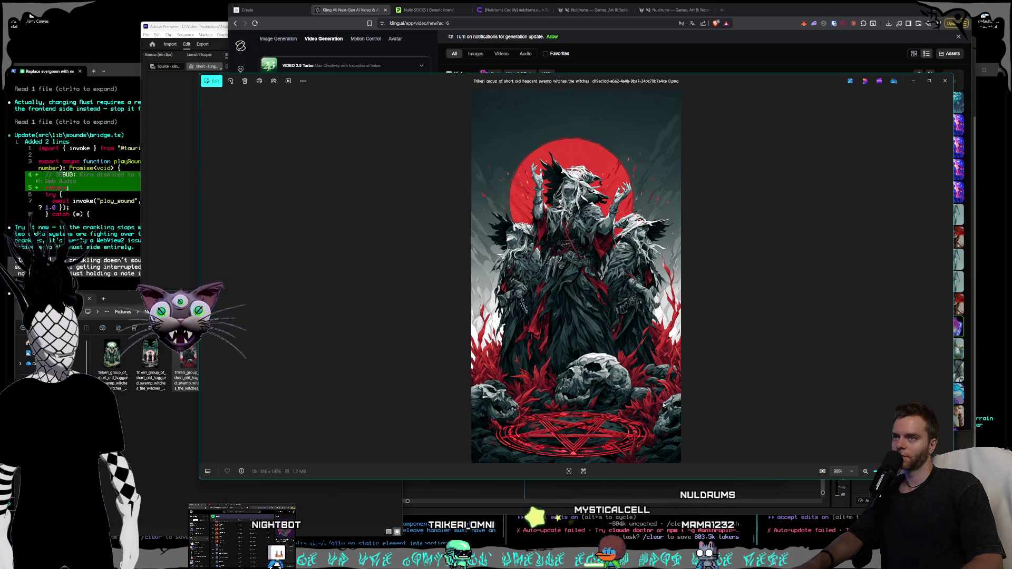
{"action": "key", "text": "Right"}
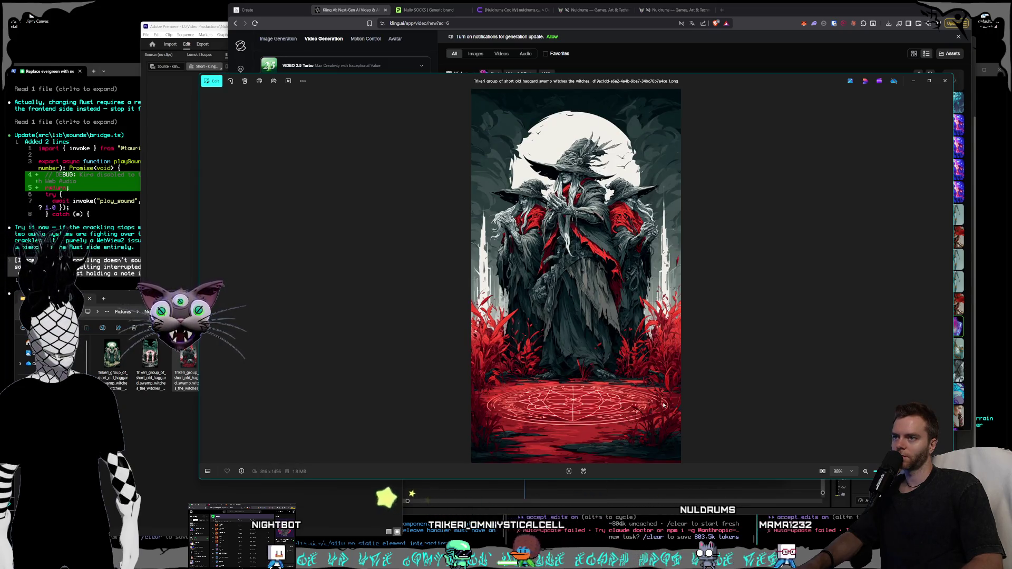
{"action": "key", "text": "Right"}
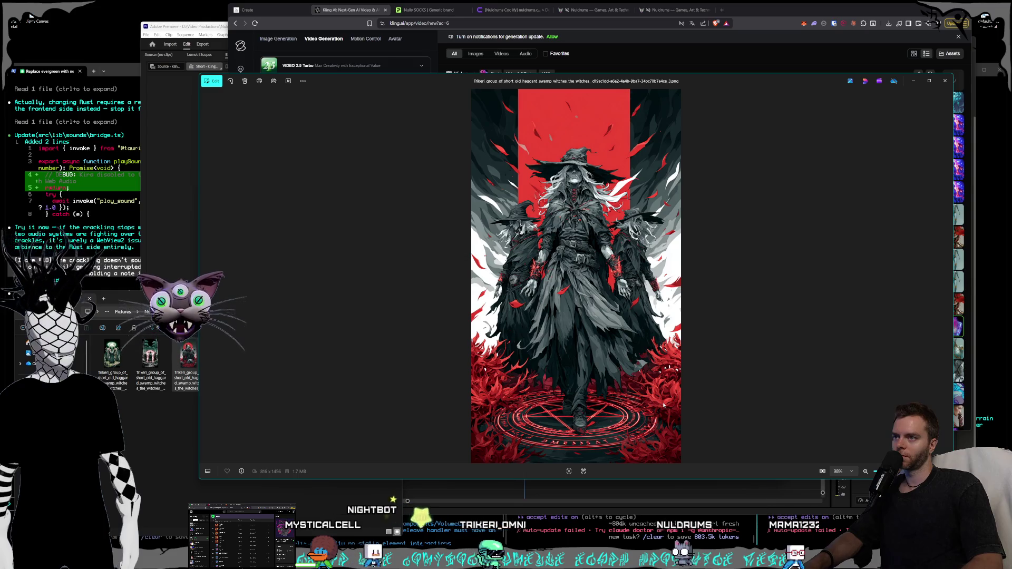
{"action": "key", "text": "Right"}
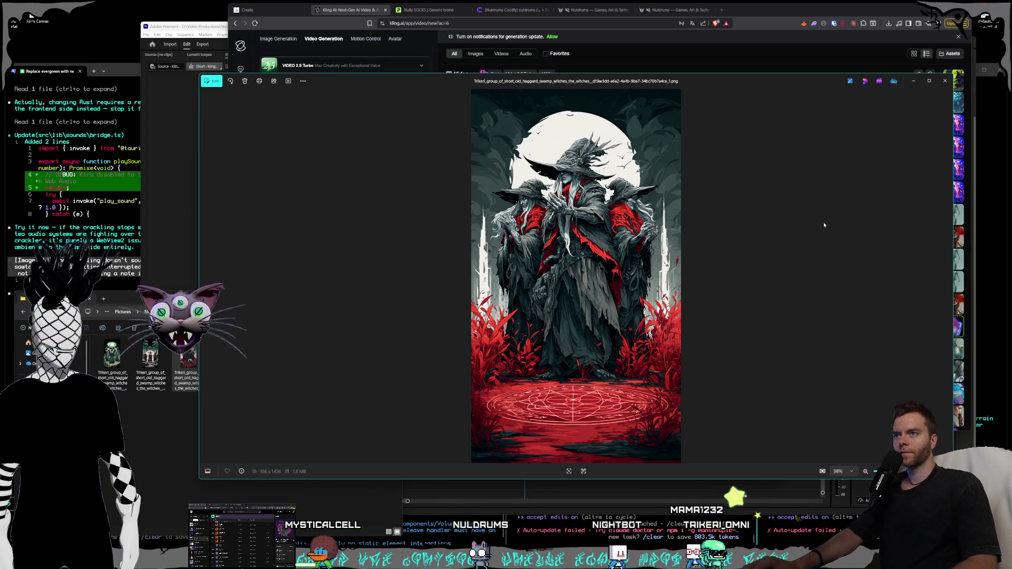
{"action": "key", "text": "Left"}
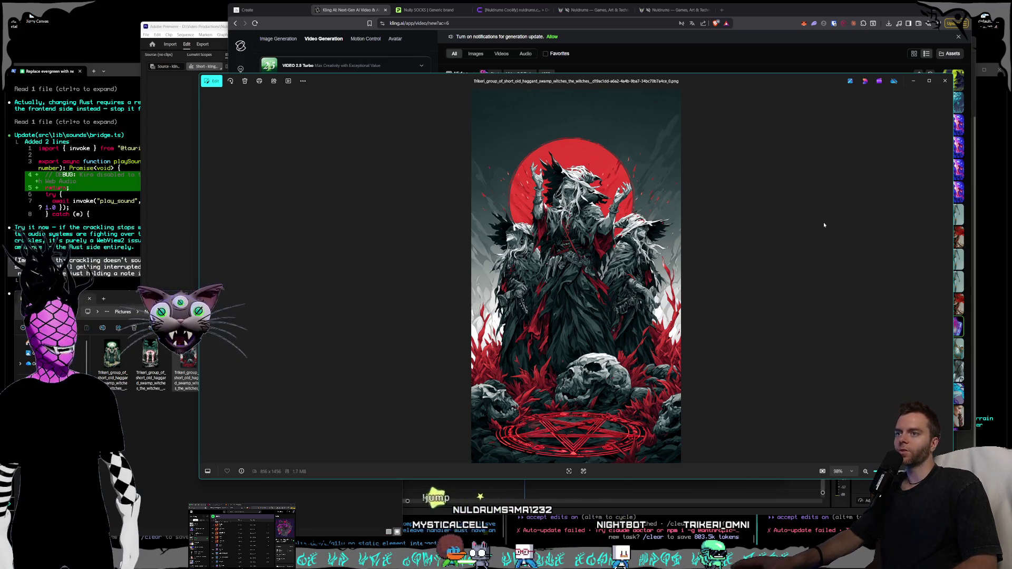
{"action": "key", "text": "Left"}
{"action": "key", "text": "Left"}
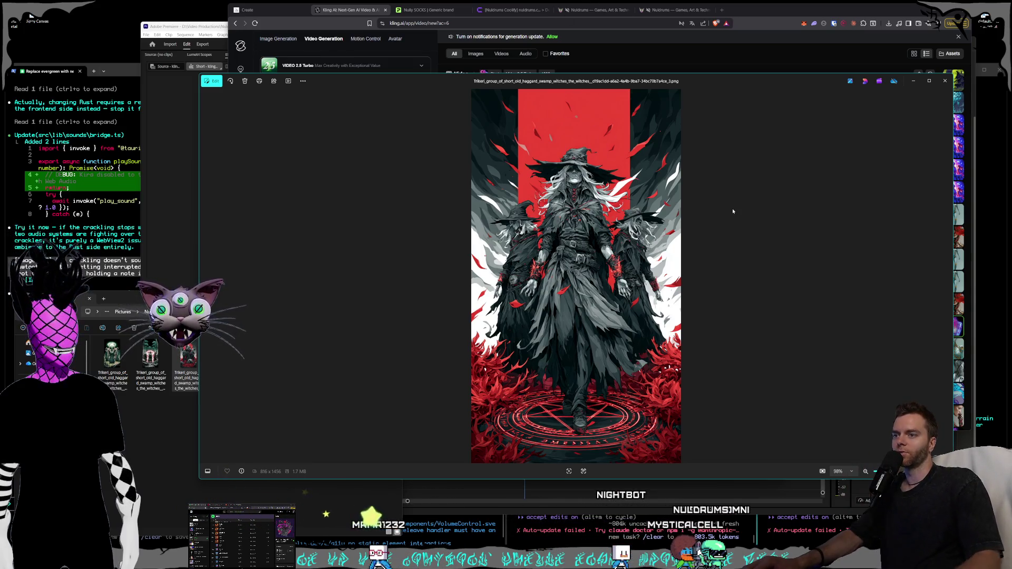
{"action": "key", "text": "Left"}
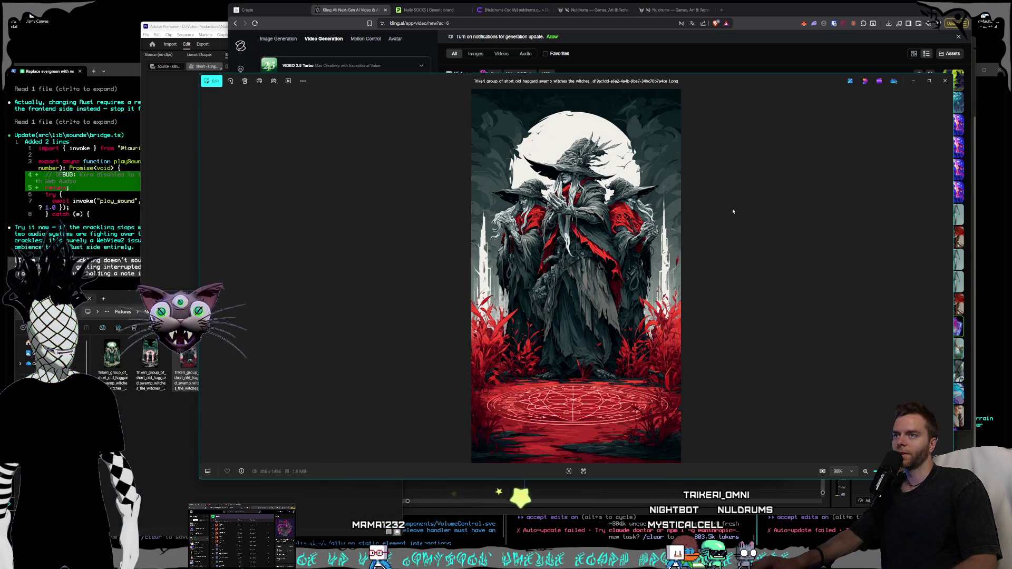
{"action": "key", "text": "Left"}
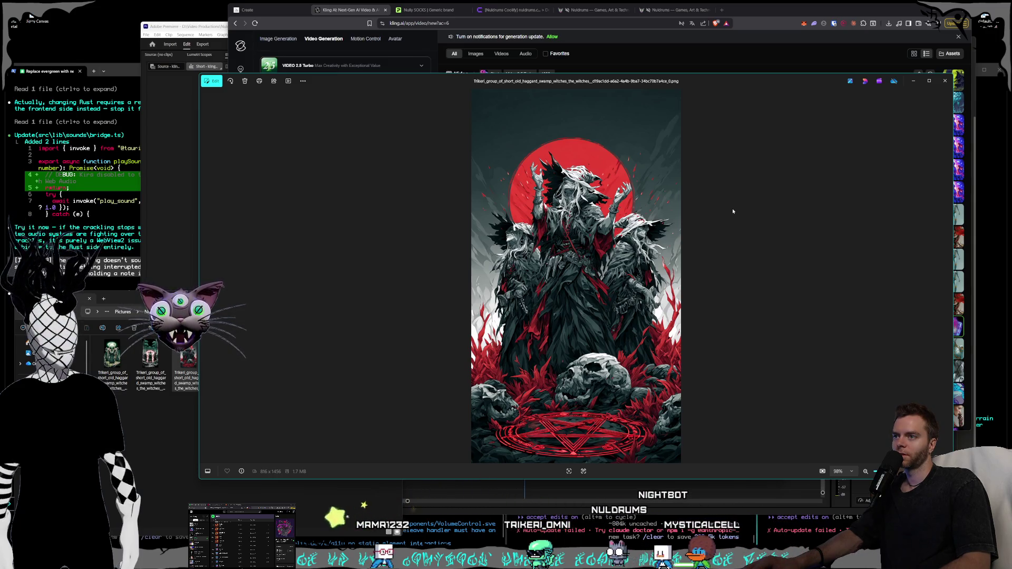
{"action": "key", "text": "Right"}
{"action": "key", "text": "Right"}
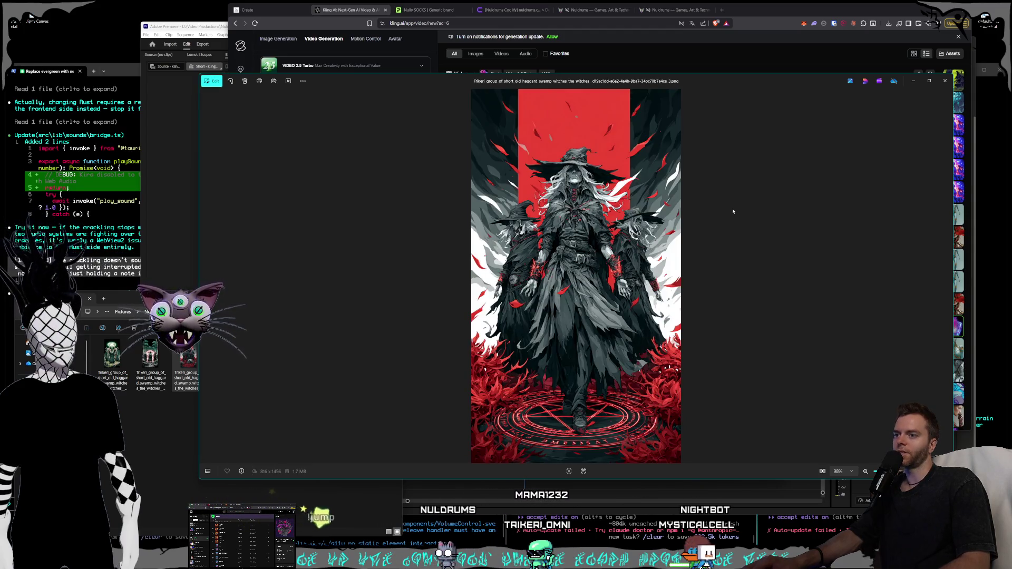
{"action": "key", "text": "Left"}
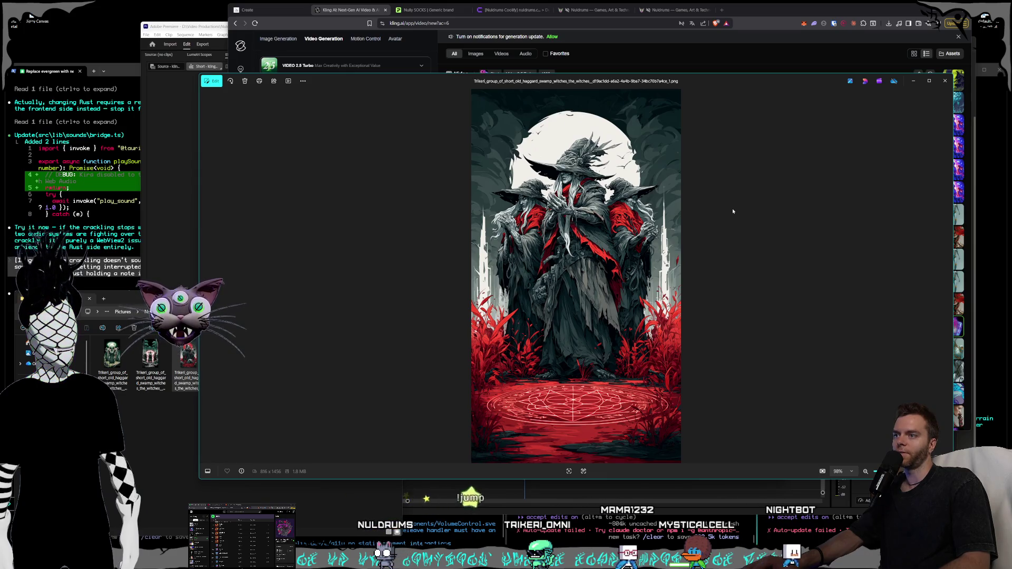
{"action": "key", "text": "Left"}
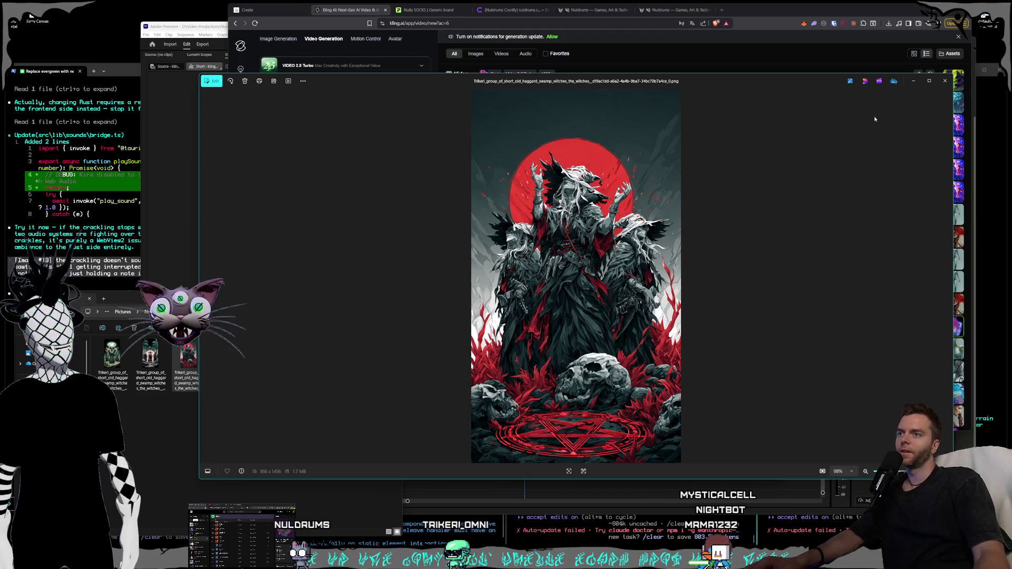
{"action": "left_click", "coordinate": [944, 81]}
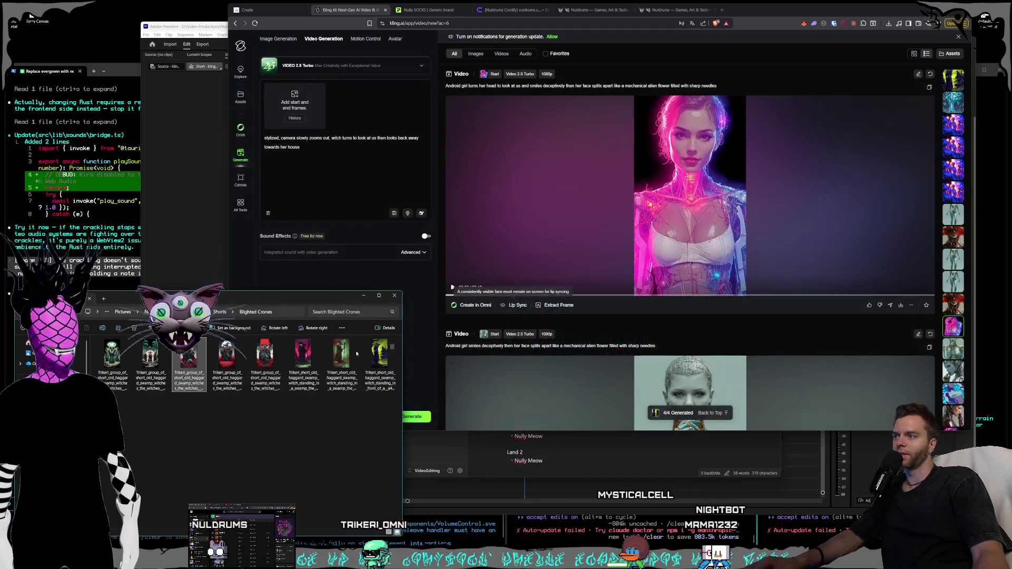
Make the three-witches image the start frame and describe the camera panning up and tilting down to the central characters.
{"action": "mouse_move", "coordinate": [189, 352]}
{"action": "left_mouse_down"}
{"action": "mouse_move", "coordinate": [343, 137]}
{"action": "mouse_move", "coordinate": [315, 101]}
{"action": "mouse_move", "coordinate": [295, 103]}
{"action": "left_mouse_up"}
{"action": "left_click_drag", "start_coordinate": [319, 146], "coordinate": [297, 138]}
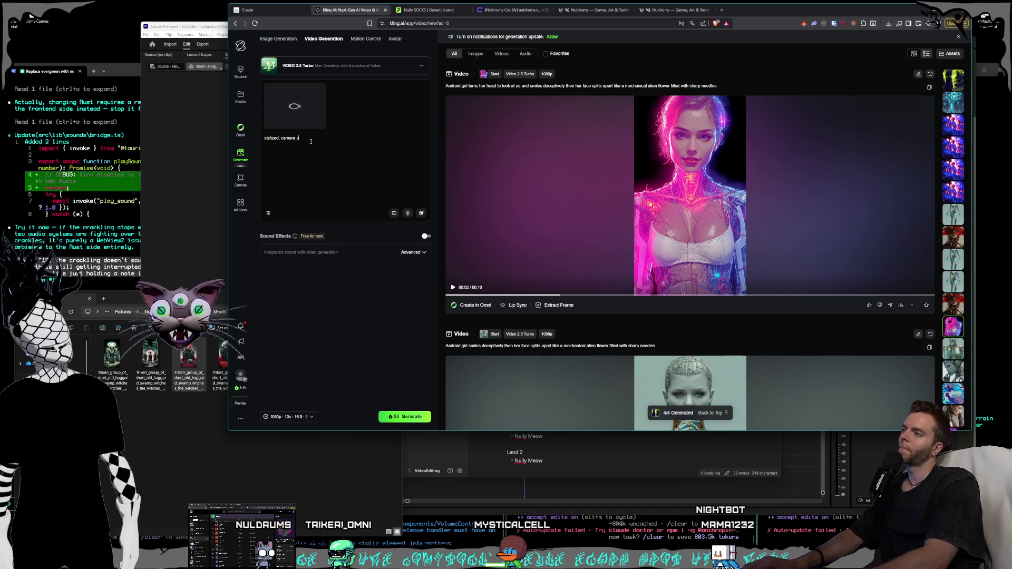
{"action": "type", "text": "pansup and tilts dow"}
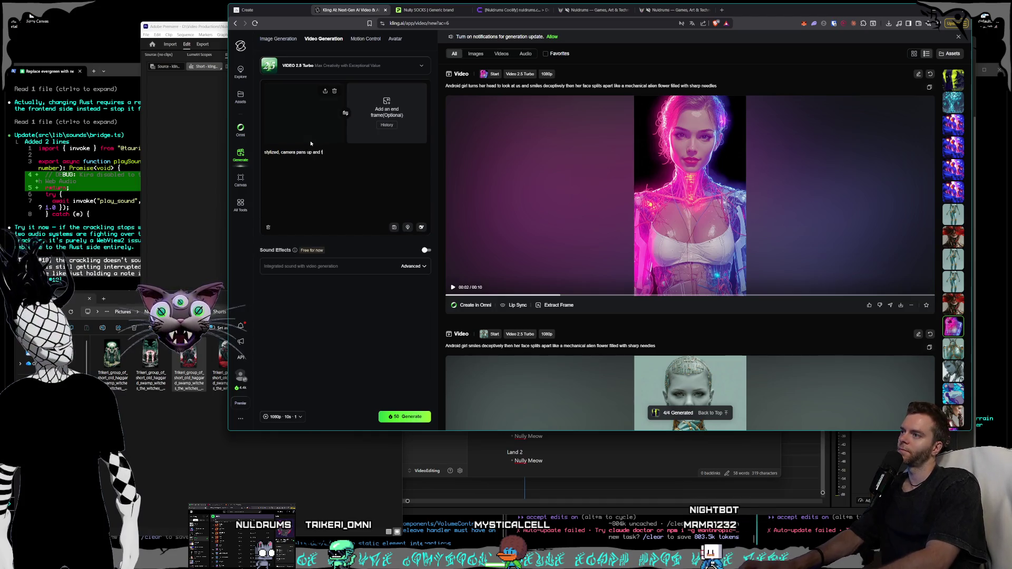
{"action": "type", "text": "n to keep focus on the w"}
{"action": "key", "text": "BackSpace"}
{"action": "type", "text": "characters "}
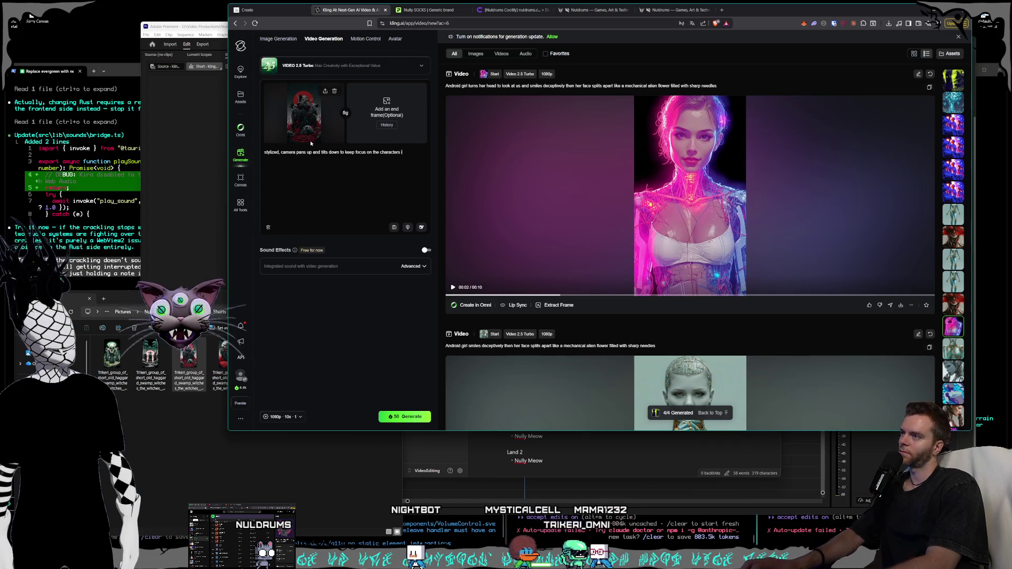
{"action": "type", "text": "in the middle, 3 witches are casting a spell, the wind is ripping"}
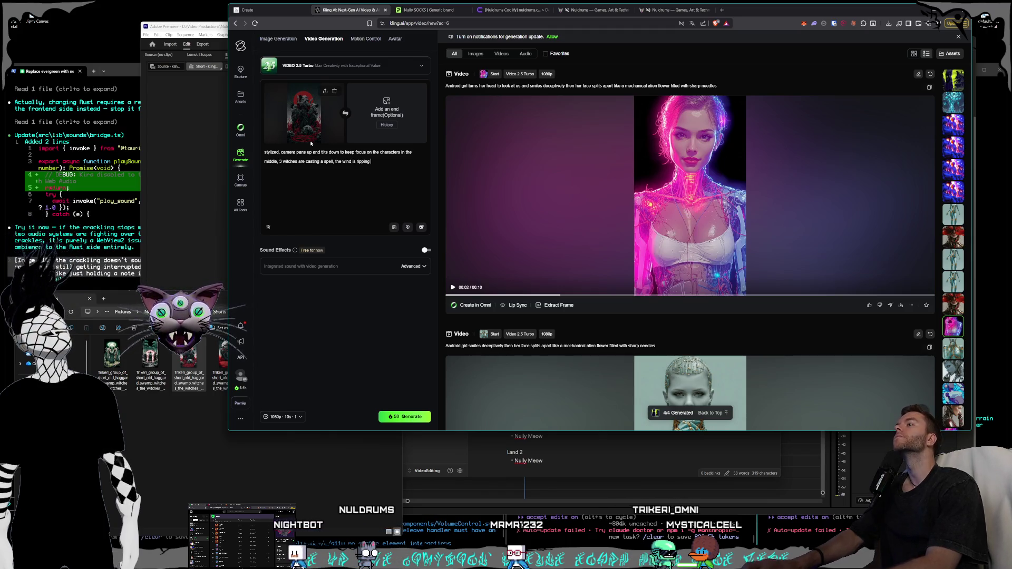
Add fast wind rippling their clothing and red smoke and particles around the image, then generate.
{"action": "type", "text": ", part"}
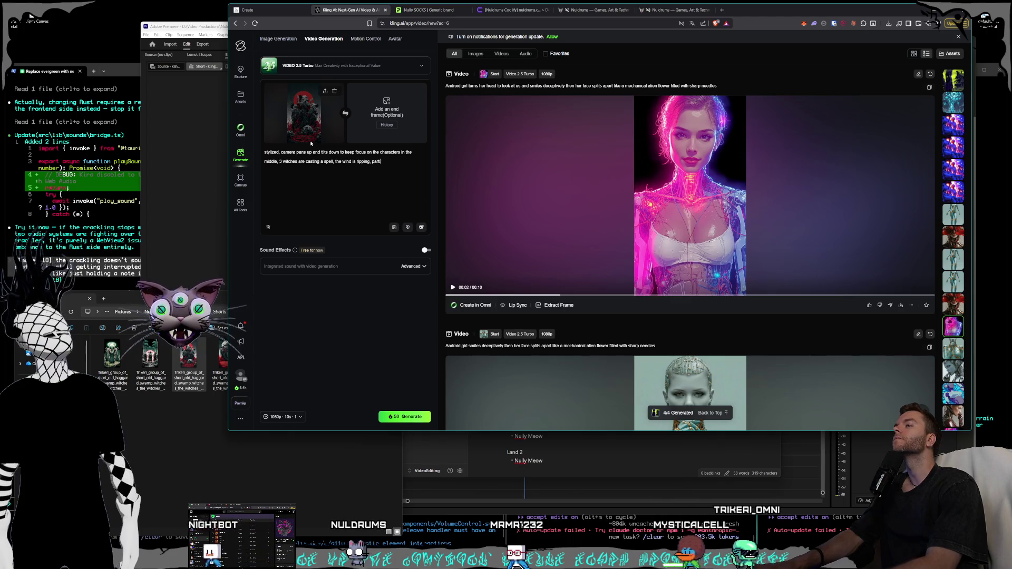
{"action": "type", "text": "icles and"}
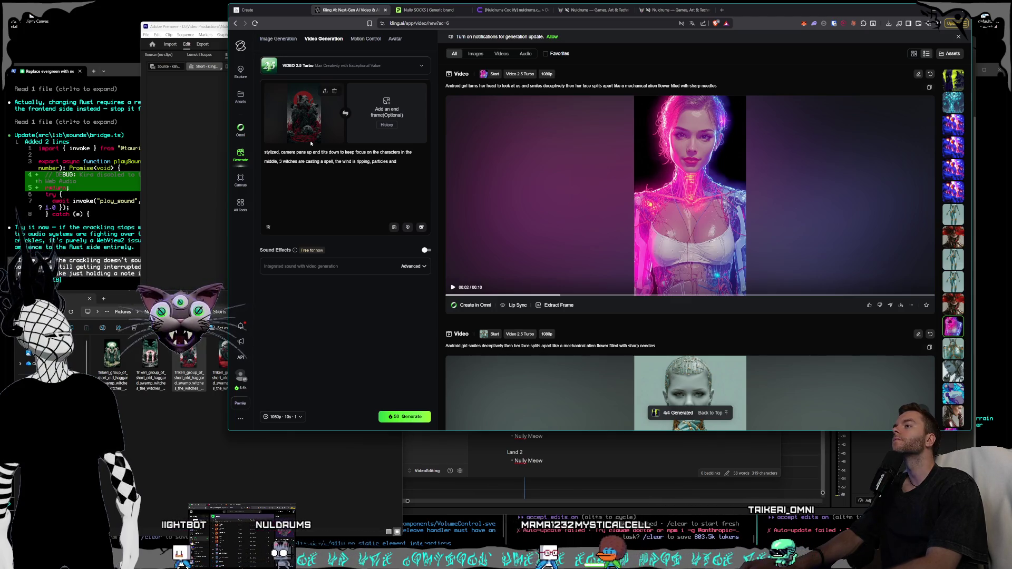
{"action": "key", "text": "ctrl+BackSpace"}
{"action": "key", "text": "ctrl+BackSpace"}
{"action": "key", "text": "ctrl+BackSpace"}
{"action": "type", "text": "blowing "}
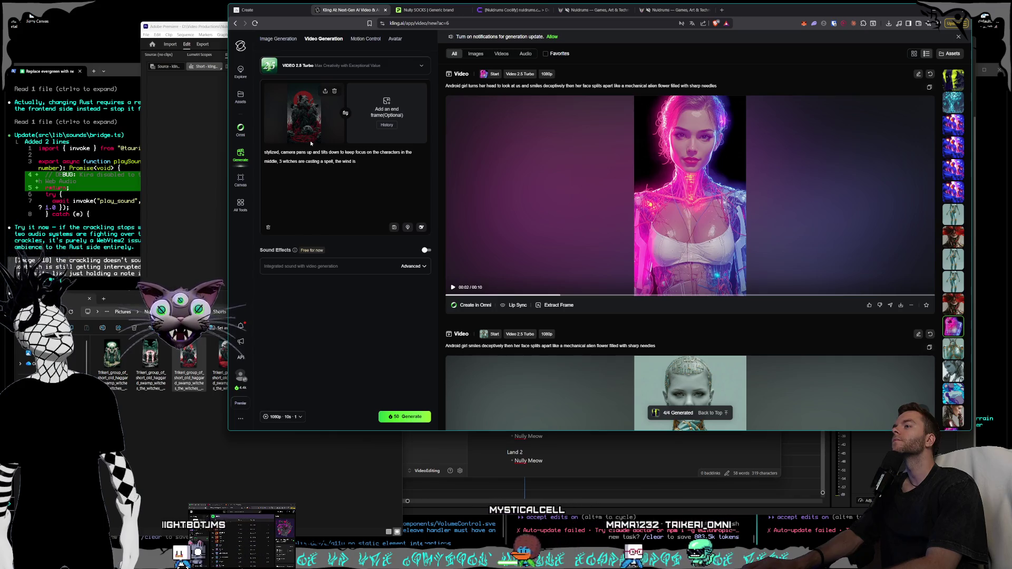
{"action": "type", "text": "fast"}
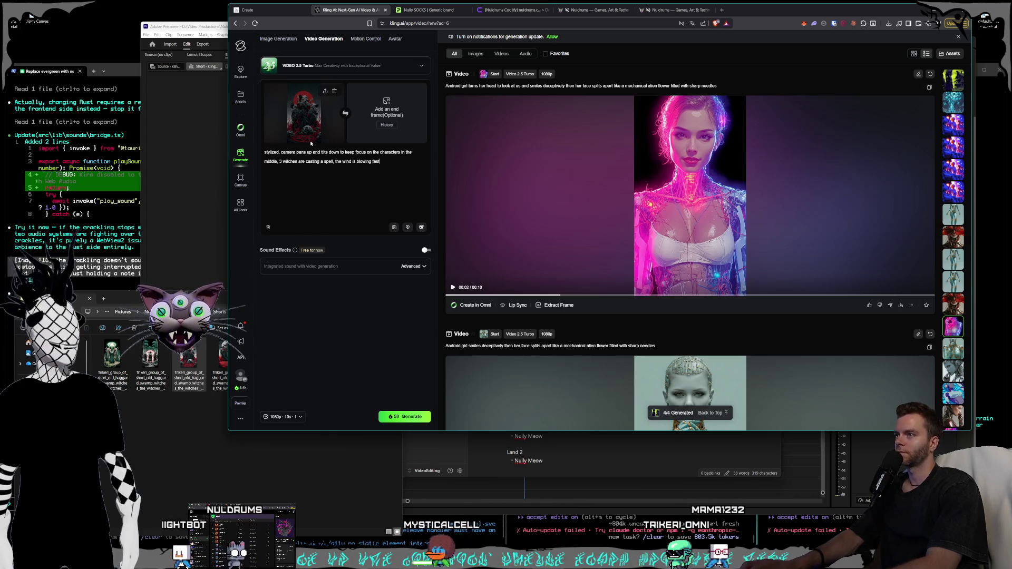
{"action": "type", "text": " causing their "}
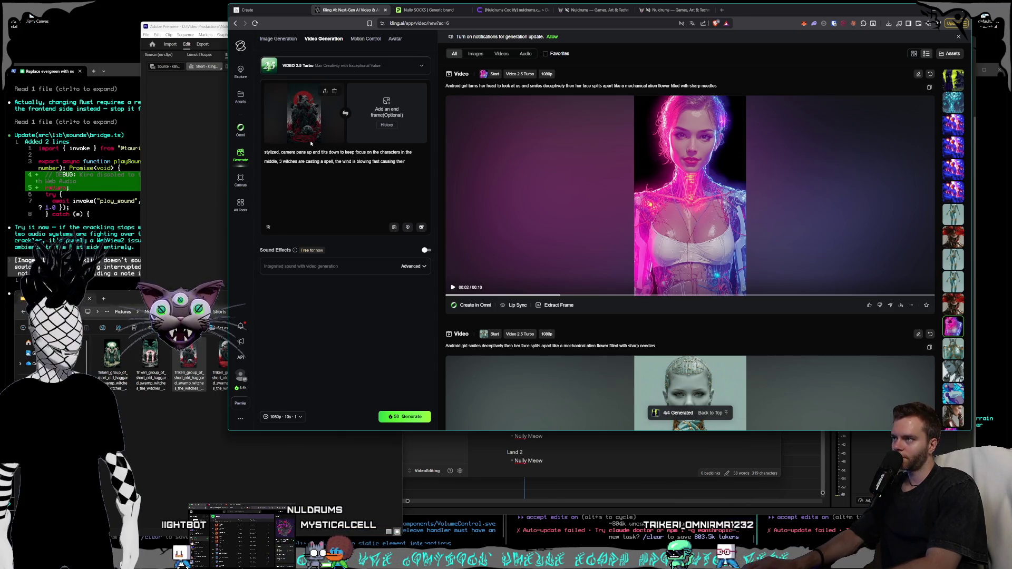
{"action": "type", "text": "clothing to"}
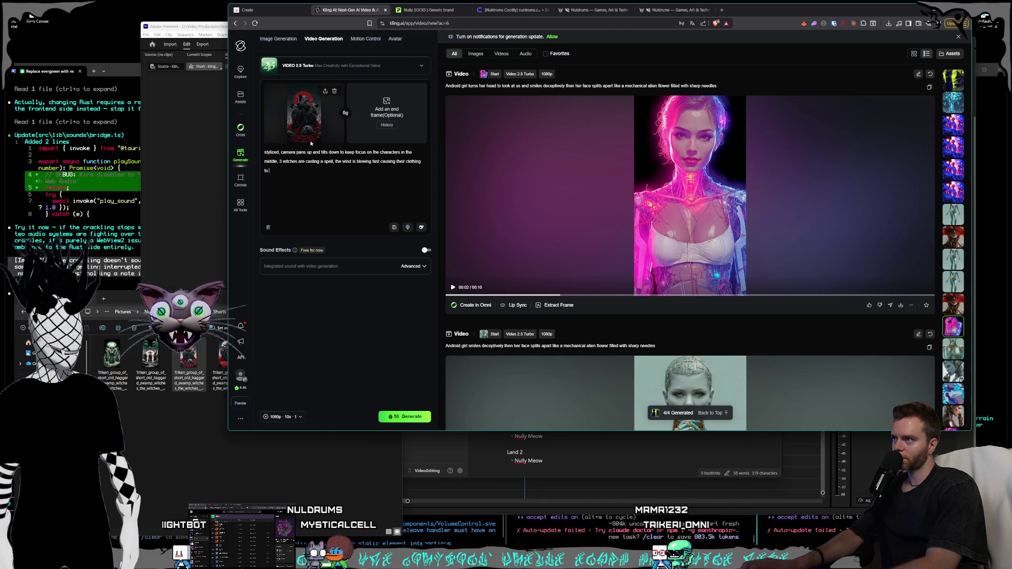
{"action": "key", "text": "BackSpace"}
{"action": "type", "text": "smoke and pa"}
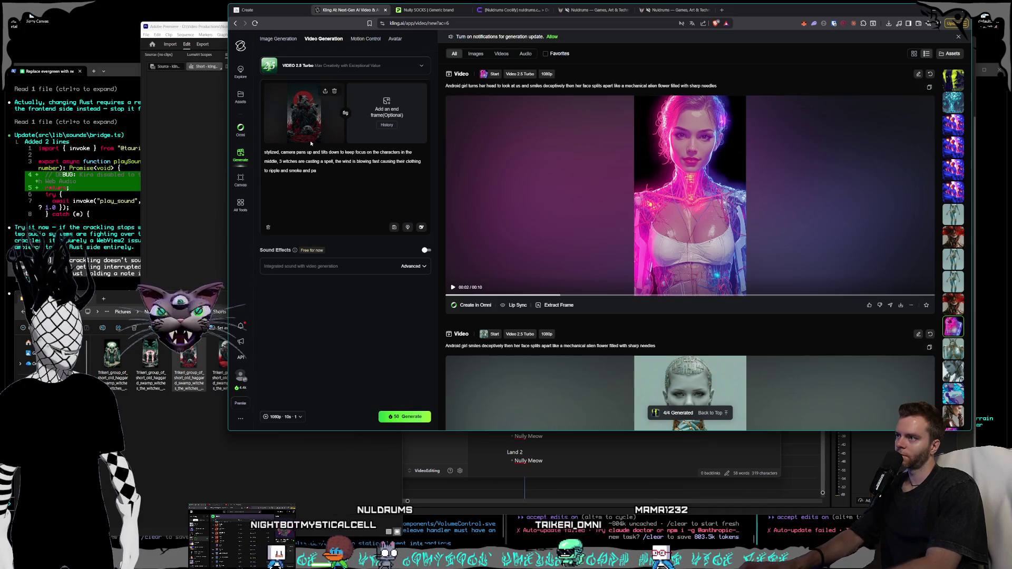
{"action": "key", "text": "BackSpace"}
{"action": "key", "text": "BackSpace"}
{"action": "key", "text": "BackSpace"}
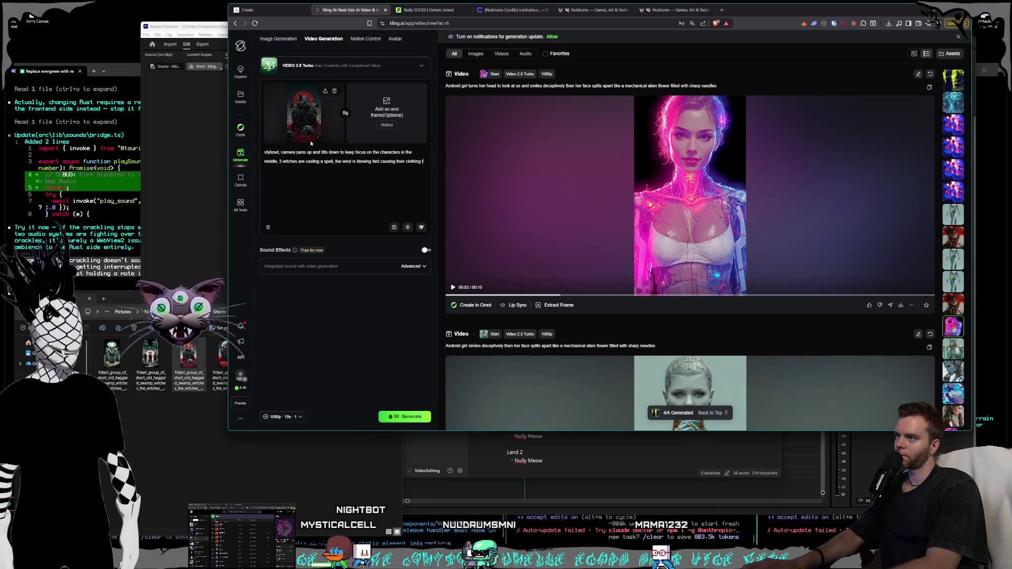
{"action": "type", "text": "the red smoke and particle effects to"}
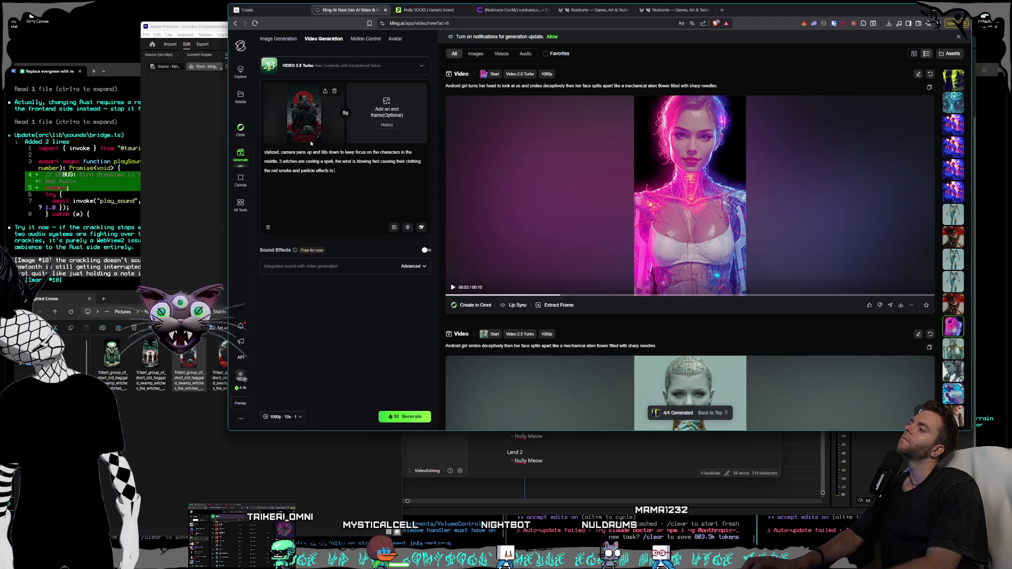
{"action": "type", "text": " fly around"}
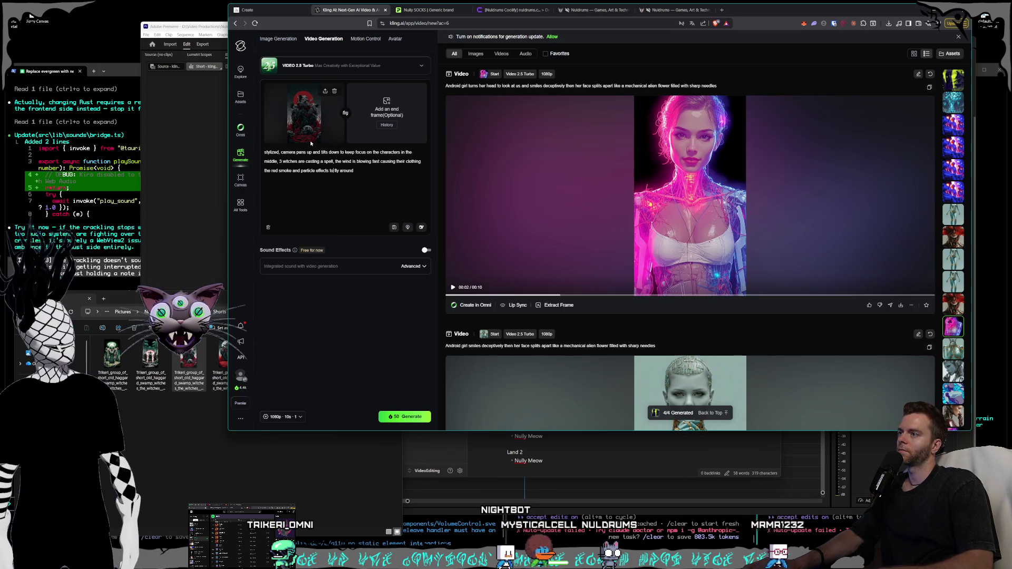
{"action": "type", "text": "in the image"}
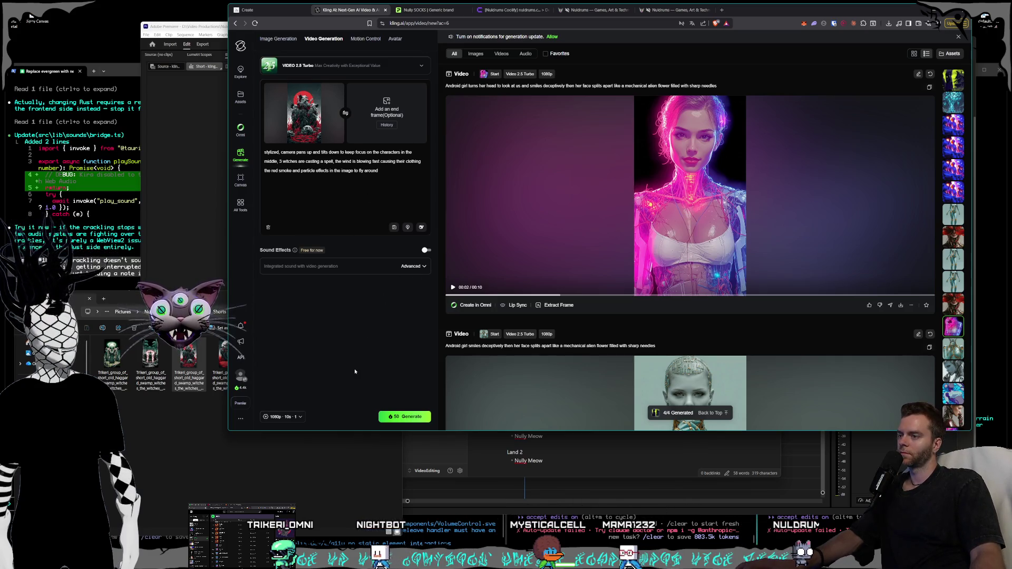
{"action": "left_click", "coordinate": [280, 498]}
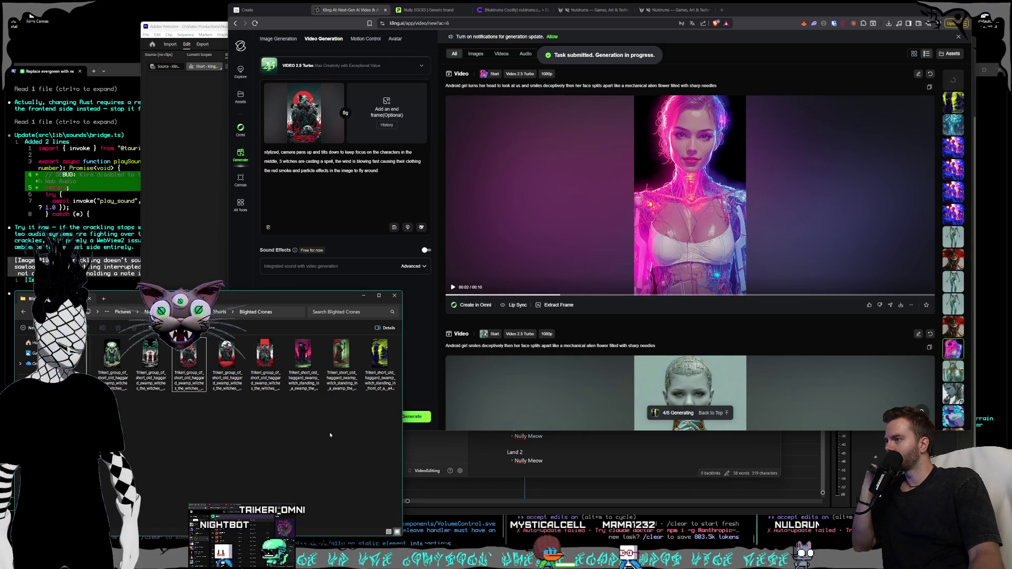
Compare the green-forest and pink-sky swamp witch images in Photos, twice each.
{"action": "double_click", "coordinate": [340, 379]}
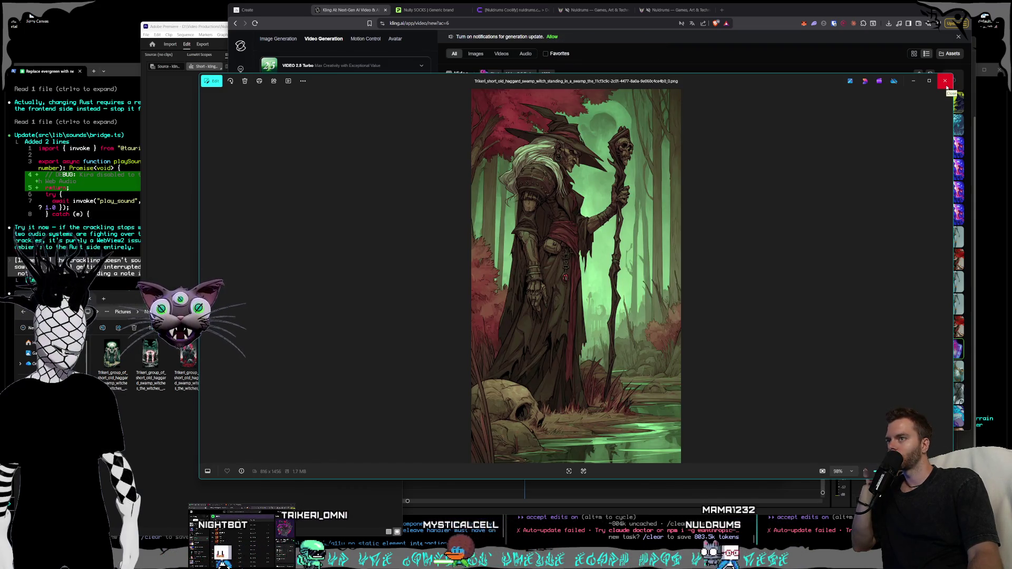
{"action": "left_click", "coordinate": [946, 83]}
{"action": "double_click", "coordinate": [308, 366]}
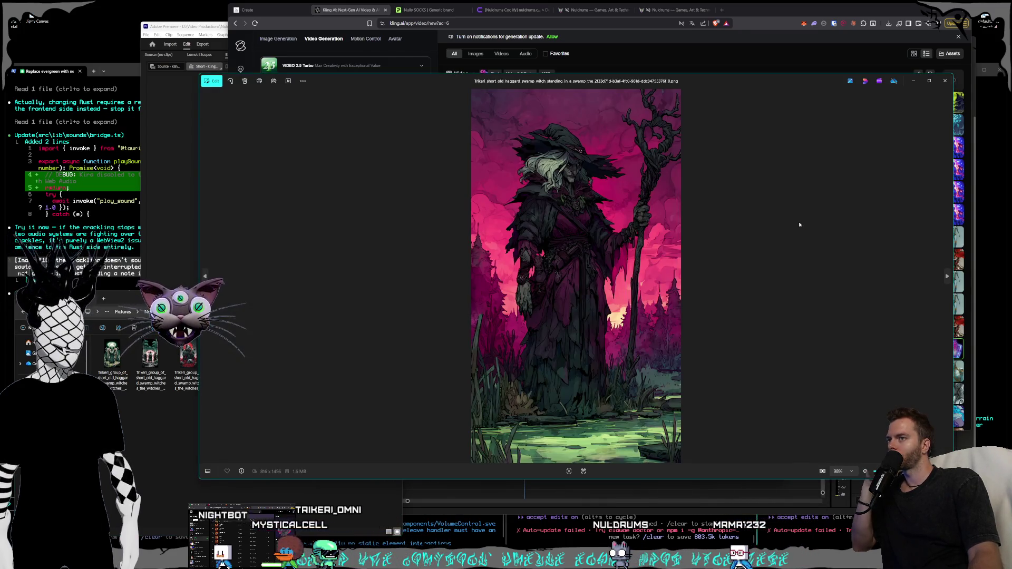
{"action": "left_click", "coordinate": [945, 82]}
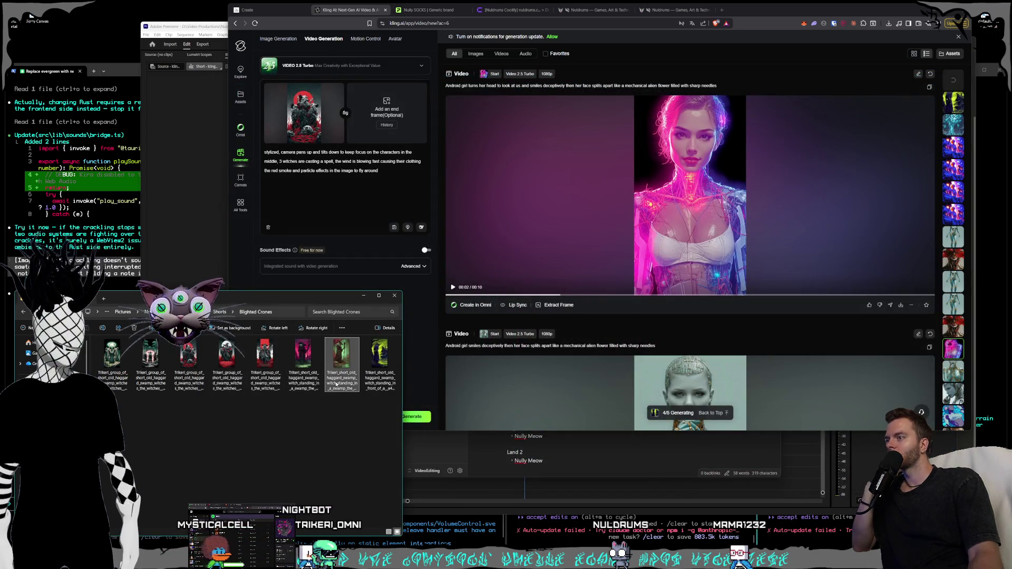
{"action": "double_click", "coordinate": [340, 366]}
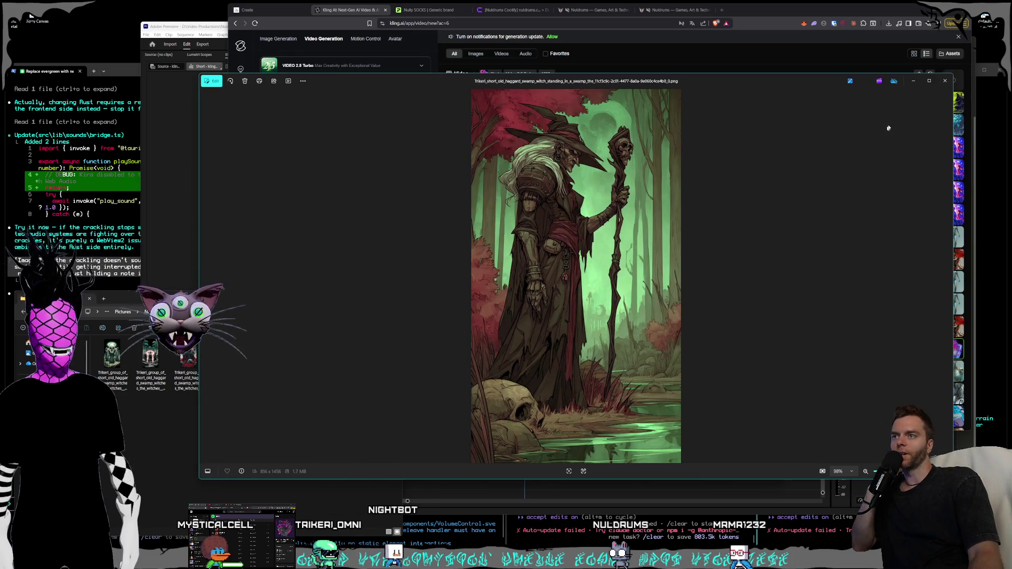
{"action": "left_click", "coordinate": [943, 81]}
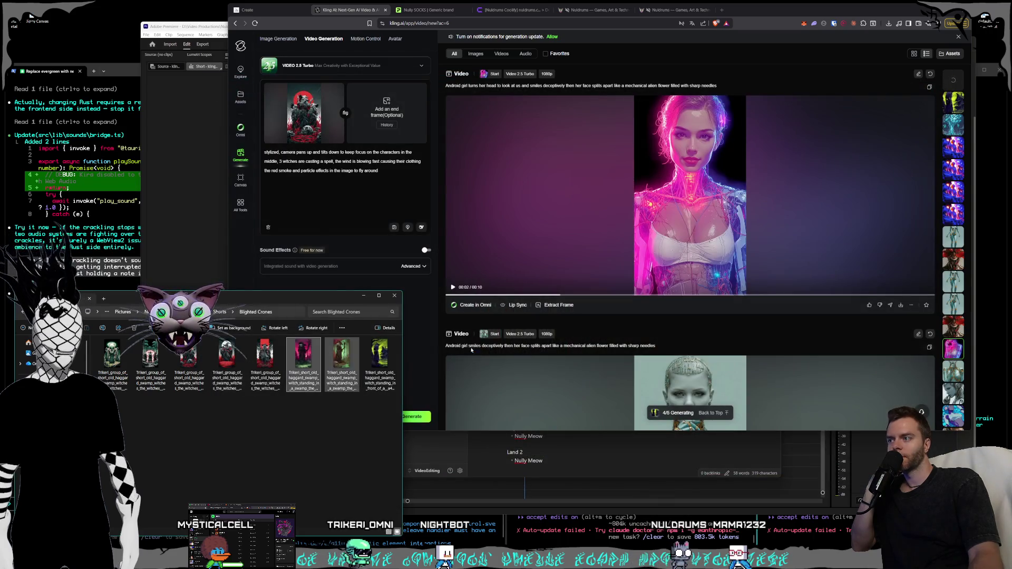
{"action": "double_click", "coordinate": [342, 364]}
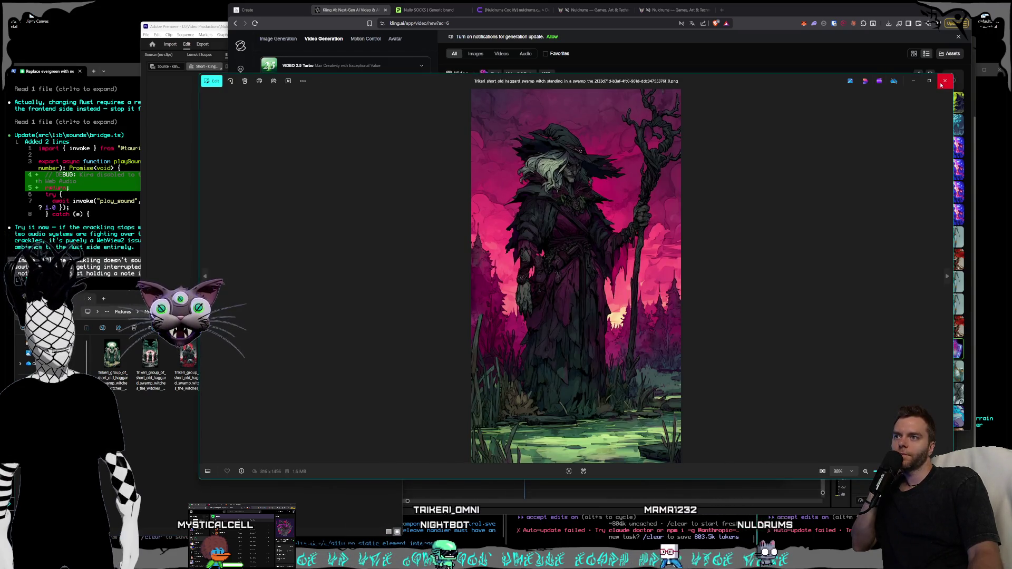
{"action": "left_click", "coordinate": [944, 82]}
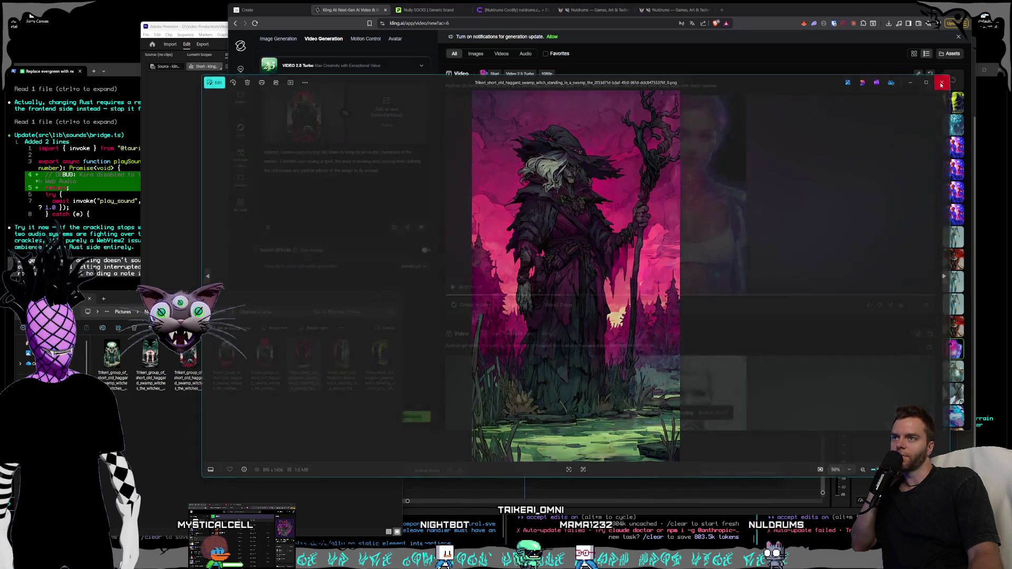
Replace the start frame with the pink-sky witch and cut the prompt back to "stylized,".
{"action": "left_click", "coordinate": [356, 214]}
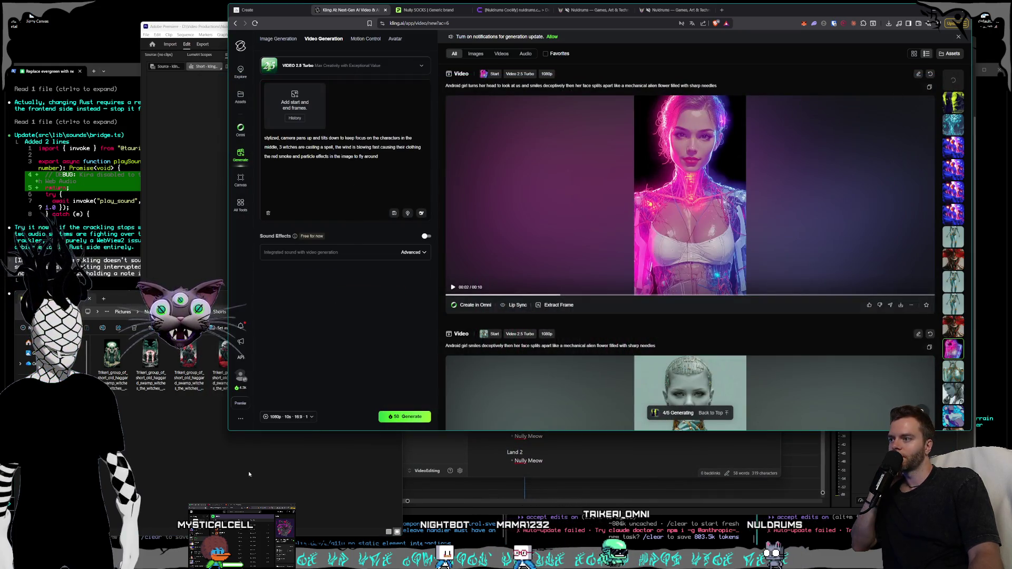
{"action": "left_click", "coordinate": [303, 365]}
{"action": "mouse_move", "coordinate": [304, 365]}
{"action": "left_mouse_down"}
{"action": "mouse_move", "coordinate": [269, 116]}
{"action": "mouse_move", "coordinate": [295, 105]}
{"action": "left_mouse_up"}
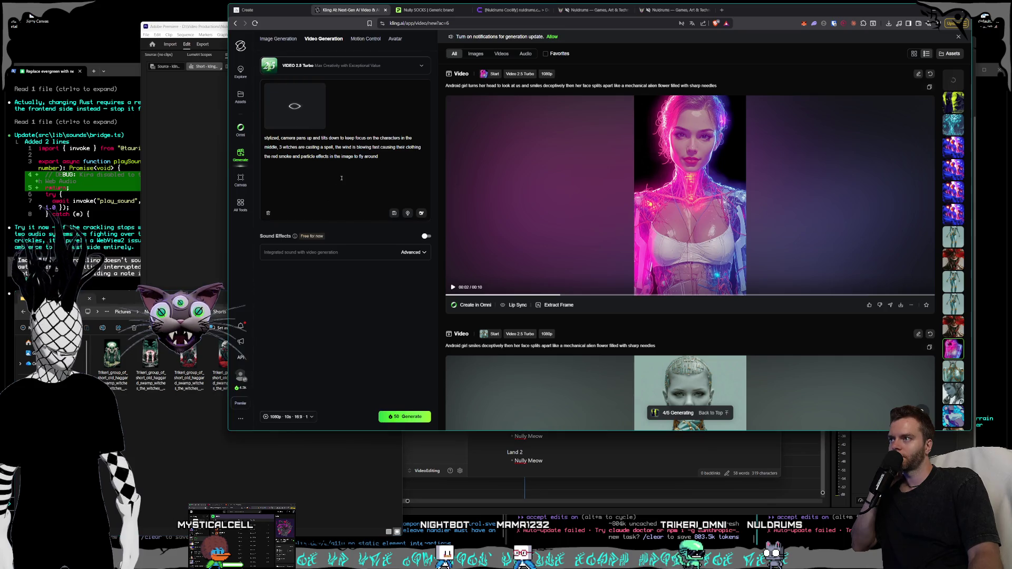
{"action": "left_click_drag", "start_coordinate": [389, 156], "coordinate": [307, 137]}
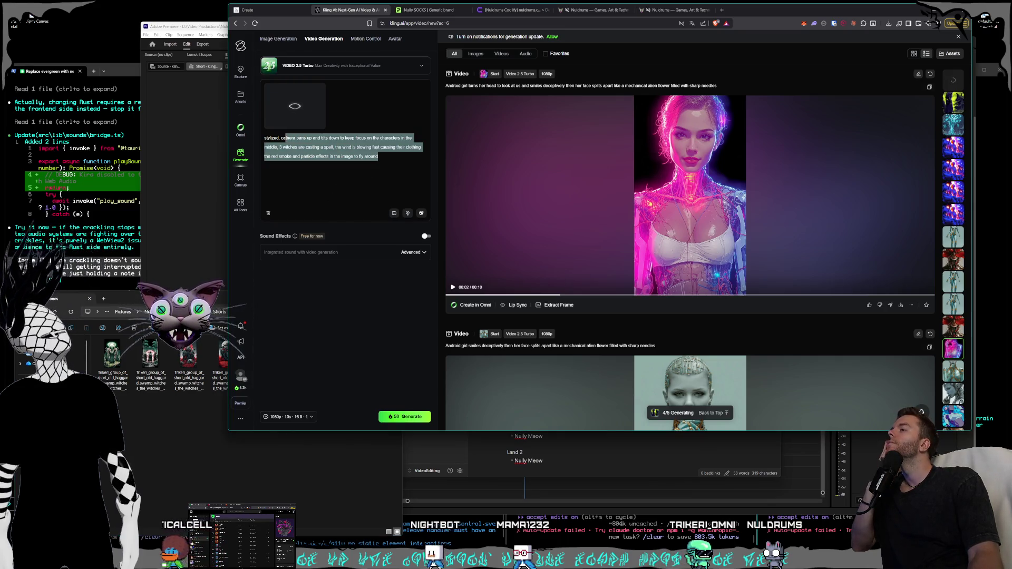
{"action": "key", "text": "BackSpace"}
{"action": "key", "text": "alt+Tab"}
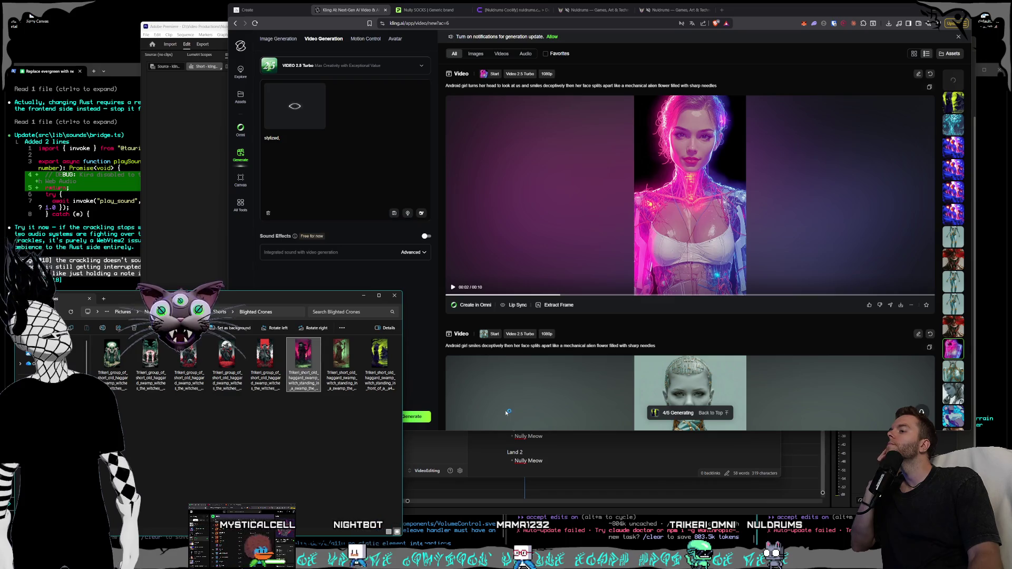
{"action": "key", "text": "Return"}
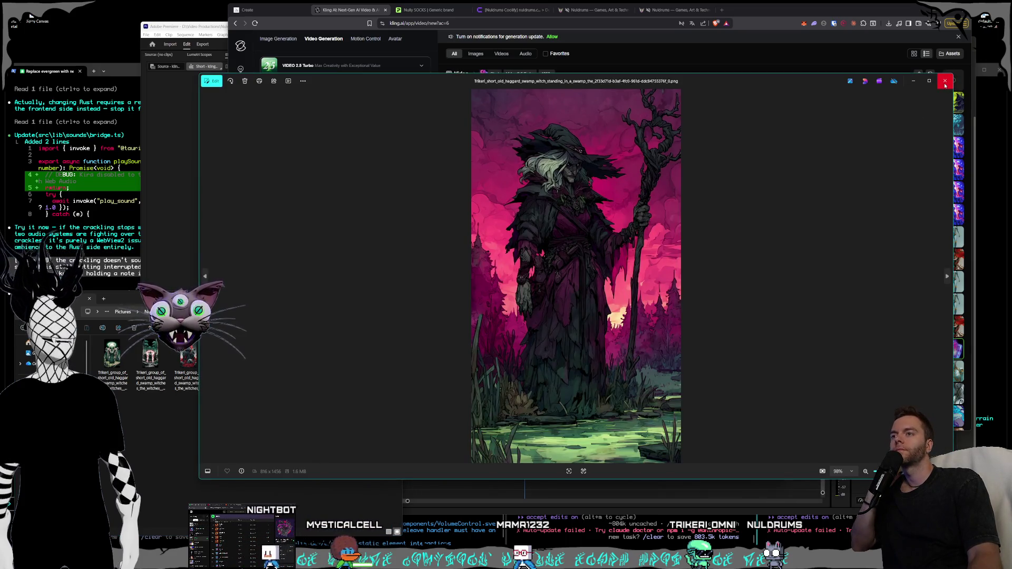
{"action": "left_click", "coordinate": [946, 82]}
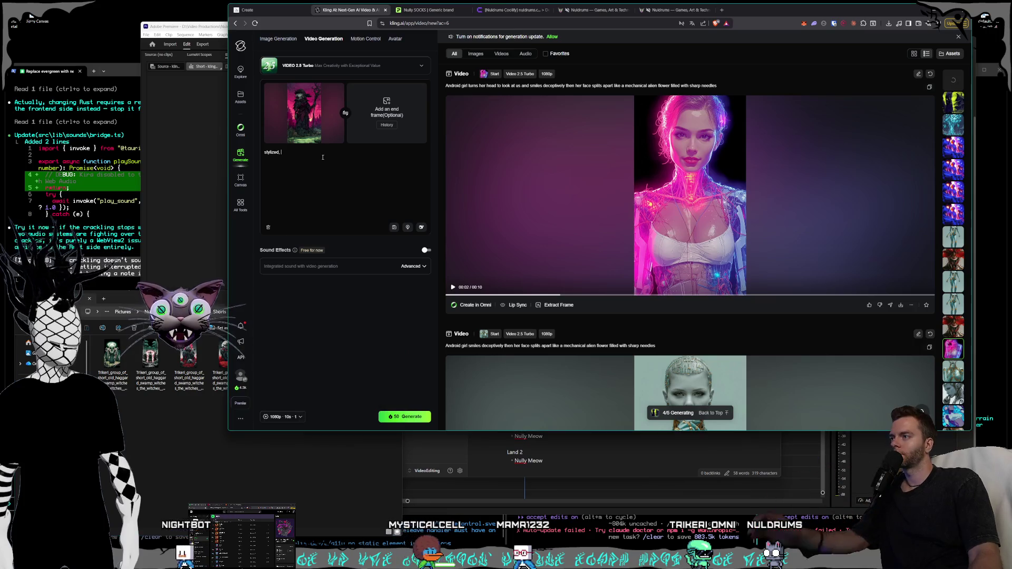
Prompt a slow zoom out as the witch raises her staff, blackening the green water and blighting everything, then generate.
{"action": "type", "text": "camera slow"}
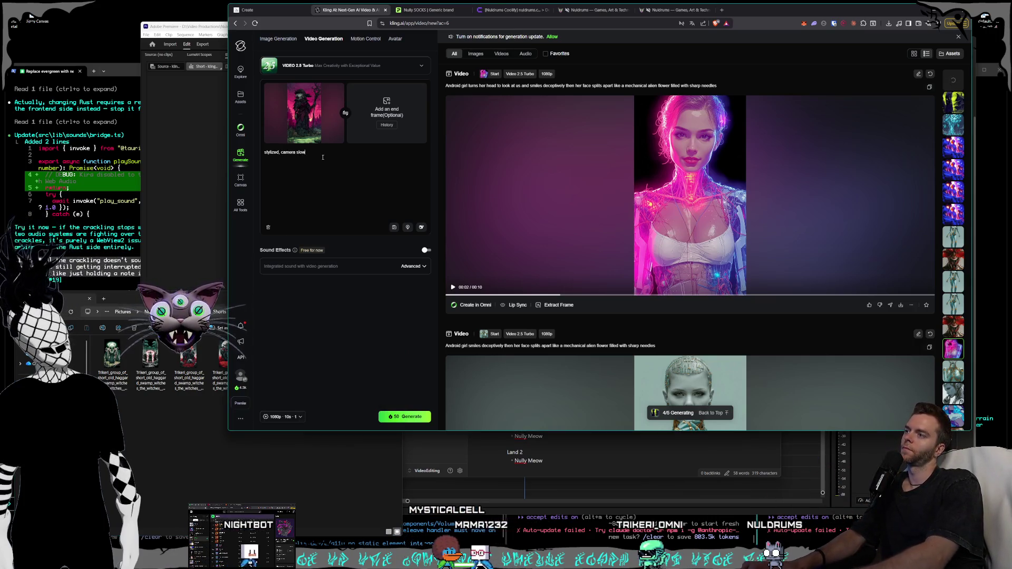
{"action": "type", "text": "ly sooms out"}
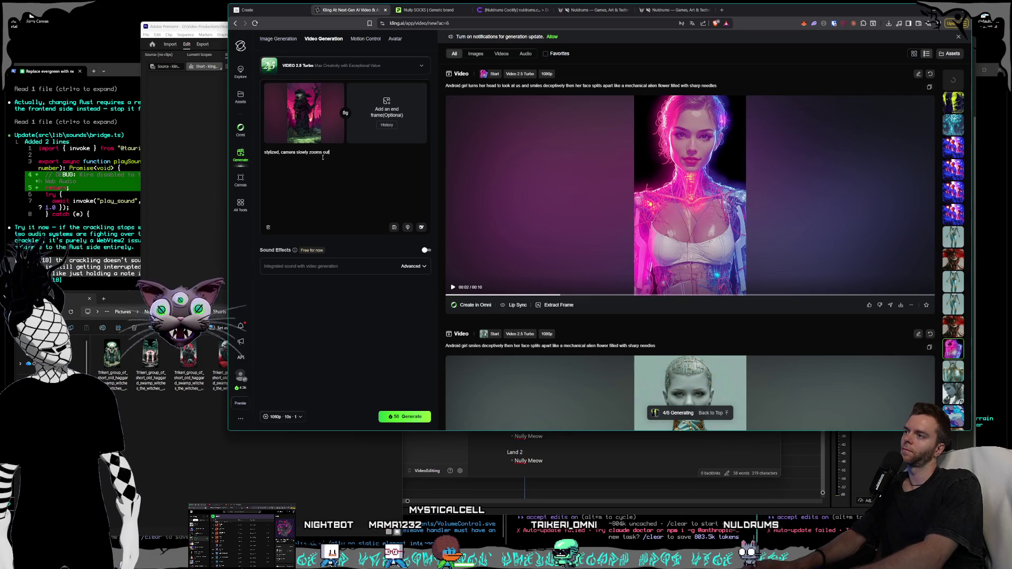
{"action": "type", "text": ", witch "}
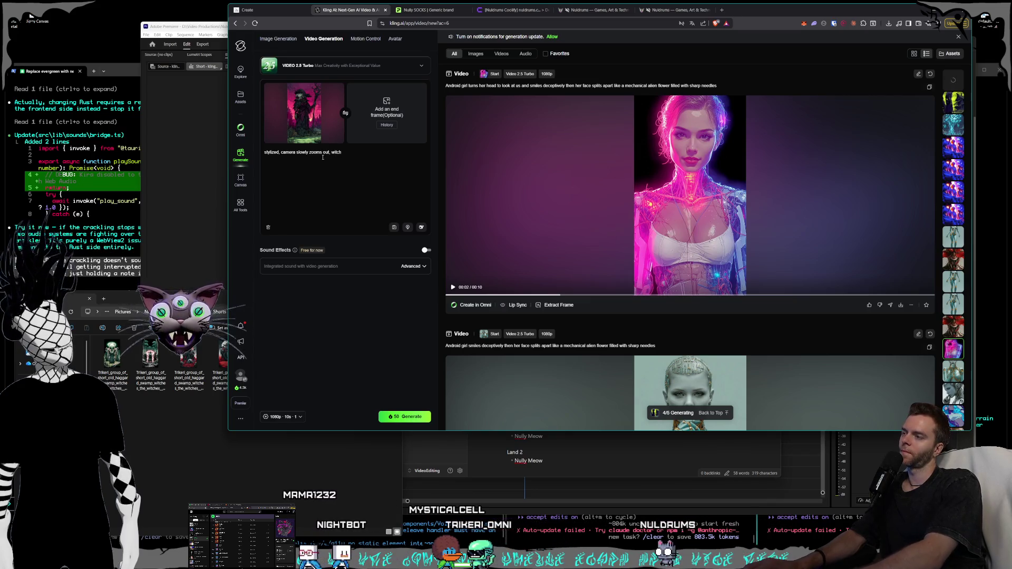
{"action": "type", "text": "raise here"}
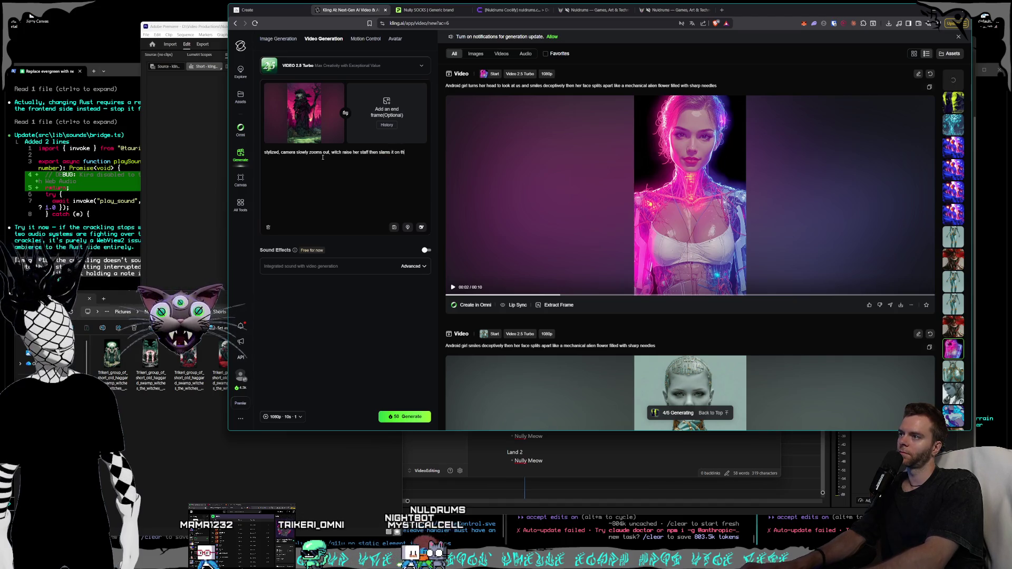
{"action": "type", "text": "causing th"}
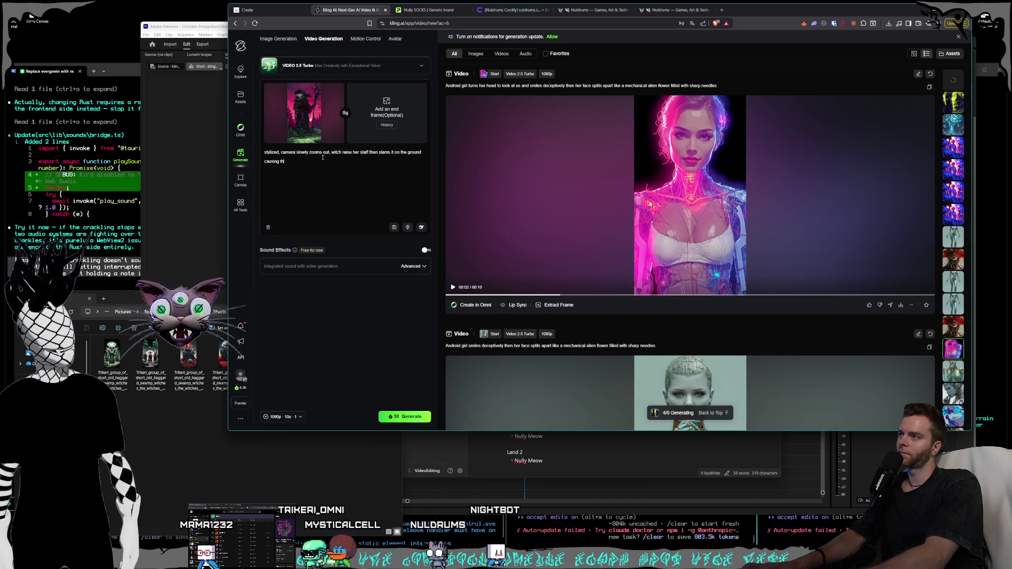
{"action": "type", "text": "e green water in front of her to turn black and"}
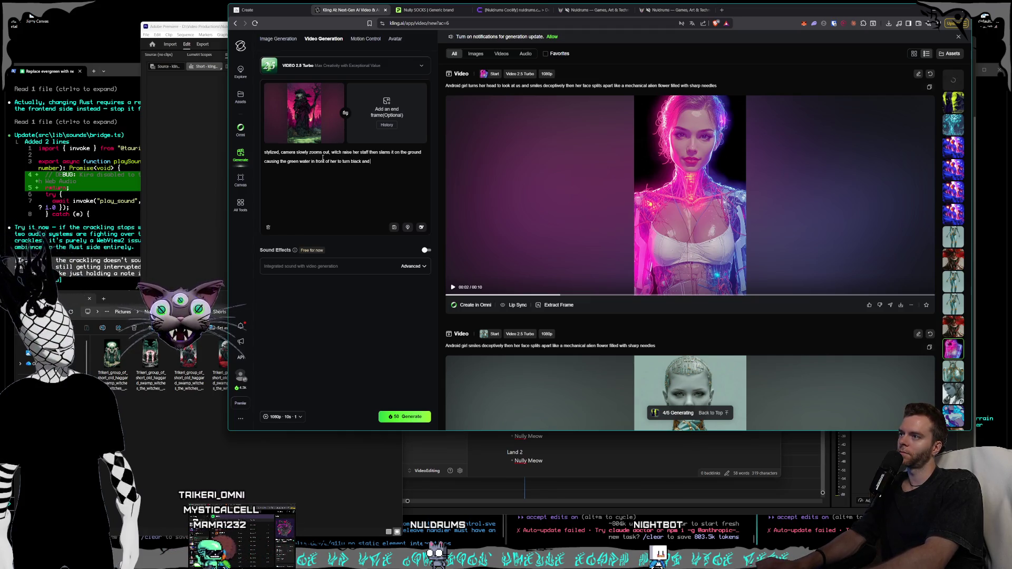
{"action": "type", "text": "e and everythin"}
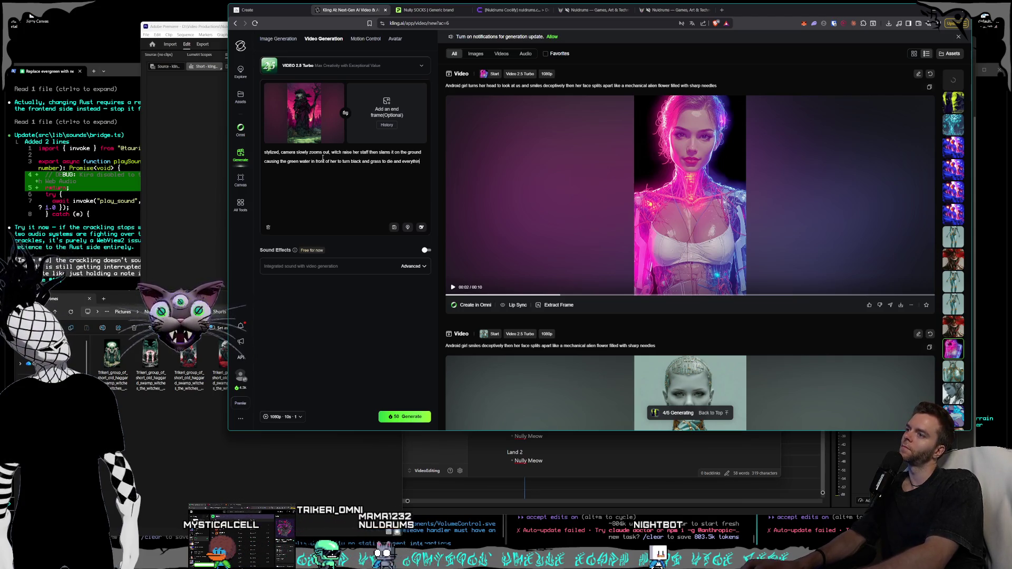
{"action": "type", "text": "g to become blighted"}
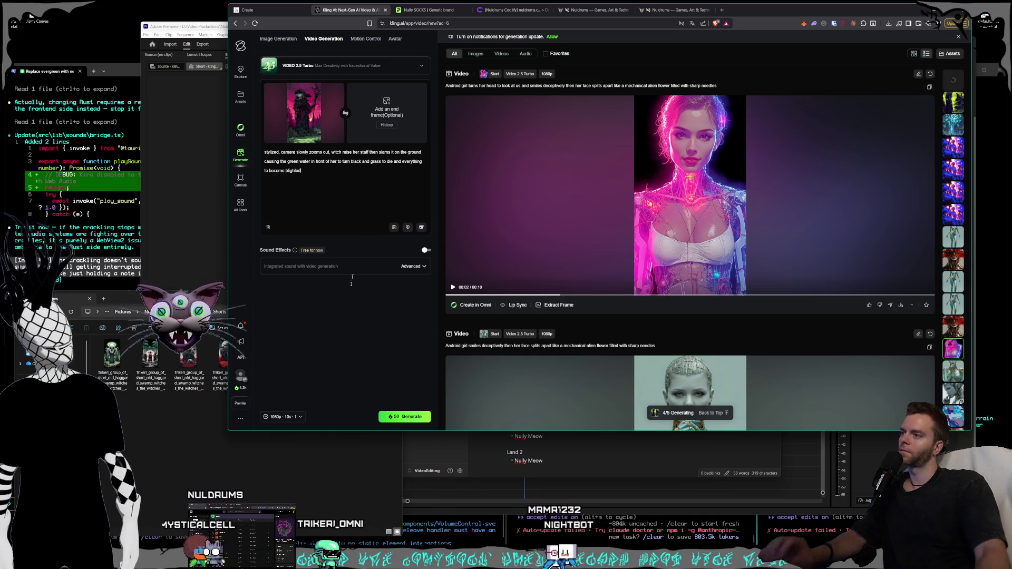
{"action": "left_click", "coordinate": [404, 416]}
{"action": "left_click", "coordinate": [273, 497]}
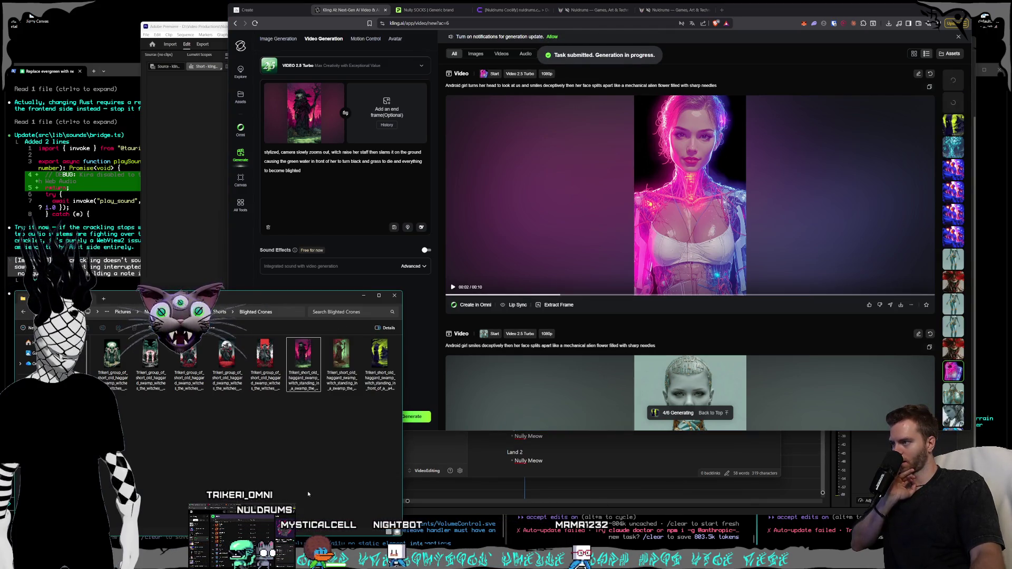
{"action": "key", "text": "Return"}
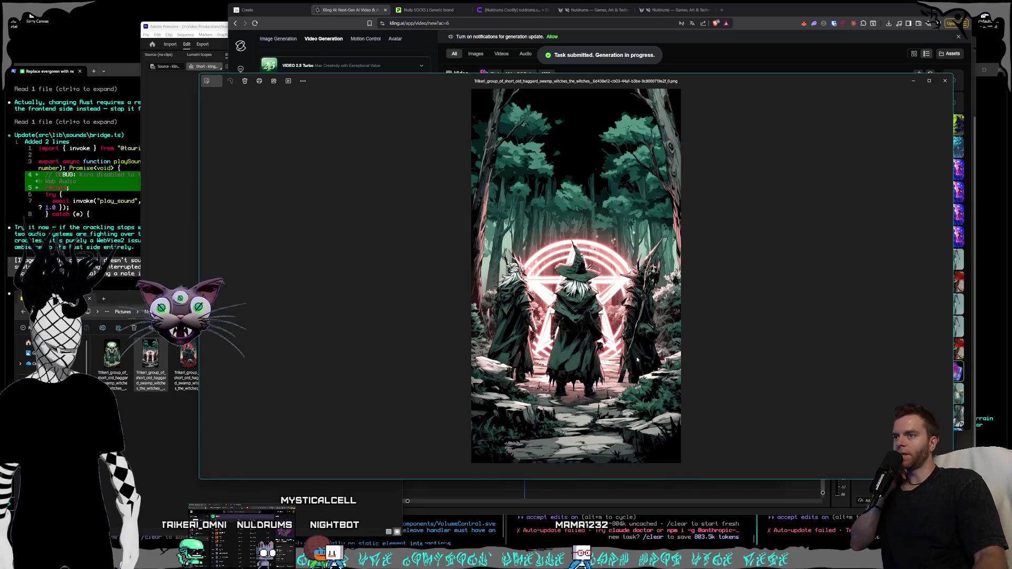
{"action": "key", "text": "Left"}
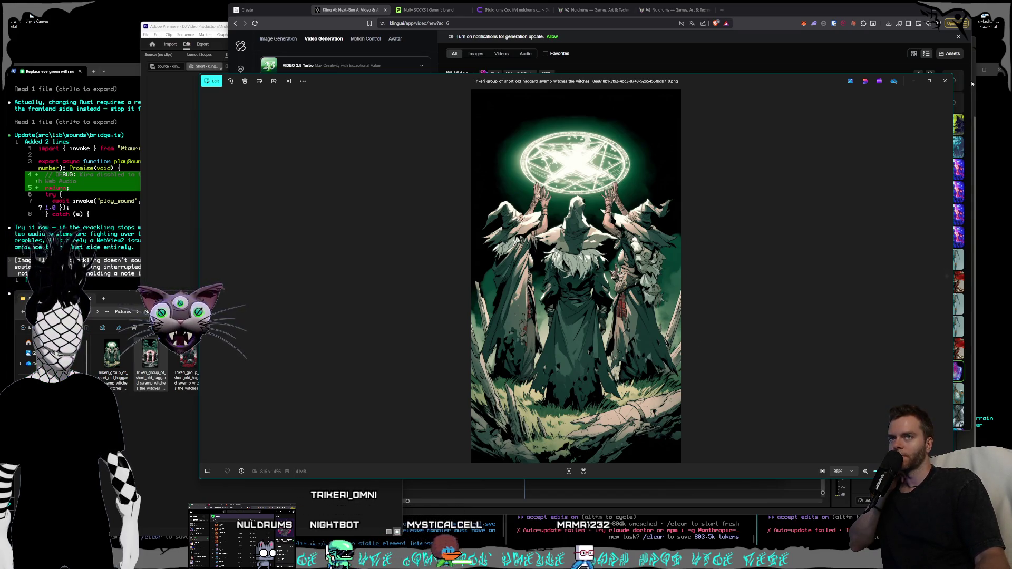
{"action": "left_click", "coordinate": [946, 81]}
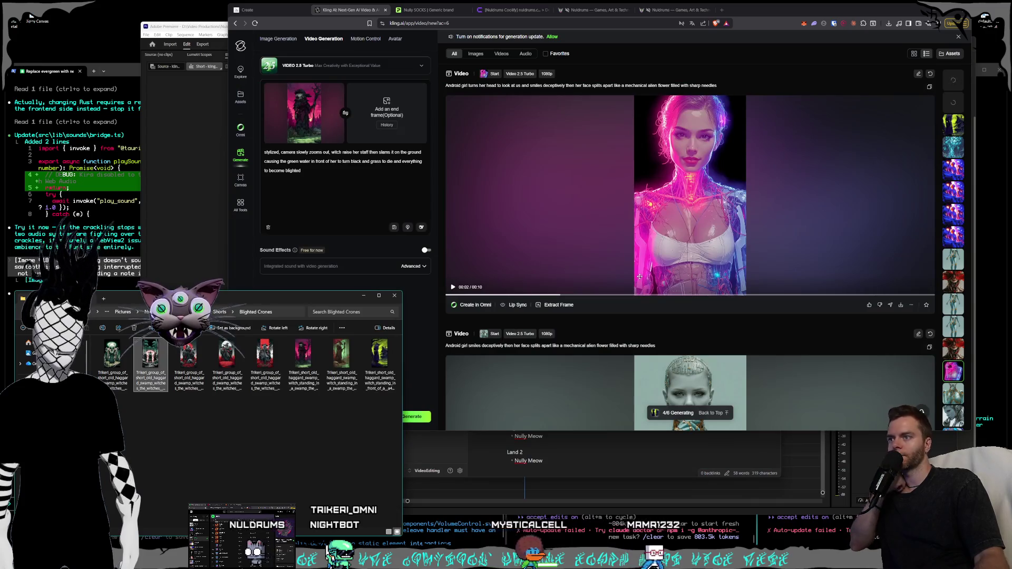
{"action": "scroll", "coordinate": [654, 283], "scroll_direction": "down", "scroll_amount": 10}
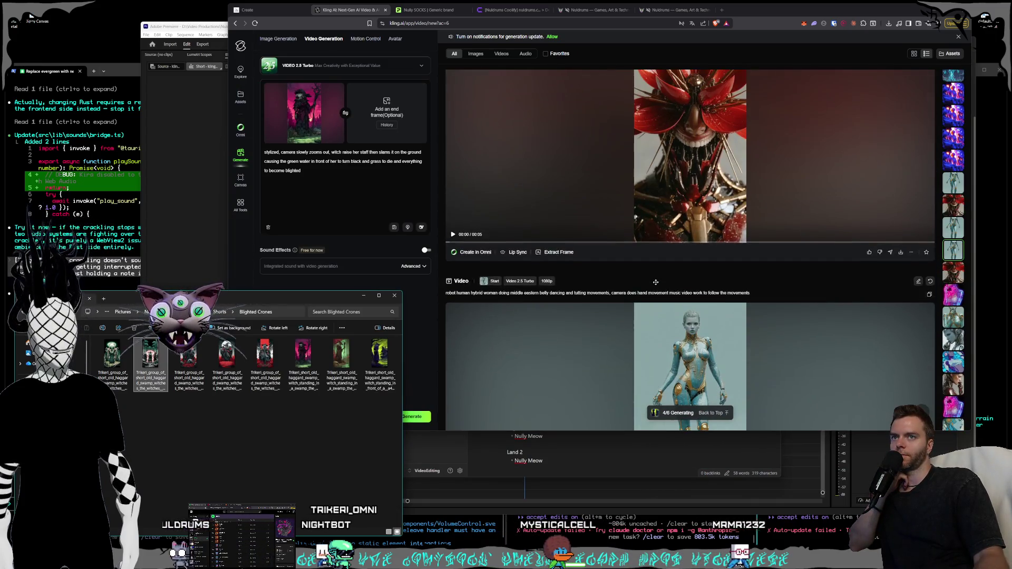
{"action": "scroll", "coordinate": [655, 283], "scroll_direction": "up", "scroll_amount": 5}
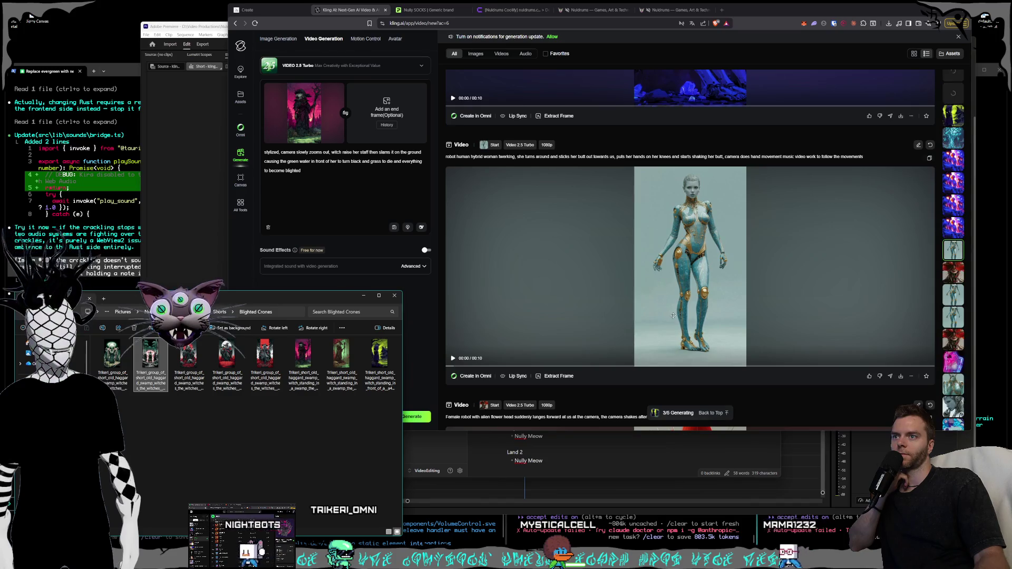
{"action": "scroll", "coordinate": [672, 316], "scroll_direction": "down", "scroll_amount": 3}
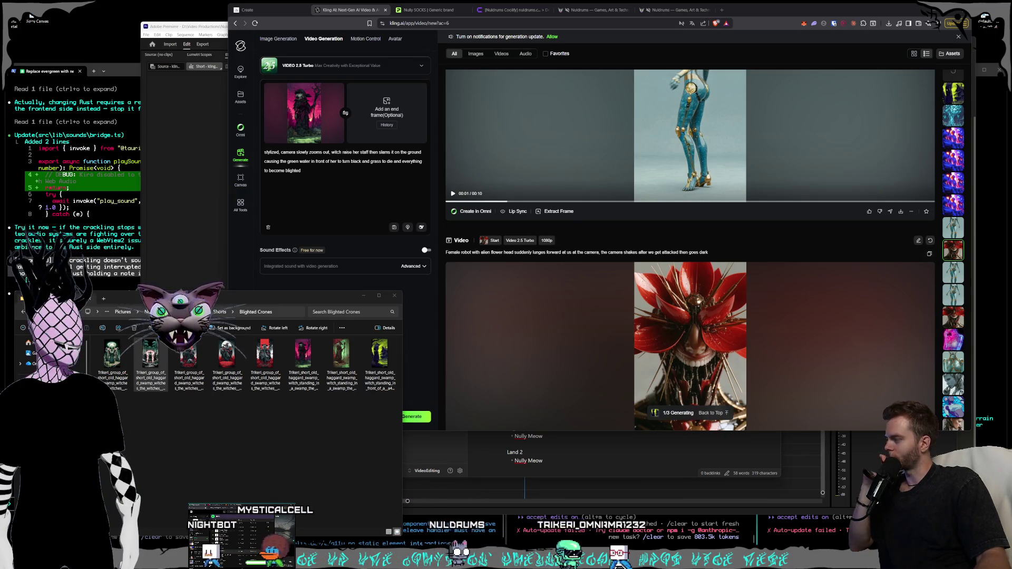
{"action": "mouse_move", "coordinate": [805, 371]}
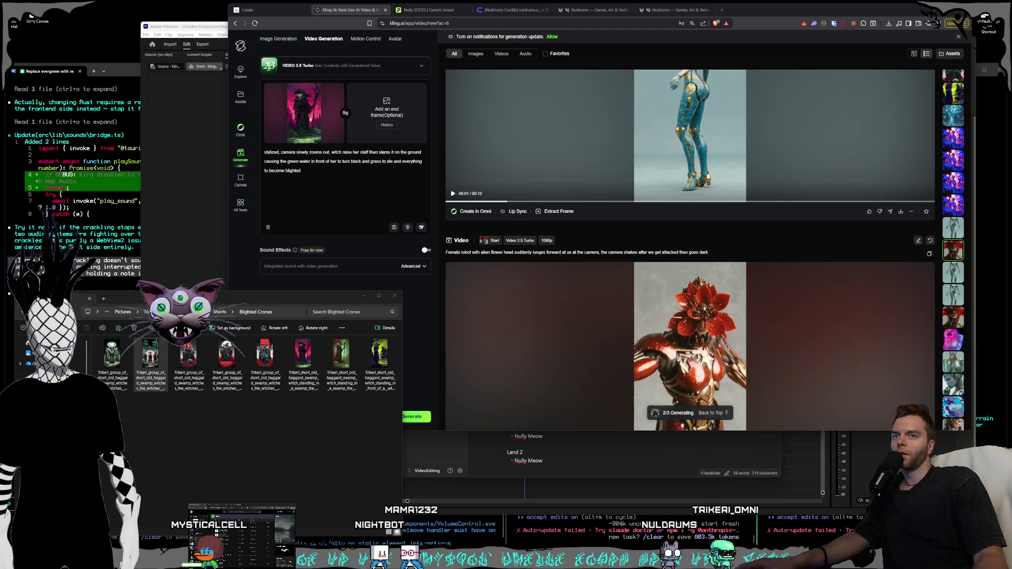
Scroll the results feed to the 10-second android women cackling clip and open its detail view.
{"action": "scroll", "coordinate": [733, 352], "scroll_direction": "up", "scroll_amount": 3}
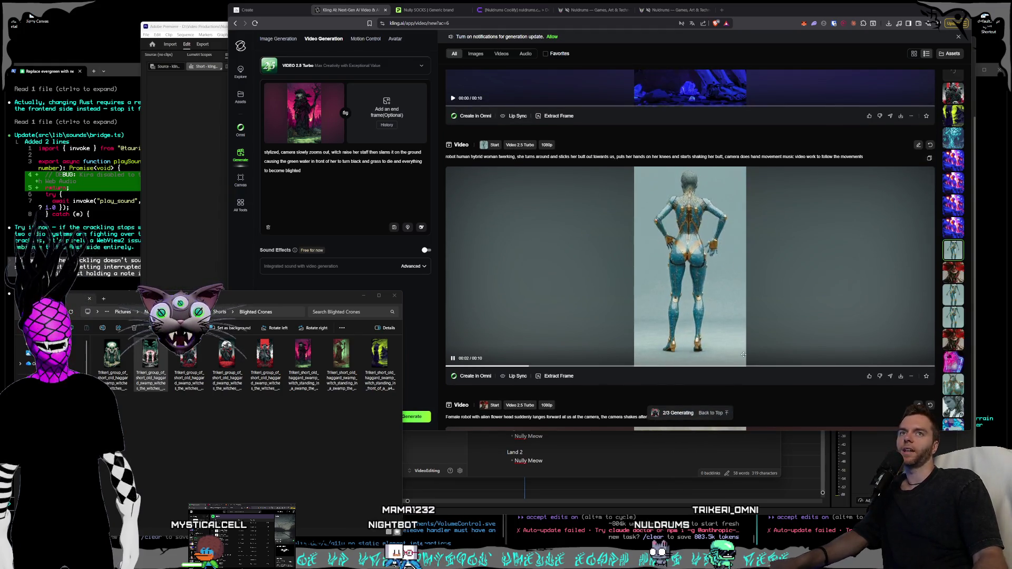
{"action": "scroll", "coordinate": [742, 356], "scroll_direction": "up", "scroll_amount": 8}
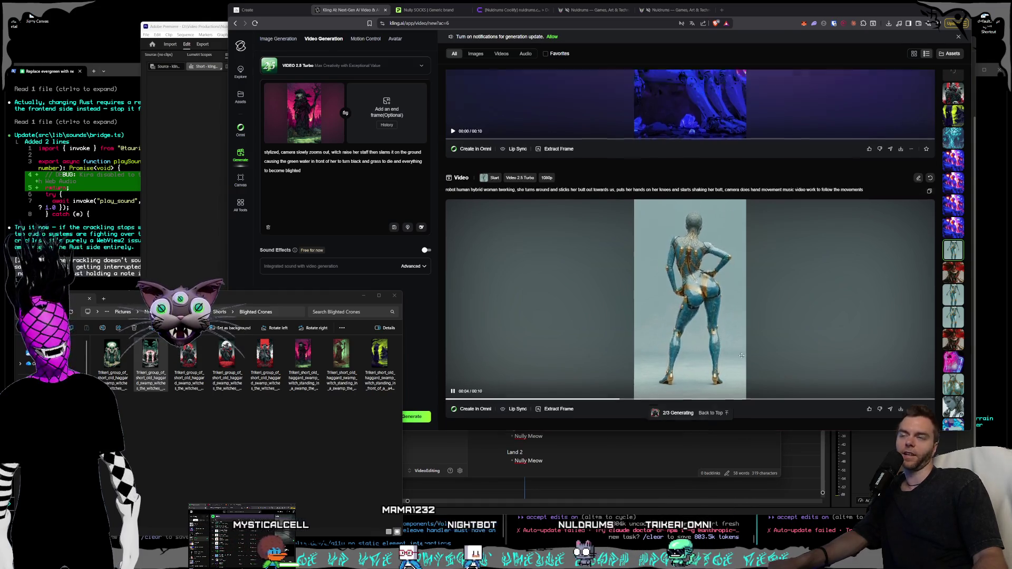
{"action": "scroll", "coordinate": [738, 357], "scroll_direction": "down", "scroll_amount": 3}
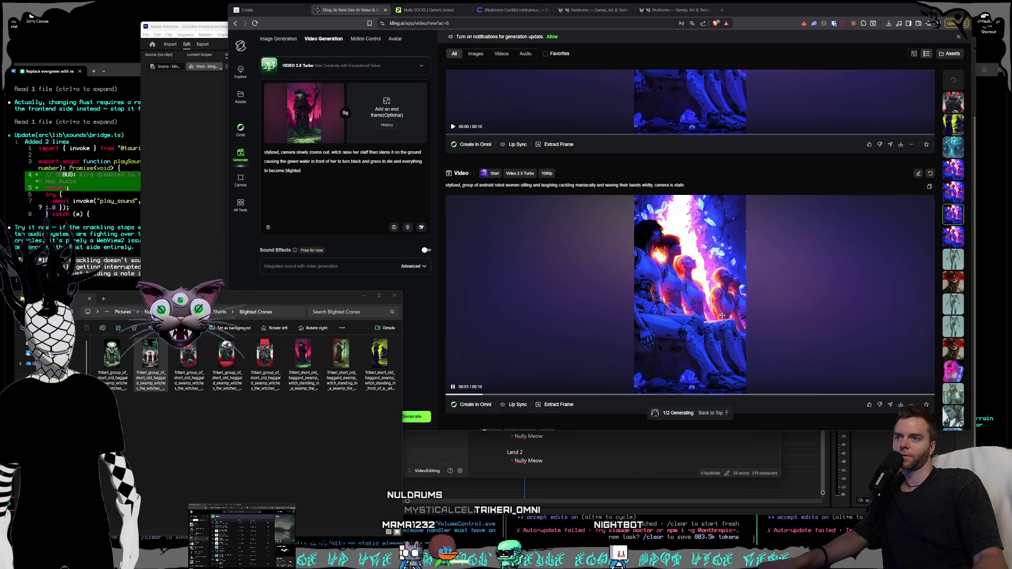
{"action": "scroll", "coordinate": [719, 296], "scroll_direction": "up", "scroll_amount": 3}
{"action": "scroll", "coordinate": [716, 268], "scroll_direction": "up", "scroll_amount": 1}
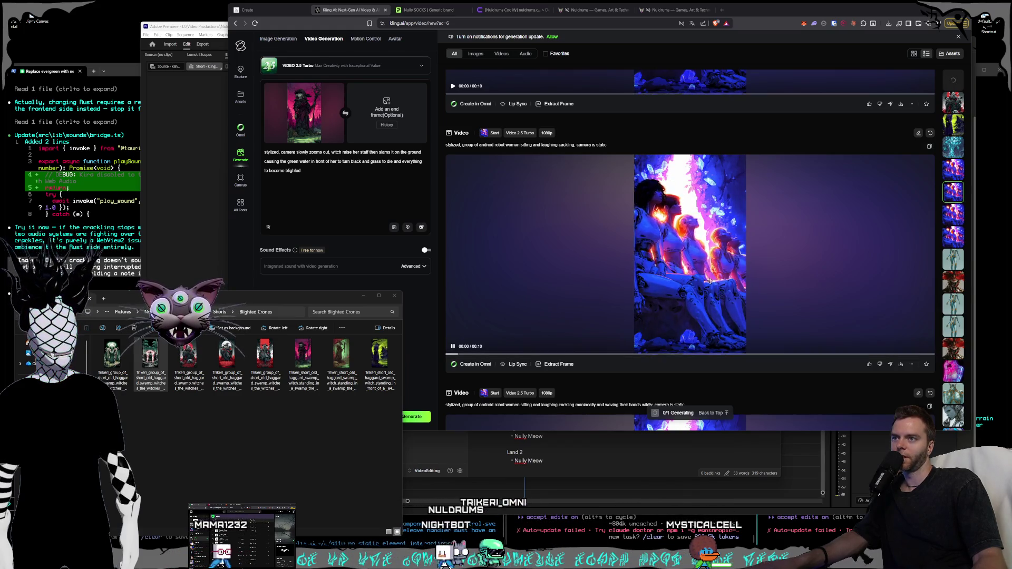
{"action": "scroll", "coordinate": [712, 277], "scroll_direction": "up", "scroll_amount": 5}
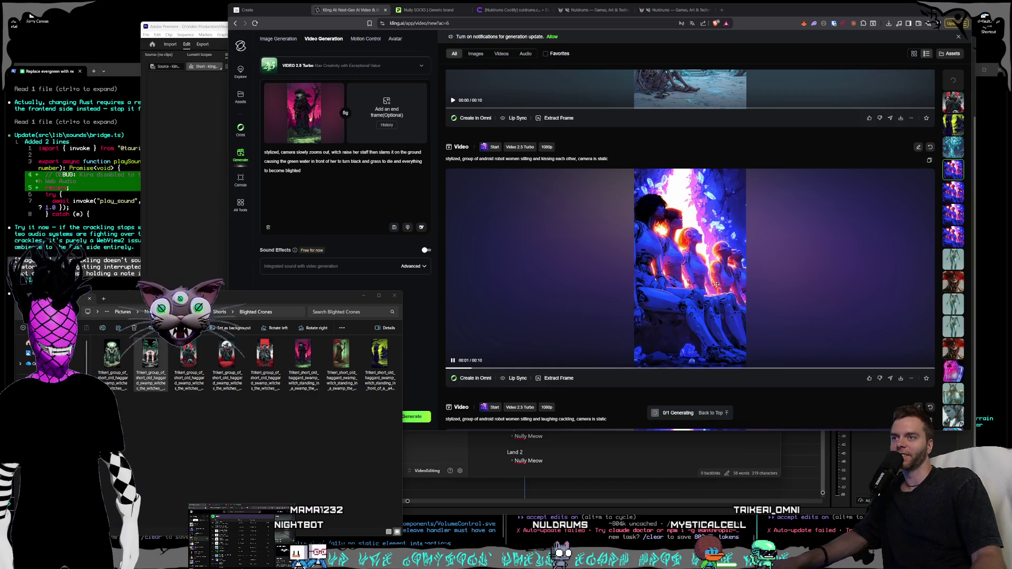
{"action": "scroll", "coordinate": [717, 285], "scroll_direction": "down", "scroll_amount": 4}
{"action": "scroll", "coordinate": [717, 299], "scroll_direction": "down", "scroll_amount": 2}
{"action": "left_click", "coordinate": [701, 264]}
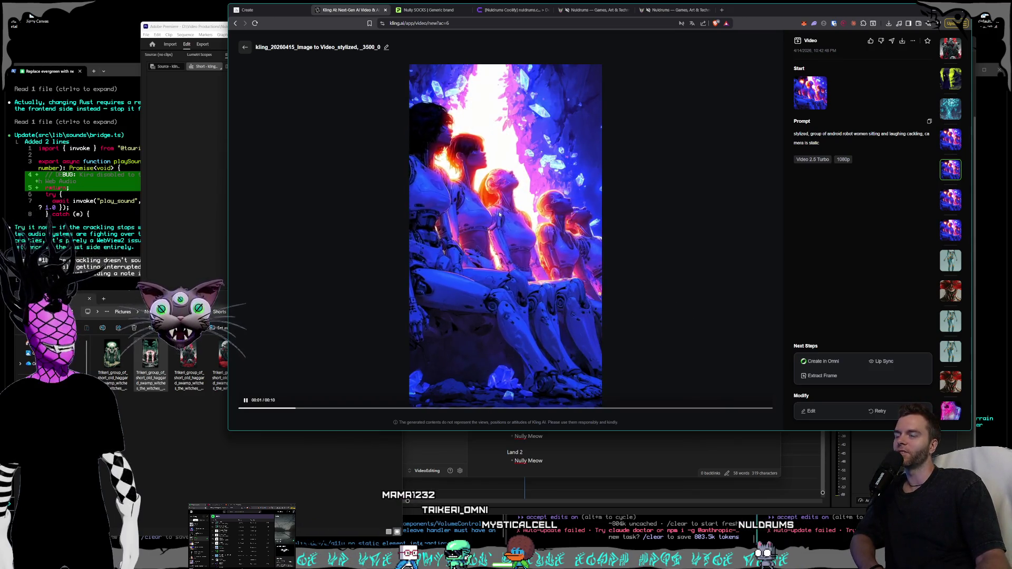
Close the cackling clip, preview the android women kissing video, and return to the results list.
{"action": "key", "text": "Escape"}
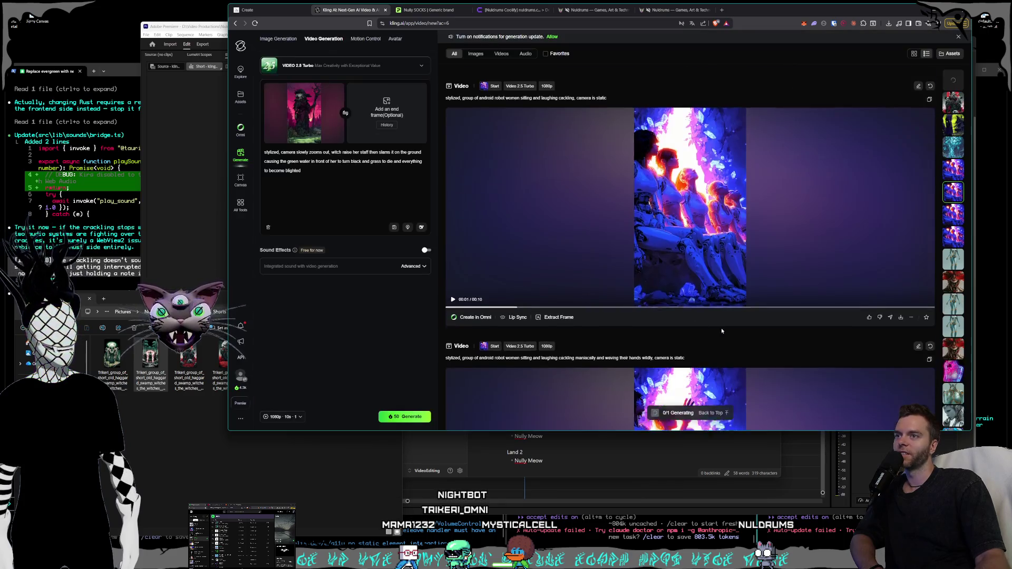
{"action": "left_click", "coordinate": [681, 291]}
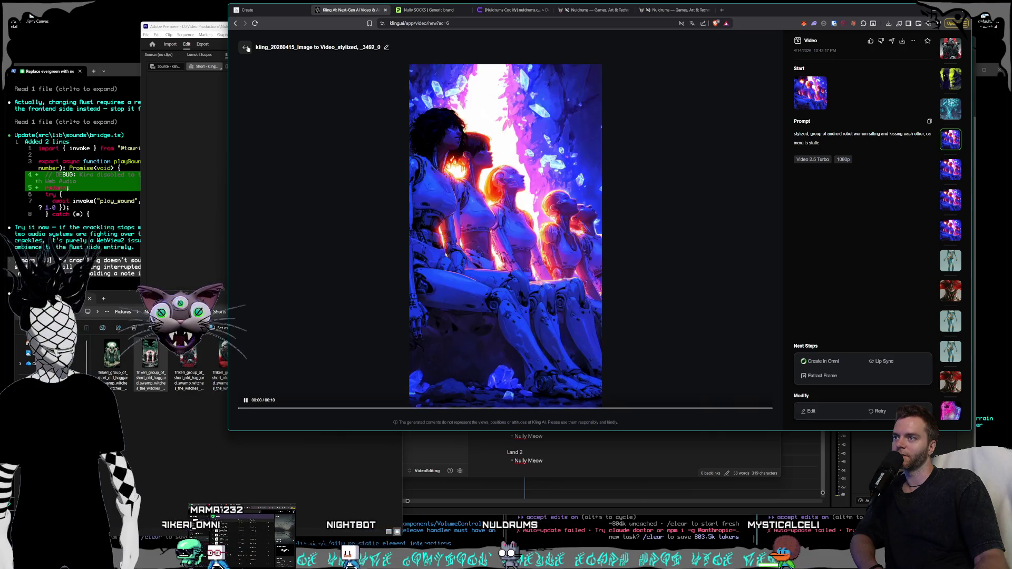
{"action": "left_click", "coordinate": [253, 53]}
{"action": "scroll", "coordinate": [708, 302], "scroll_direction": "down", "scroll_amount": 5}
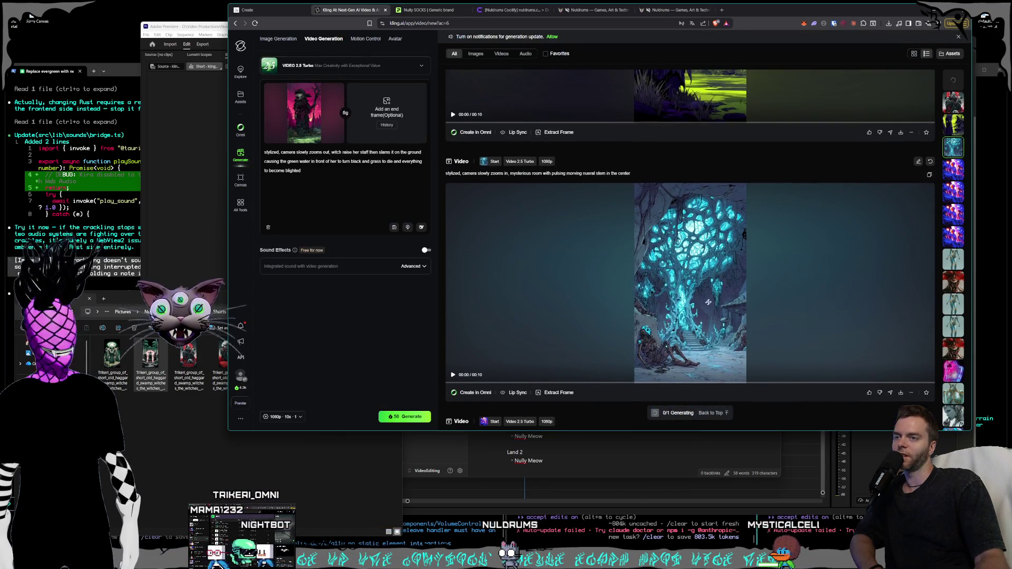
{"action": "scroll", "coordinate": [689, 282], "scroll_direction": "down", "scroll_amount": 5}
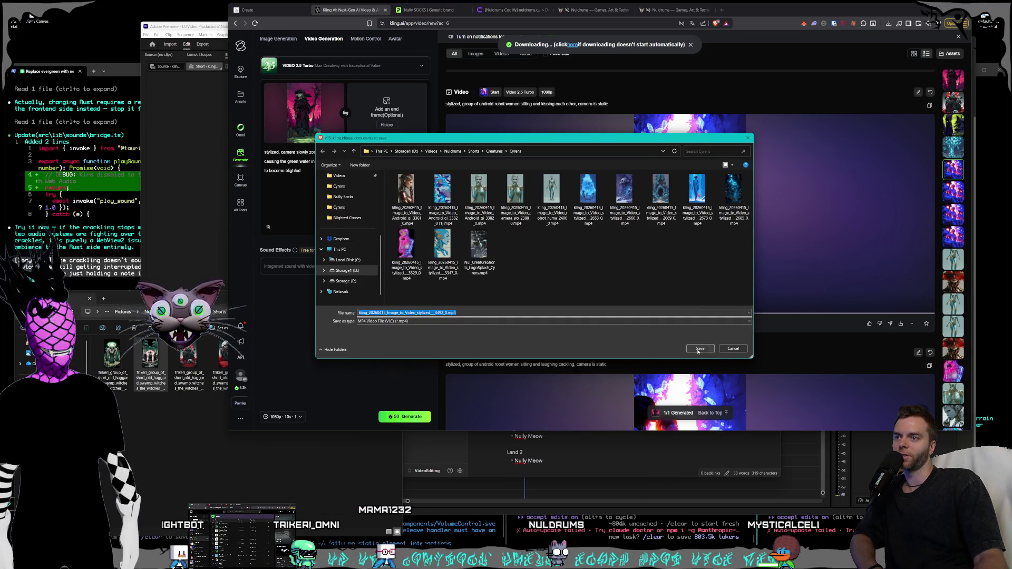
Save the kissing clip to Cyrens, glance at the teal tree video, then open the swamp-witch zoom-out clip.
{"action": "left_click", "coordinate": [699, 349]}
{"action": "scroll", "coordinate": [706, 332], "scroll_direction": "up", "scroll_amount": 5}
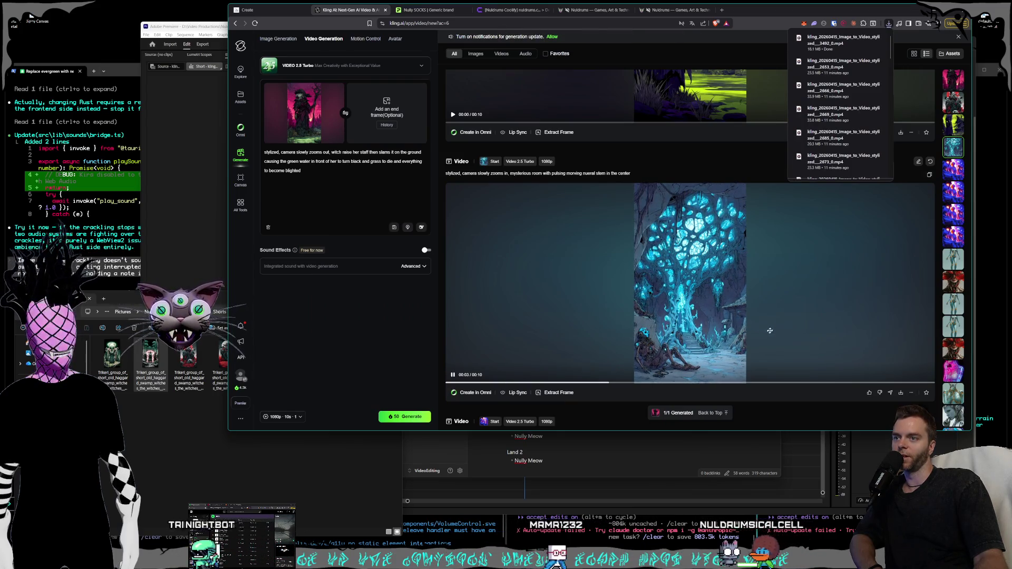
{"action": "left_click", "coordinate": [791, 324]}
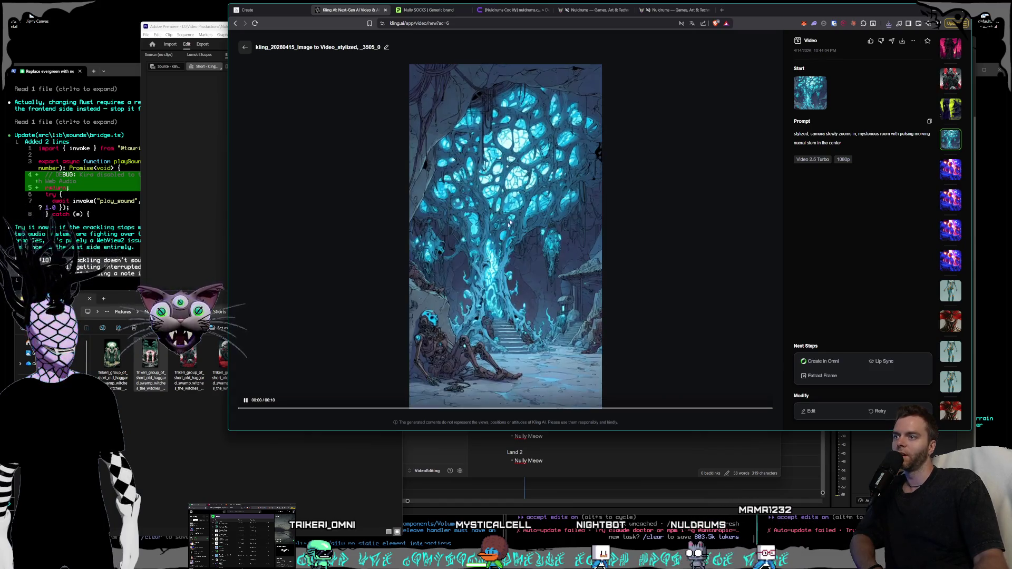
{"action": "left_click", "coordinate": [245, 47]}
{"action": "scroll", "coordinate": [702, 294], "scroll_direction": "up", "scroll_amount": 5}
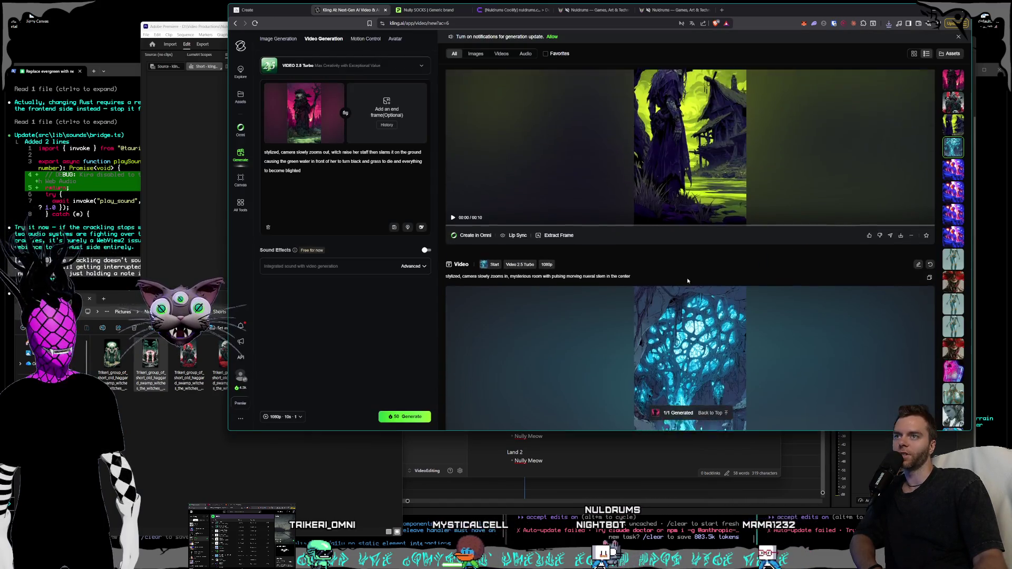
{"action": "left_click", "coordinate": [702, 293]}
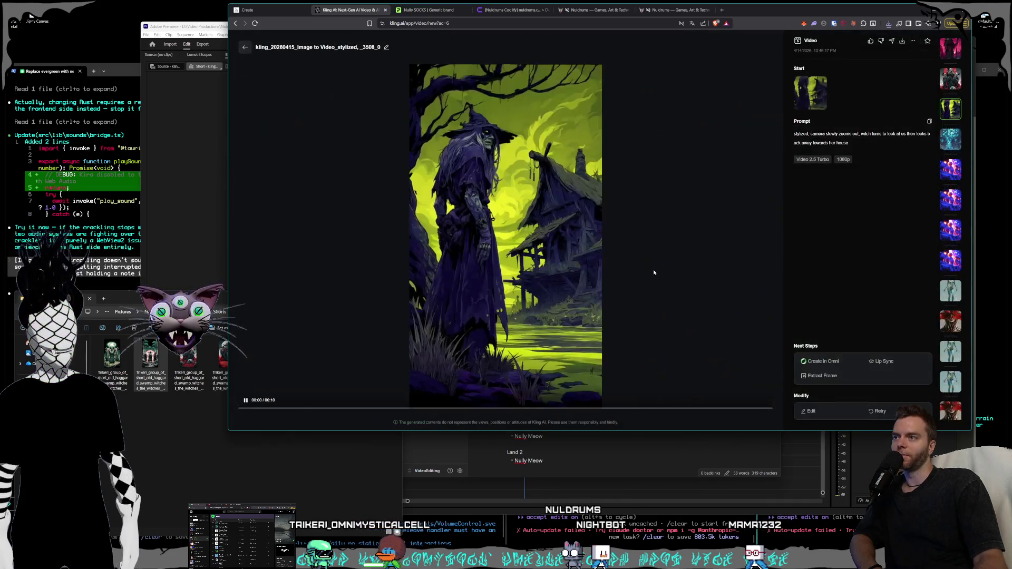
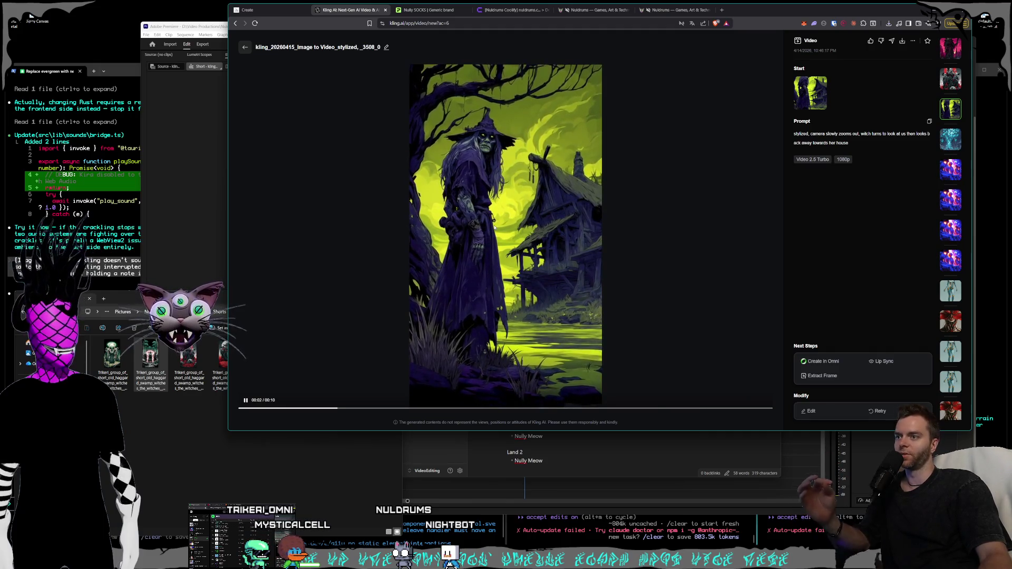
Watch the red-moon three-witches clip in full view, close it, then open the staff-raising witch clip.
{"action": "left_click", "coordinate": [244, 47]}
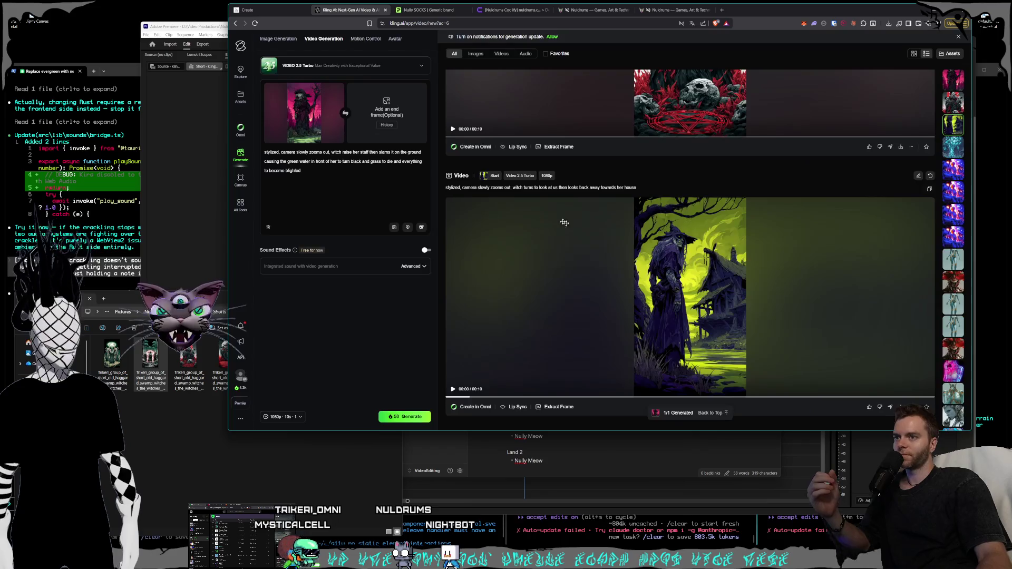
{"action": "scroll", "coordinate": [636, 265], "scroll_direction": "up", "scroll_amount": 5}
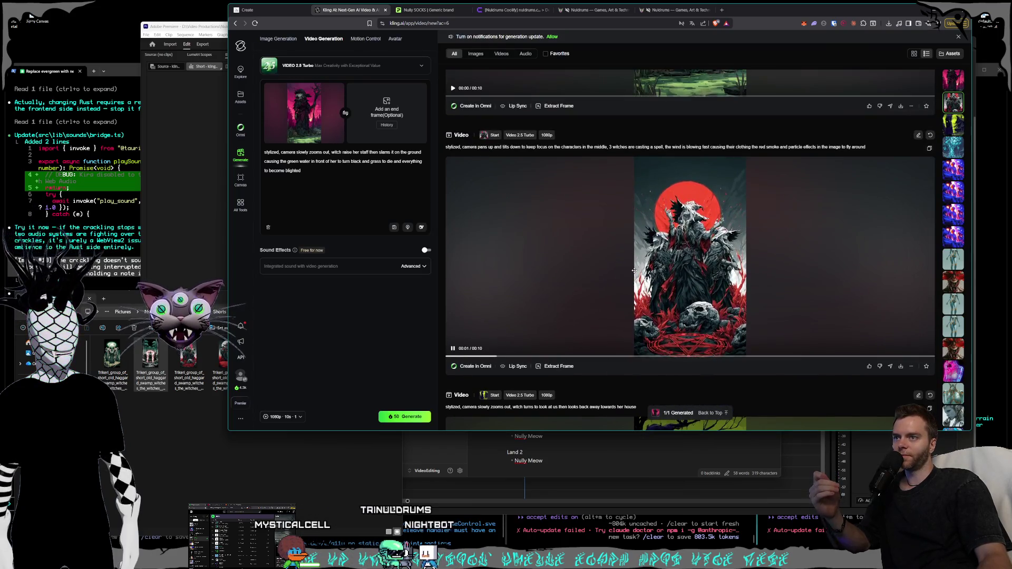
{"action": "left_click", "coordinate": [637, 264]}
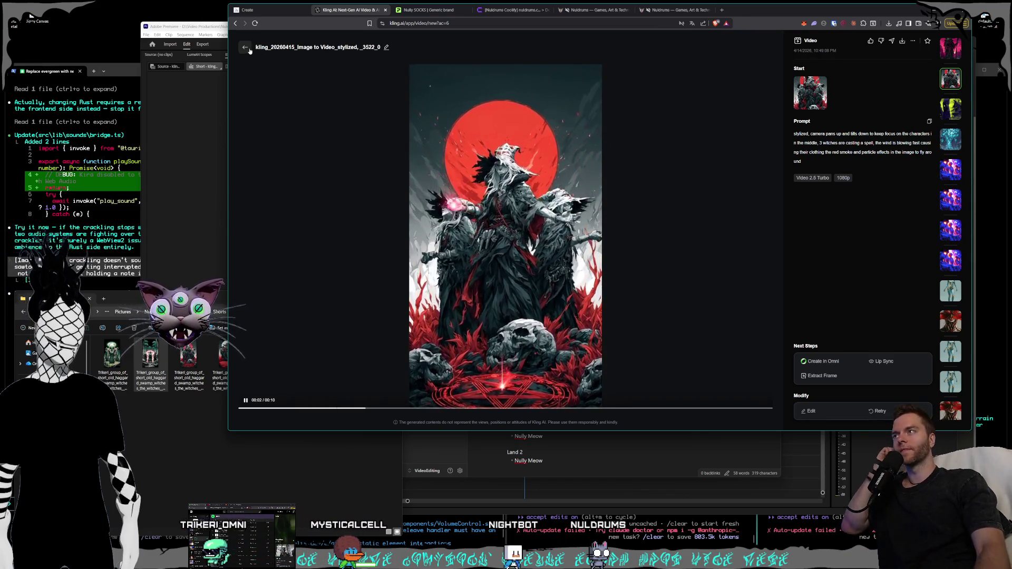
{"action": "key", "text": "Escape"}
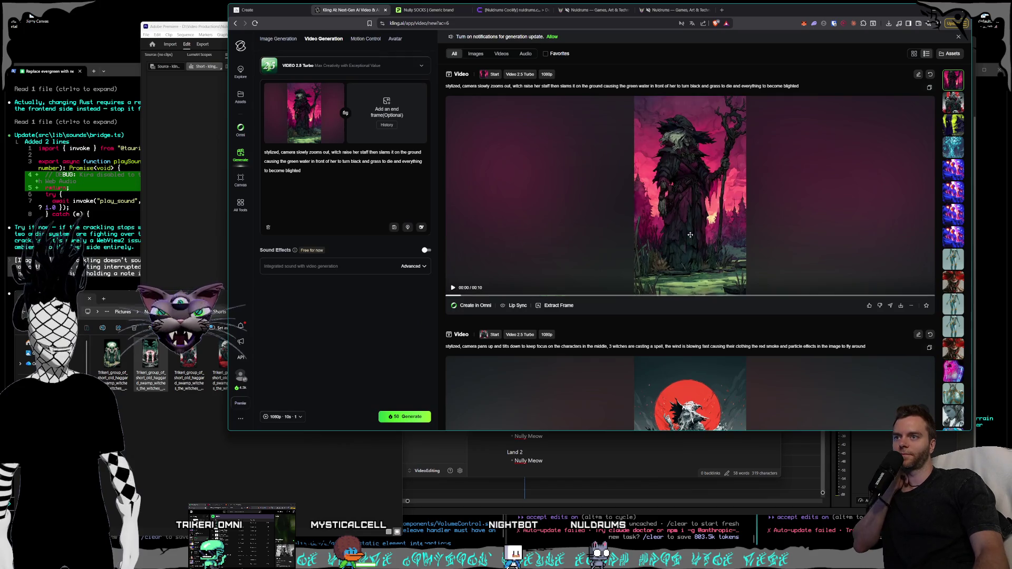
{"action": "left_click", "coordinate": [690, 236]}
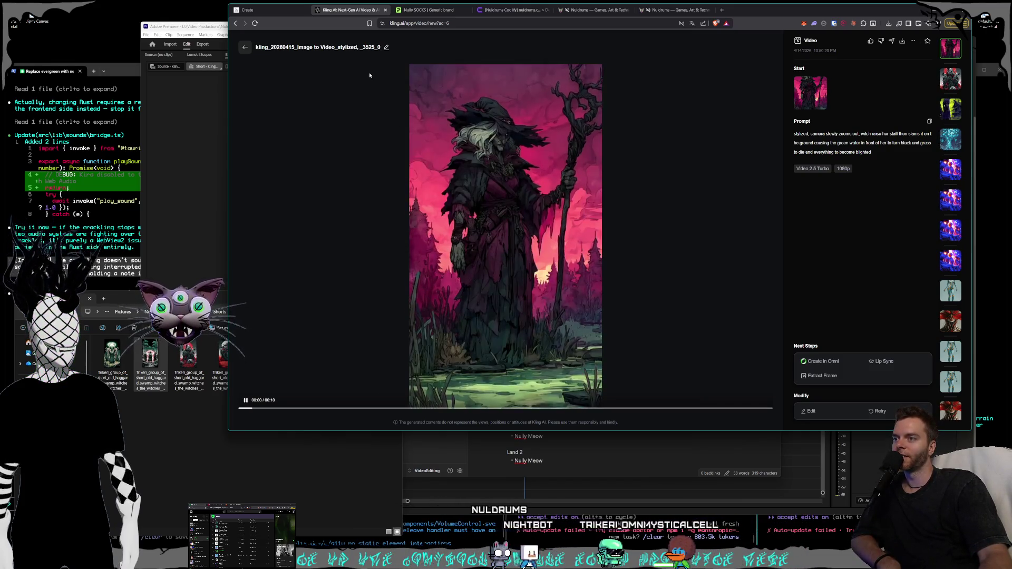
Go back to the generations list and open the red-moon three-witches clip in full view.
{"action": "left_click", "coordinate": [244, 47]}
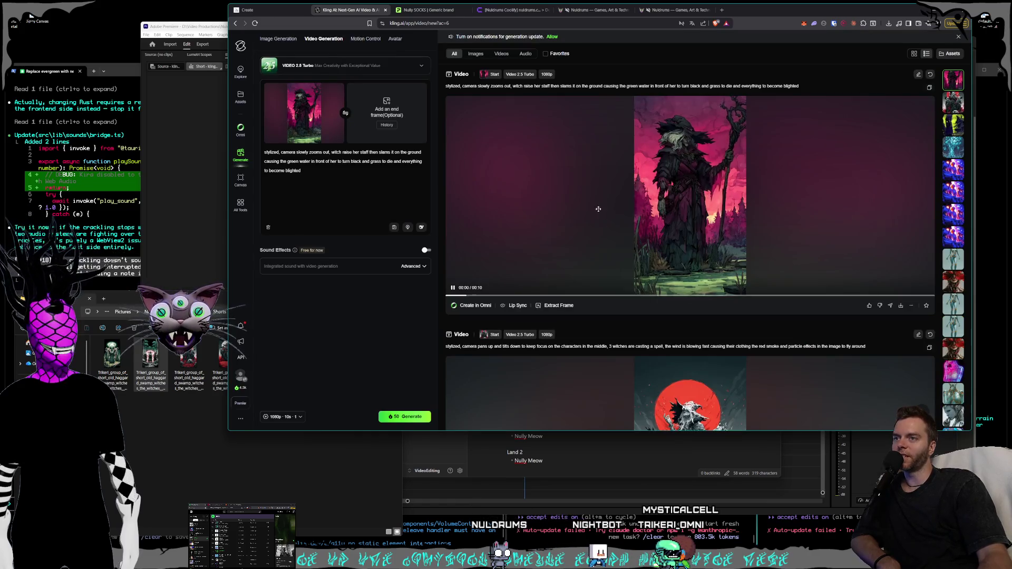
{"action": "scroll", "coordinate": [601, 212], "scroll_direction": "down", "scroll_amount": 5}
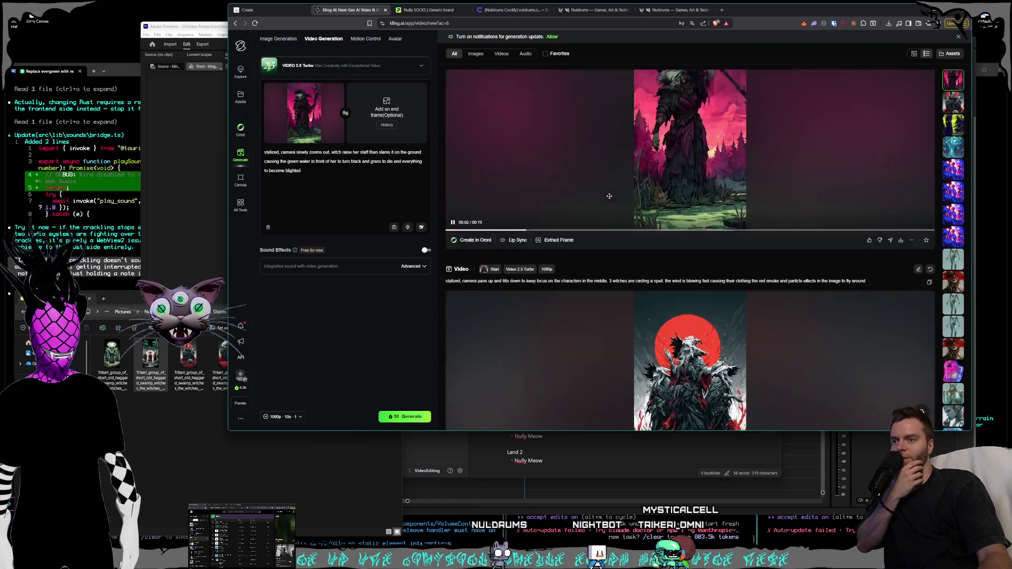
{"action": "left_click", "coordinate": [653, 229]}
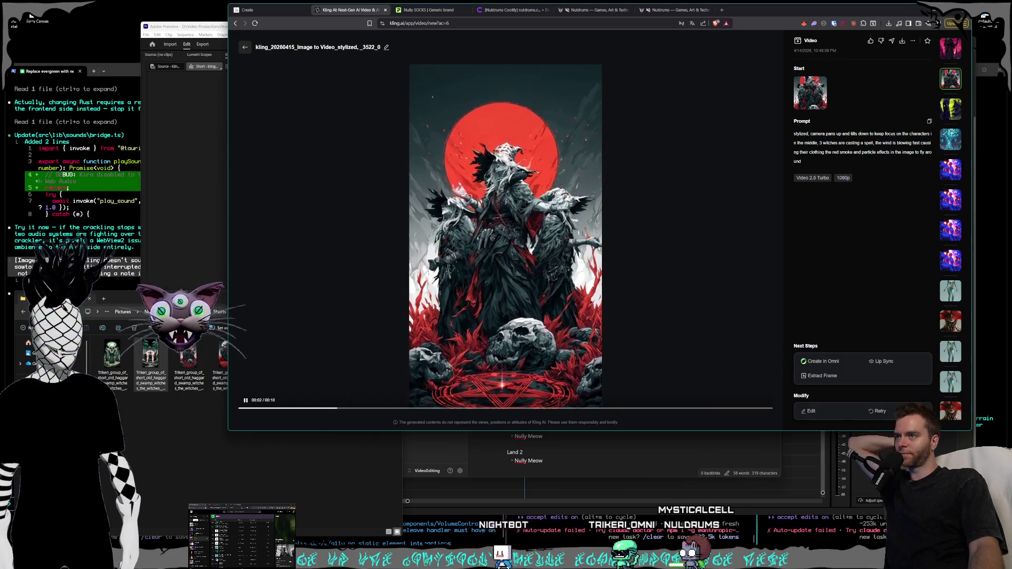
Browse back and forth through the generations list and open the green swamp witch clip.
{"action": "left_click", "coordinate": [245, 47]}
{"action": "scroll", "coordinate": [642, 242], "scroll_direction": "down", "scroll_amount": 5}
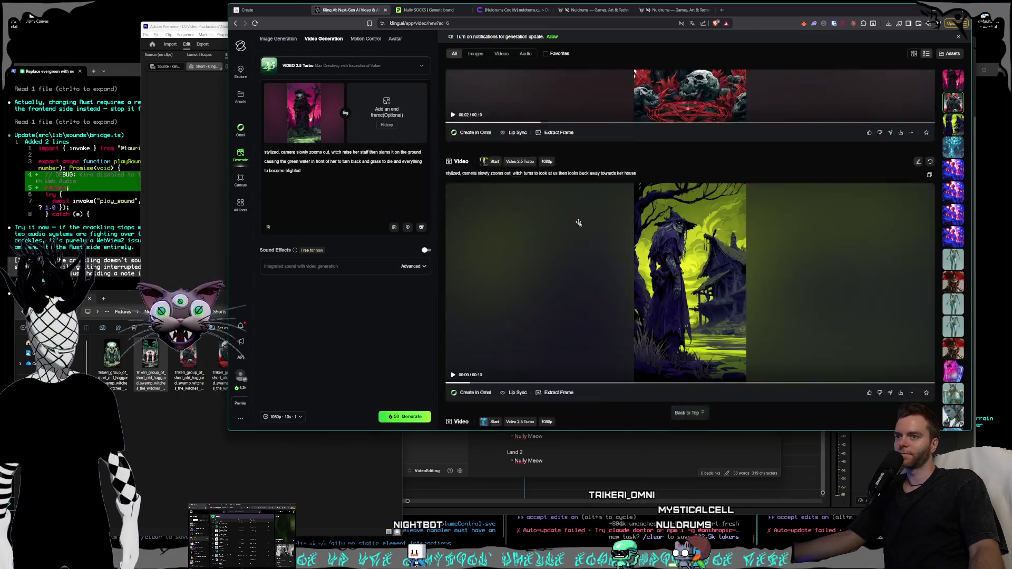
{"action": "scroll", "coordinate": [642, 242], "scroll_direction": "down", "scroll_amount": 3}
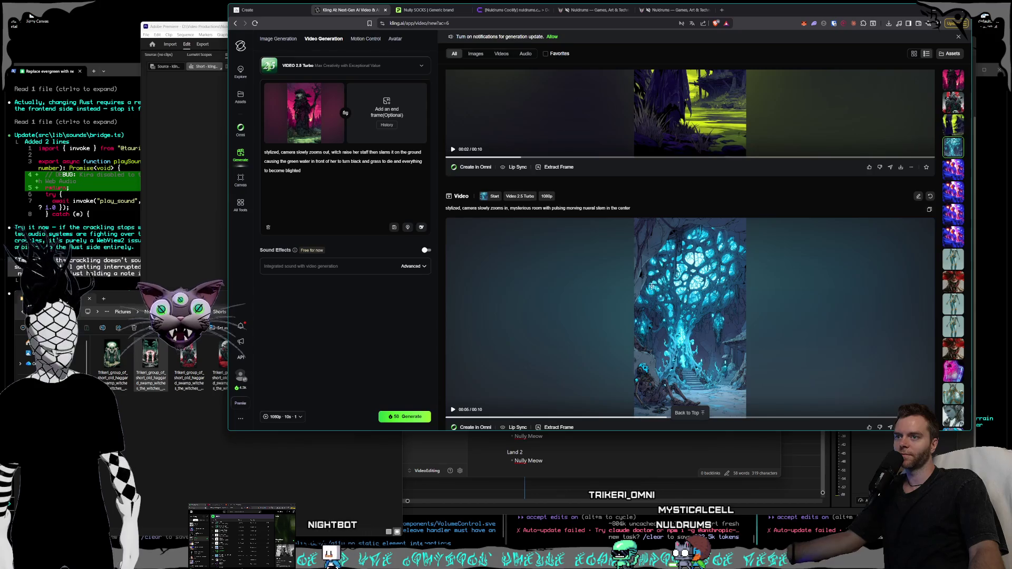
{"action": "scroll", "coordinate": [652, 286], "scroll_direction": "down", "scroll_amount": 7}
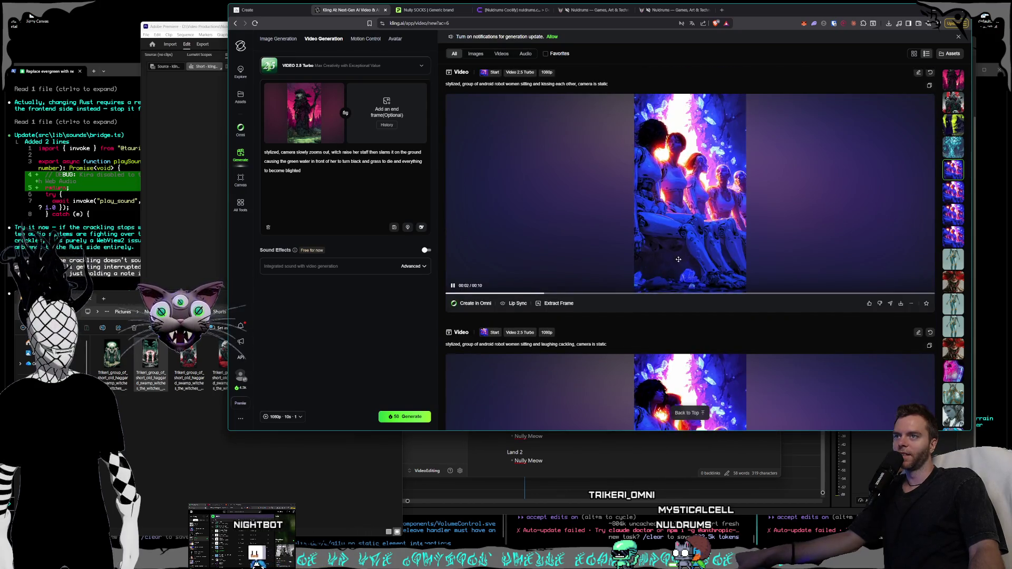
{"action": "scroll", "coordinate": [678, 260], "scroll_direction": "up", "scroll_amount": 10}
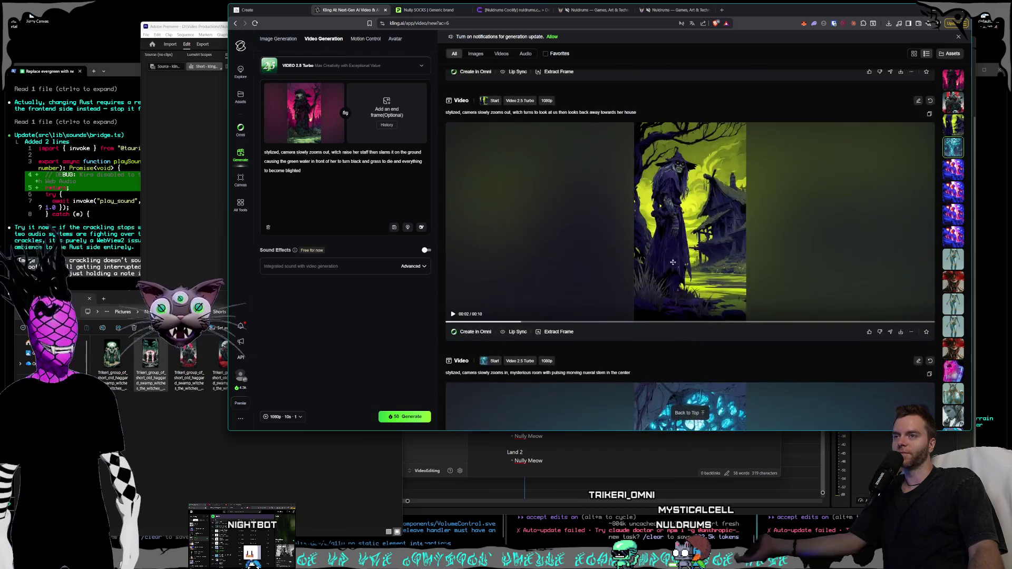
{"action": "scroll", "coordinate": [679, 331], "scroll_direction": "down", "scroll_amount": 2}
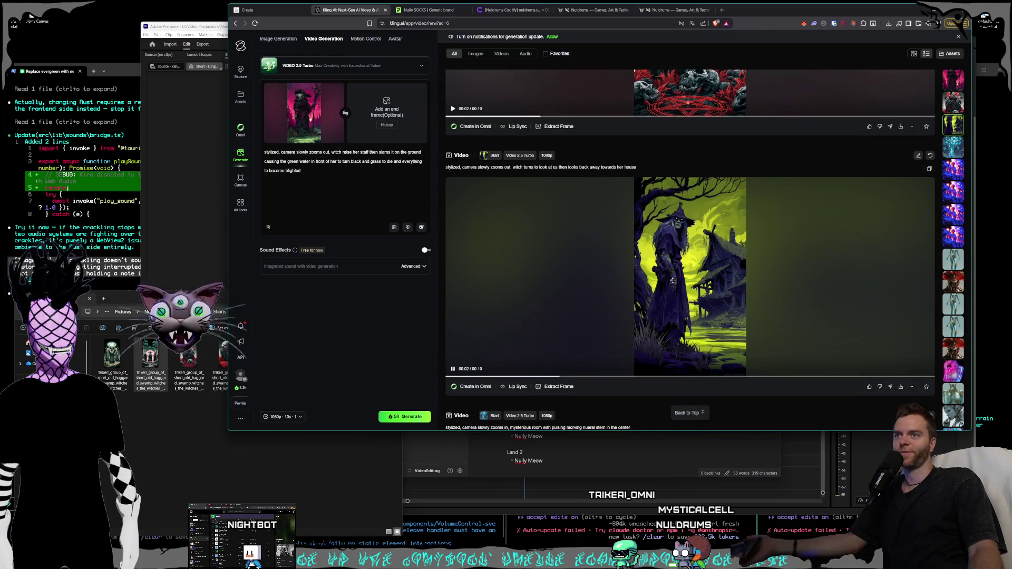
{"action": "scroll", "coordinate": [674, 295], "scroll_direction": "up", "scroll_amount": 1}
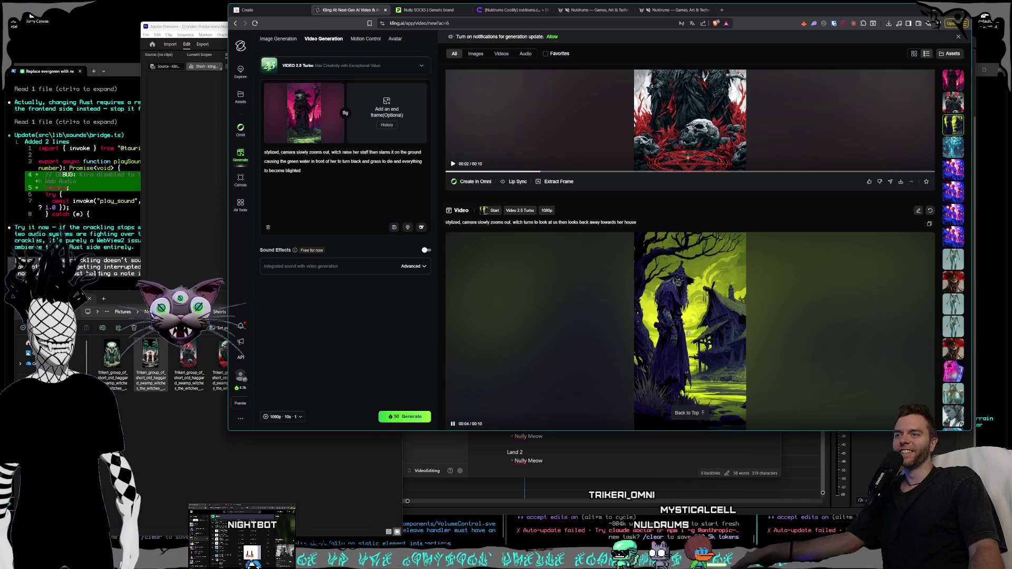
{"action": "scroll", "coordinate": [680, 321], "scroll_direction": "up", "scroll_amount": 3}
{"action": "scroll", "coordinate": [680, 317], "scroll_direction": "down", "scroll_amount": 3}
{"action": "scroll", "coordinate": [686, 266], "scroll_direction": "up", "scroll_amount": 3}
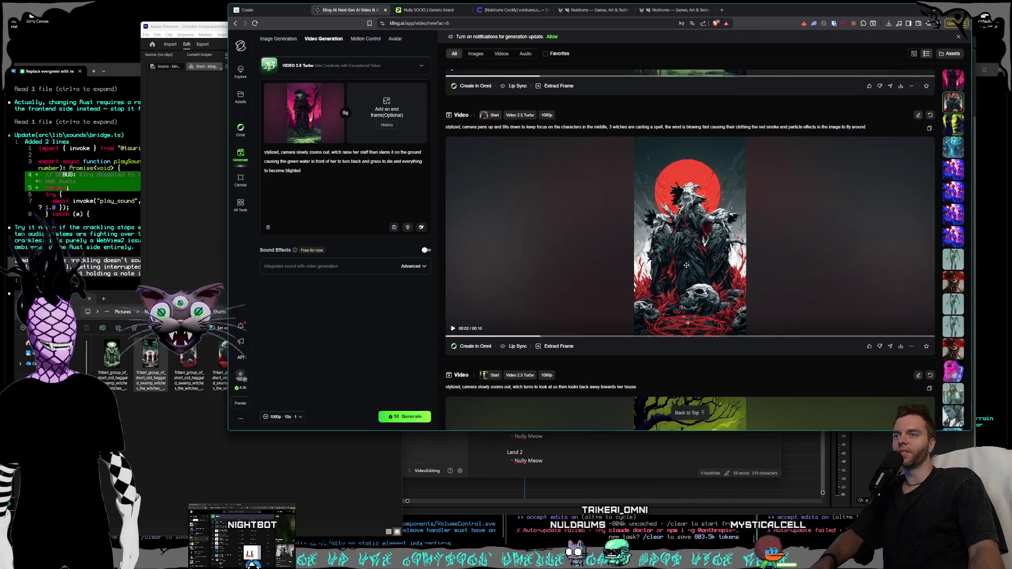
{"action": "scroll", "coordinate": [686, 263], "scroll_direction": "down", "scroll_amount": 3}
{"action": "scroll", "coordinate": [680, 242], "scroll_direction": "down", "scroll_amount": 1}
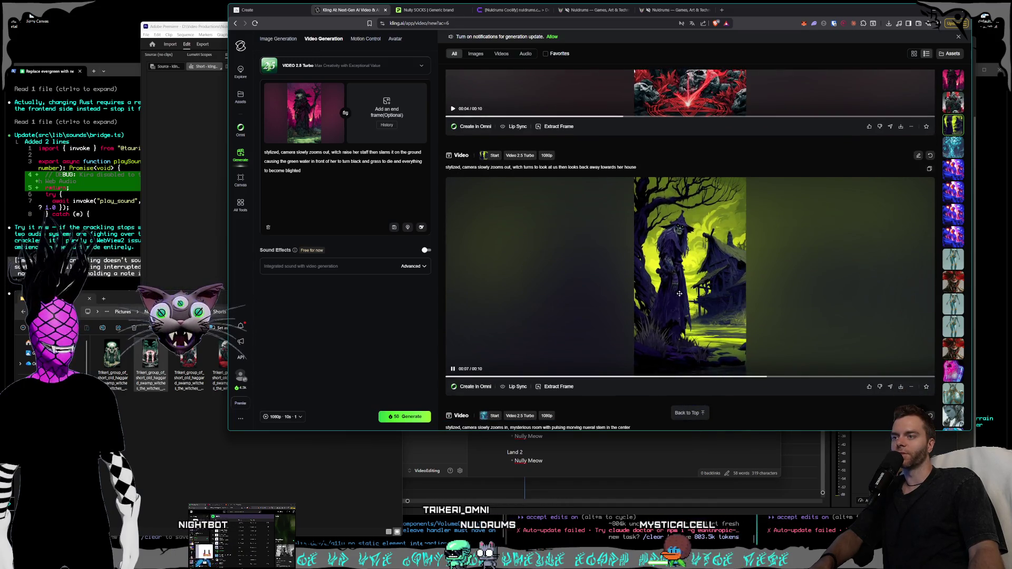
{"action": "scroll", "coordinate": [680, 294], "scroll_direction": "up", "scroll_amount": 7}
{"action": "scroll", "coordinate": [681, 295], "scroll_direction": "down", "scroll_amount": 7}
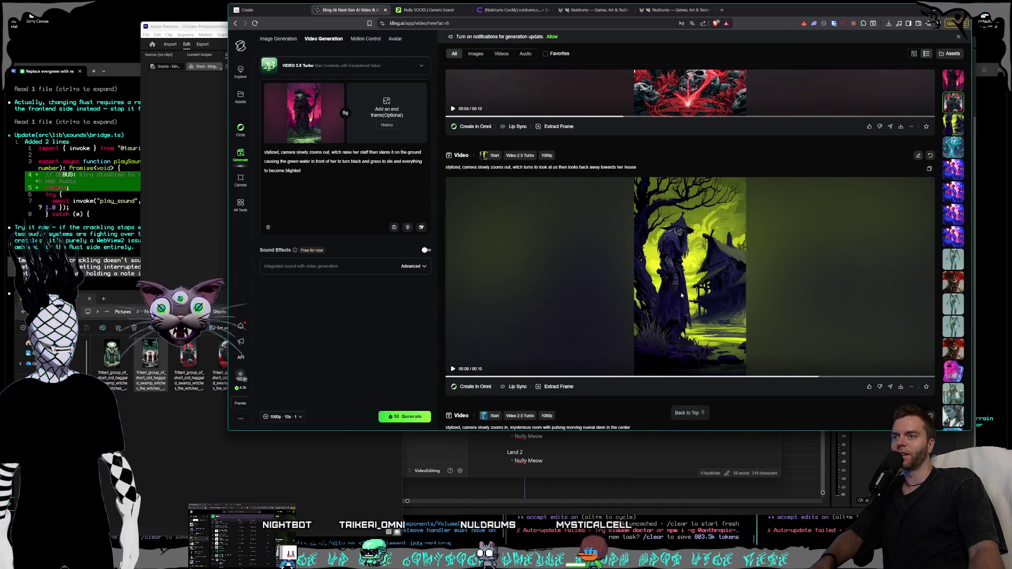
{"action": "left_click", "coordinate": [682, 295]}
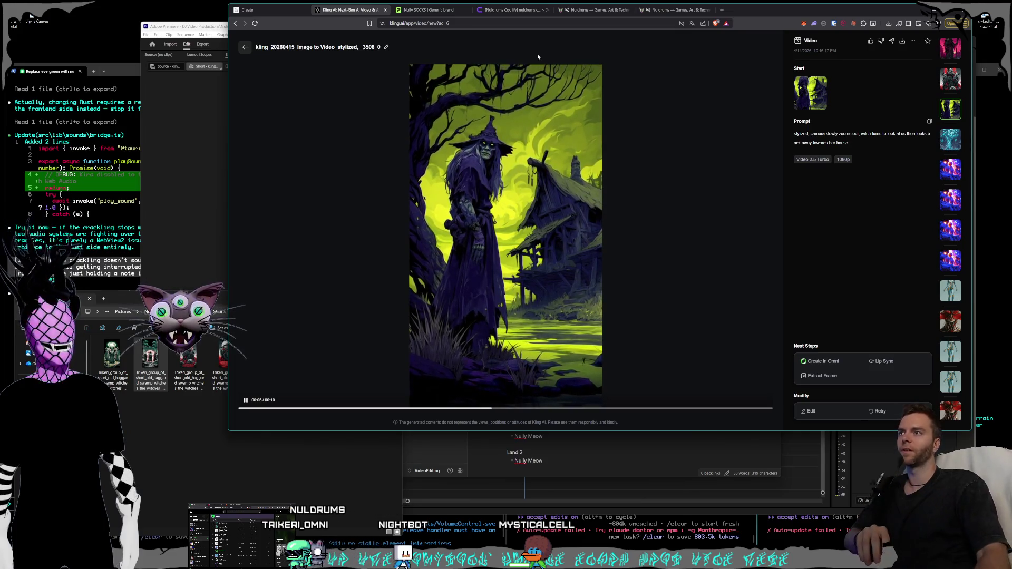
Replay the staff-raising witch clip twice, then bring up the Blighted Crones source images folder.
{"action": "scroll", "coordinate": [604, 275], "scroll_direction": "up", "scroll_amount": 8}
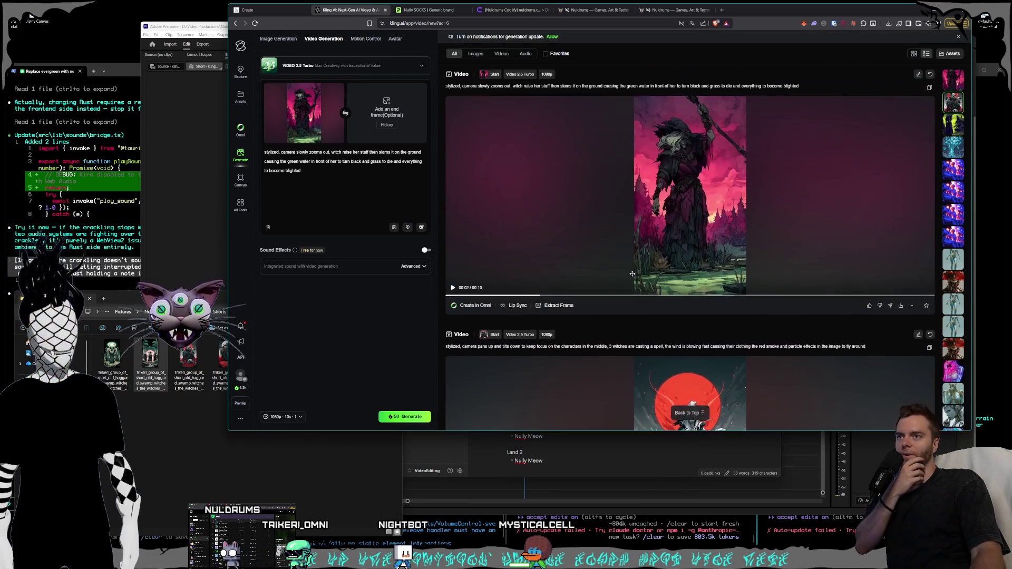
{"action": "left_click", "coordinate": [669, 229]}
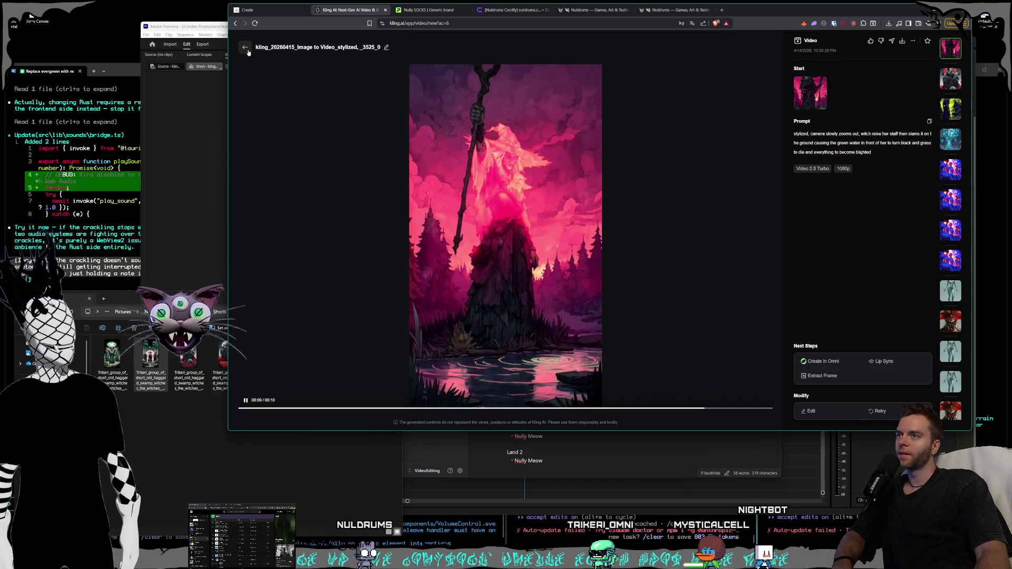
{"action": "key", "text": "Escape"}
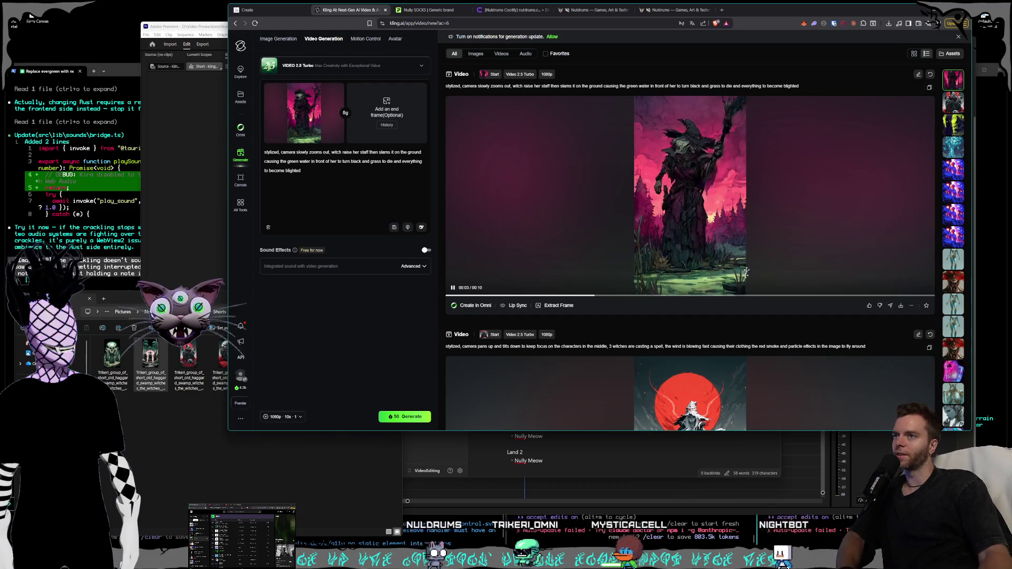
{"action": "left_click", "coordinate": [715, 269]}
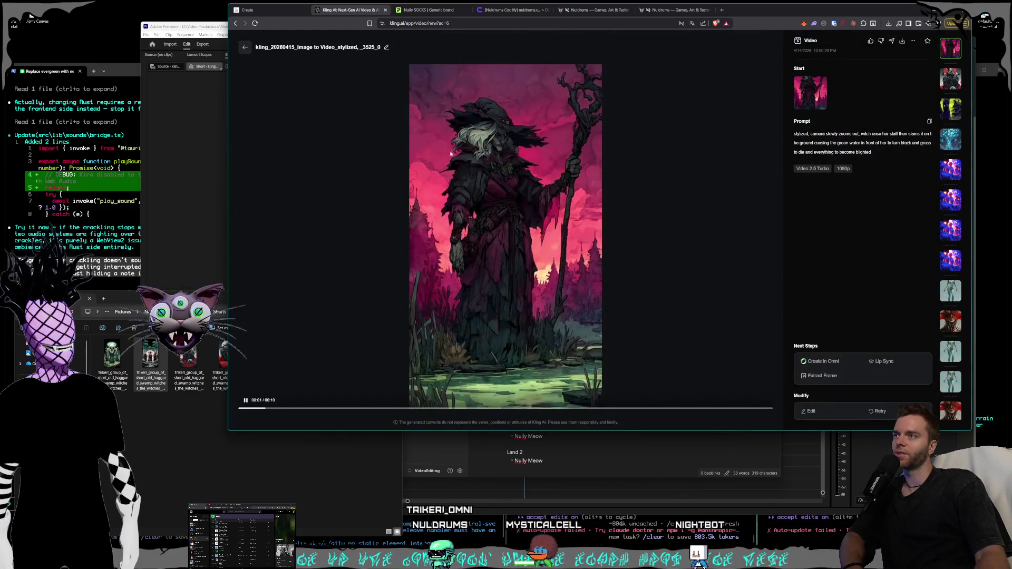
{"action": "key", "text": "Escape"}
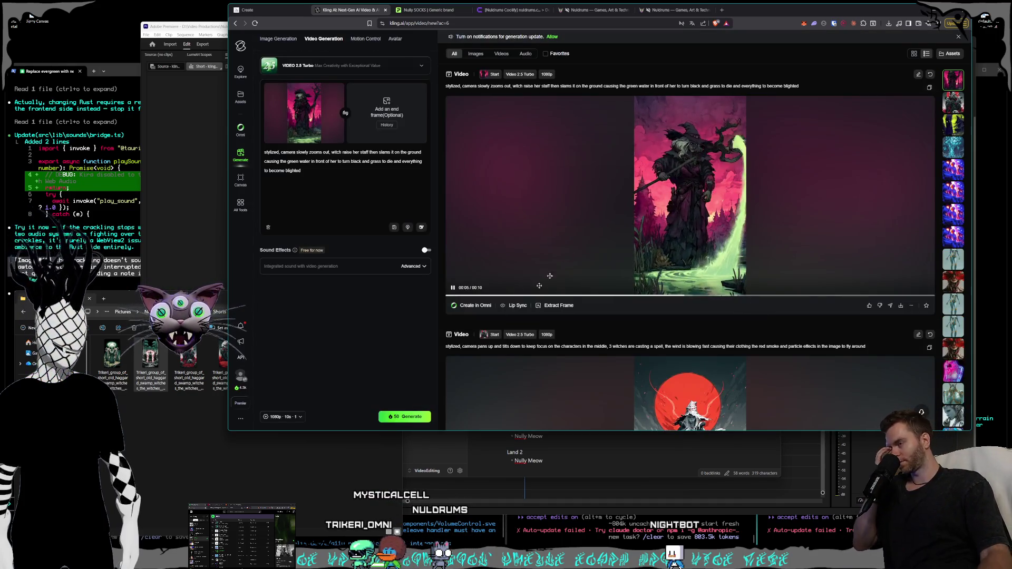
{"action": "left_click", "coordinate": [164, 453]}
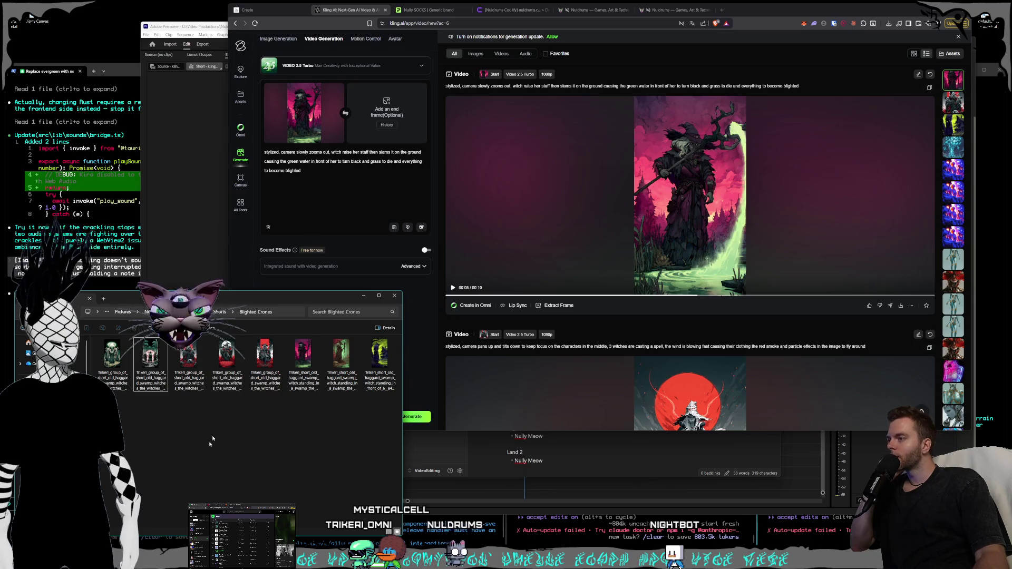
{"action": "mouse_move", "coordinate": [144, 536]}
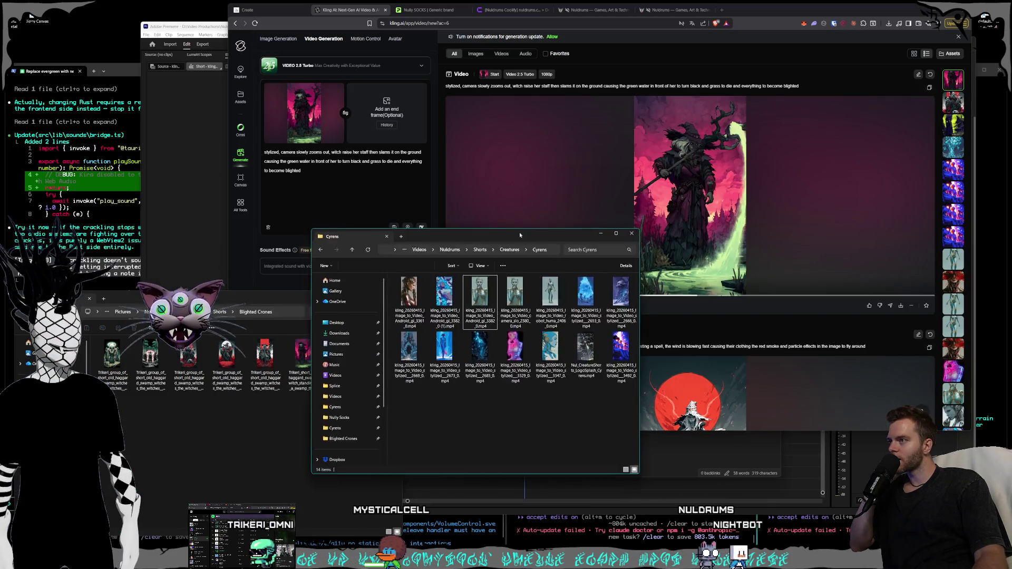
Reposition the Cyrens folder window, then bring the Kling AI staff-slamming witch clip back in front.
{"action": "mouse_move", "coordinate": [519, 232]}
{"action": "left_mouse_down"}
{"action": "mouse_move", "coordinate": [395, 159]}
{"action": "mouse_move", "coordinate": [411, 158]}
{"action": "left_mouse_up"}
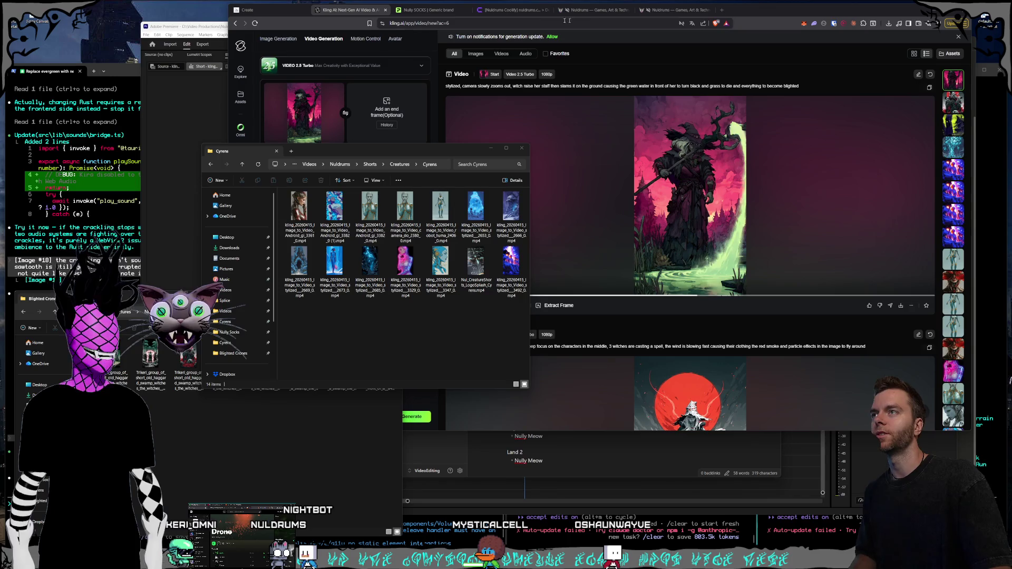
{"action": "left_click", "coordinate": [434, 149]}
{"action": "left_click_drag", "start_coordinate": [434, 148], "coordinate": [391, 191]}
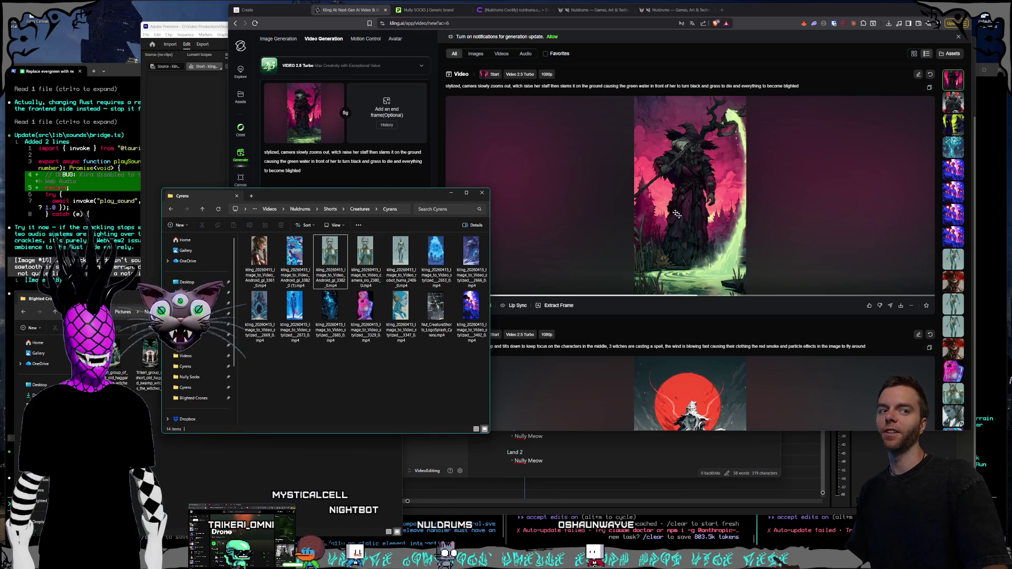
{"action": "left_click", "coordinate": [787, 9]}
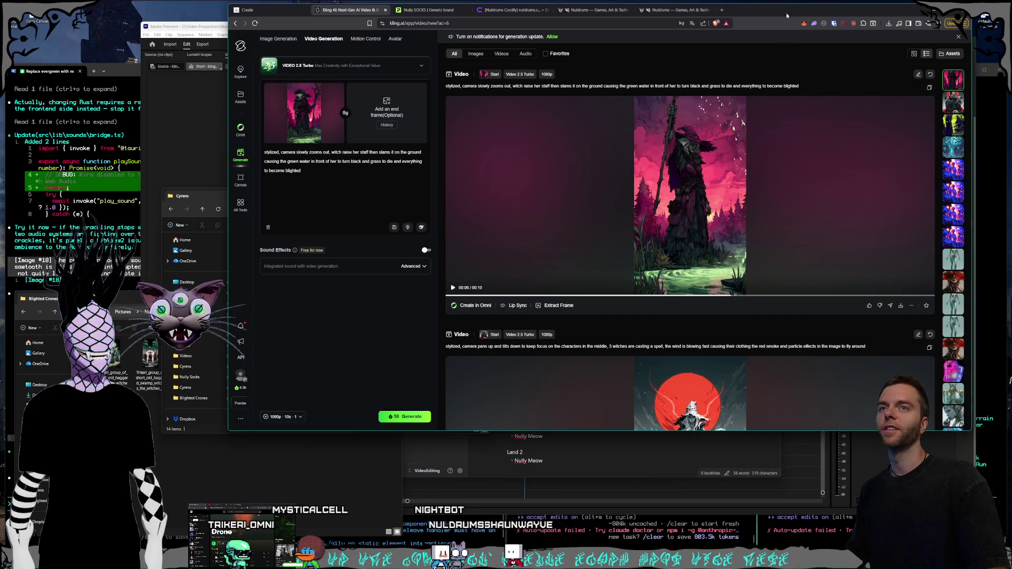
Scroll the asset strip past the goblin-library video and open the robot-woman clip's detail view.
{"action": "scroll", "coordinate": [960, 203], "scroll_direction": "down", "scroll_amount": 5}
{"action": "scroll", "coordinate": [959, 203], "scroll_direction": "down", "scroll_amount": 5}
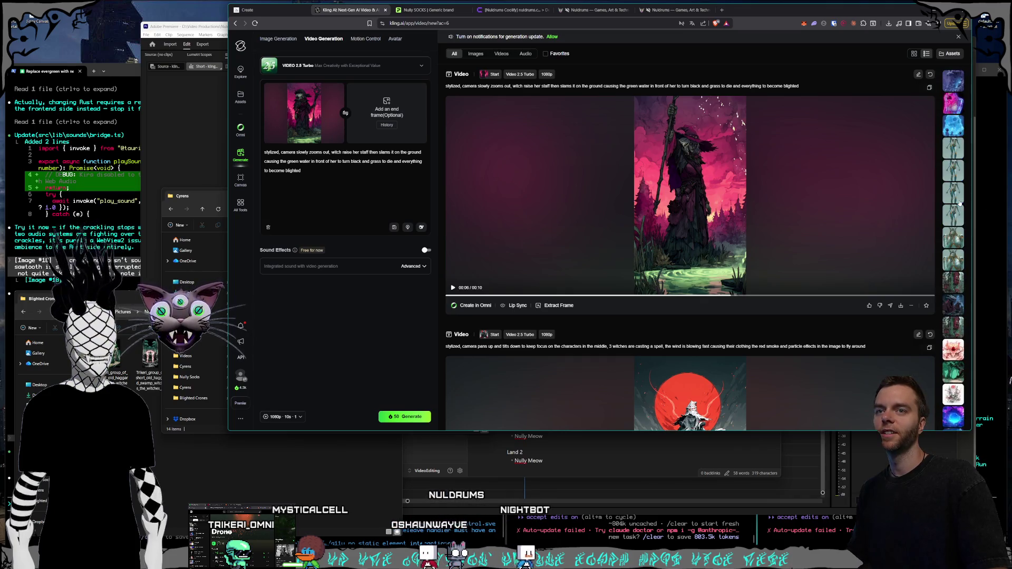
{"action": "scroll", "coordinate": [953, 237], "scroll_direction": "up", "scroll_amount": 2}
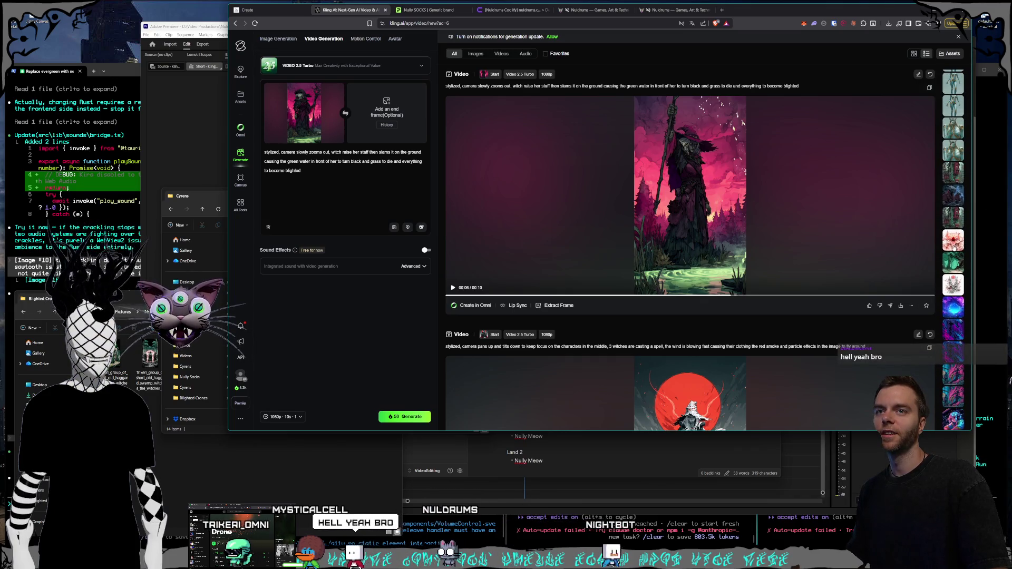
{"action": "scroll", "coordinate": [953, 250], "scroll_direction": "up", "scroll_amount": 2}
{"action": "scroll", "coordinate": [955, 264], "scroll_direction": "up", "scroll_amount": 2}
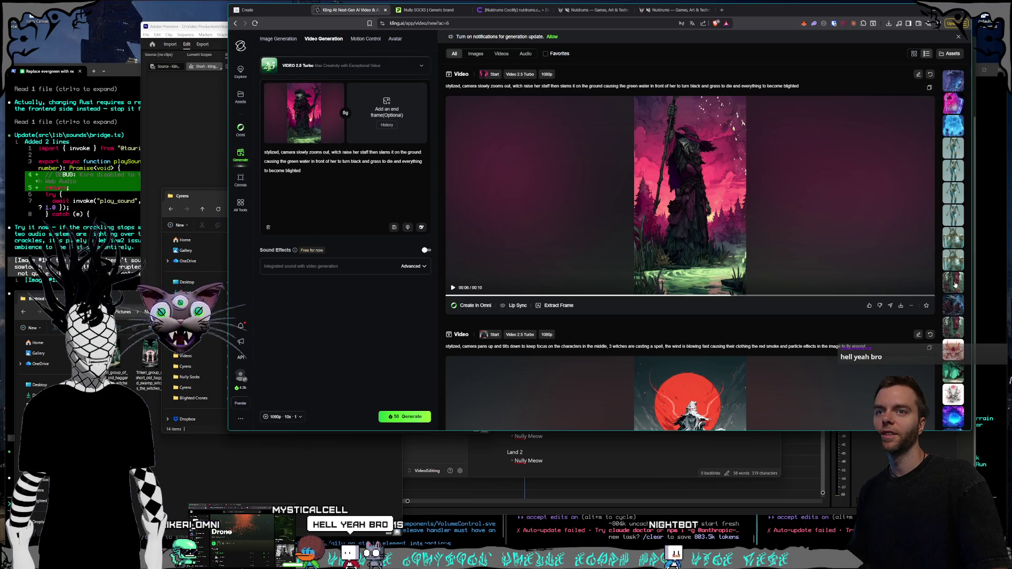
{"action": "left_click", "coordinate": [956, 311]}
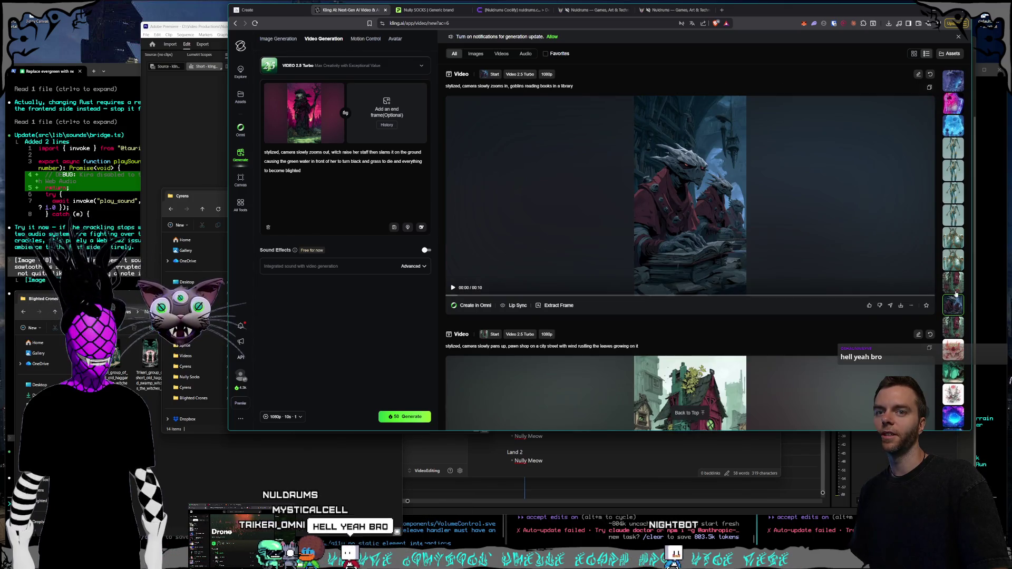
{"action": "left_click", "coordinate": [953, 282]}
{"action": "left_click", "coordinate": [953, 260]}
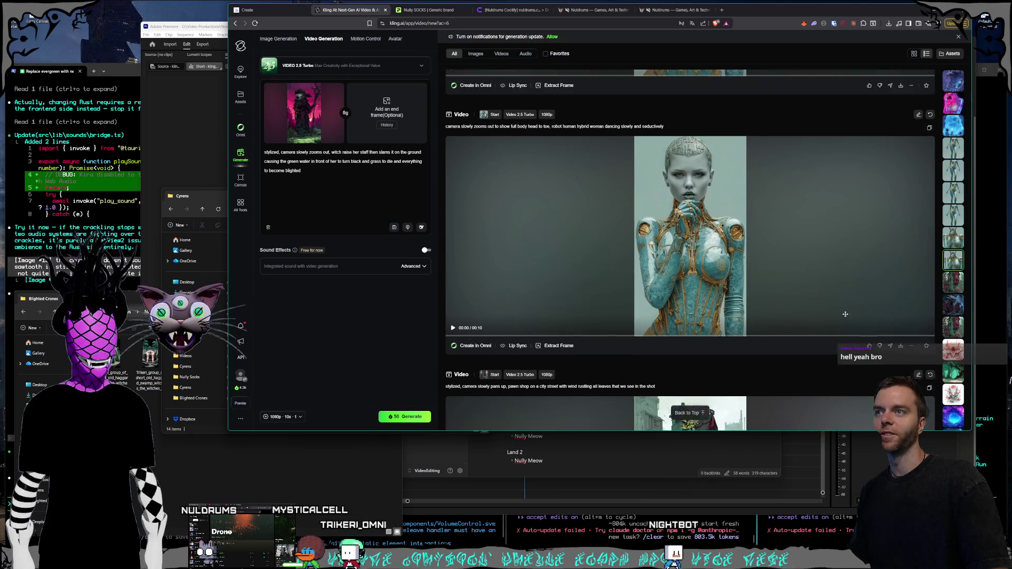
{"action": "mouse_move", "coordinate": [772, 308]}
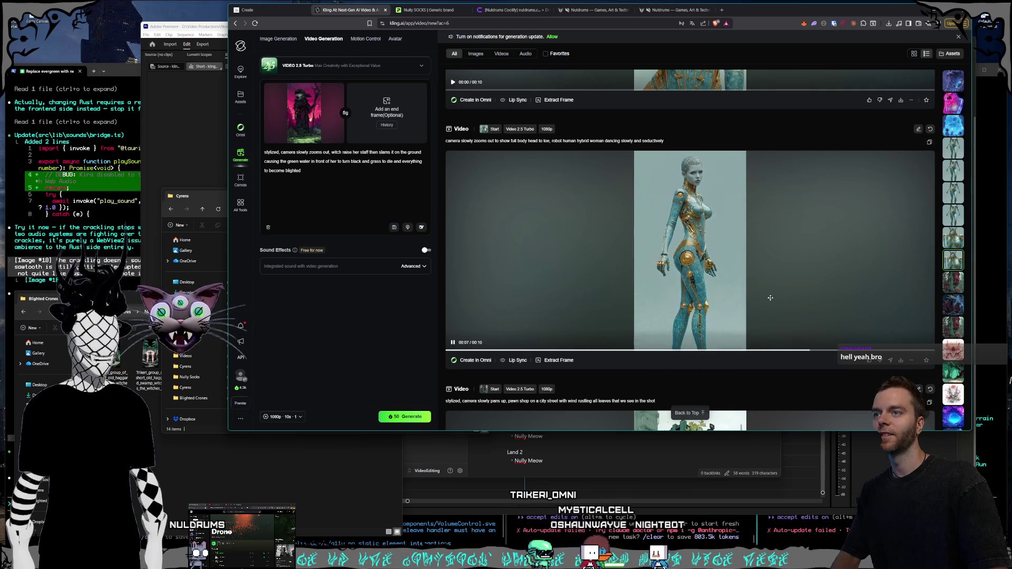
{"action": "left_click", "coordinate": [771, 298]}
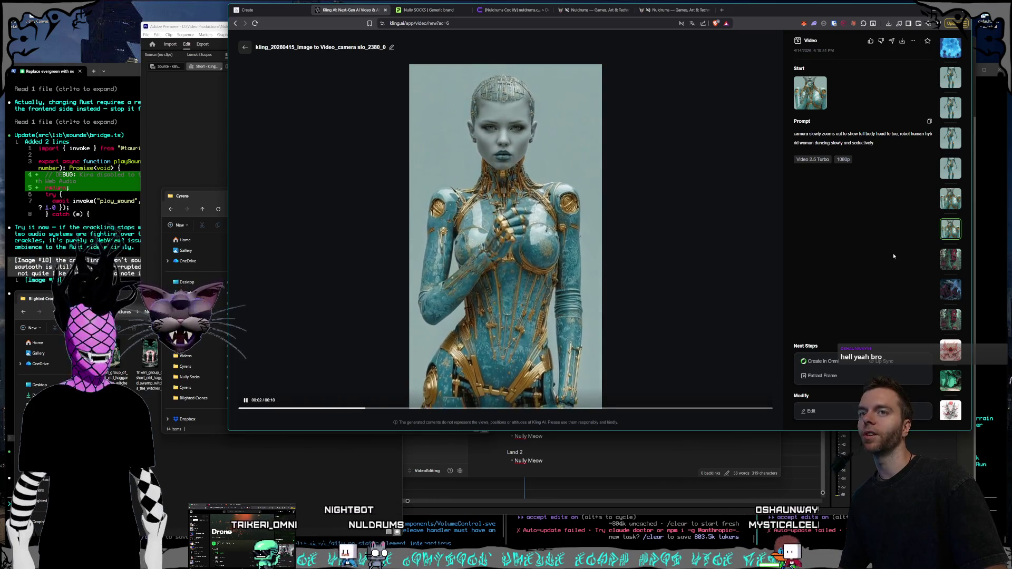
Step through the neighbouring robot clips, including robot huma_2400, ending on the blue skull-cave clip.
{"action": "key", "text": "Up"}
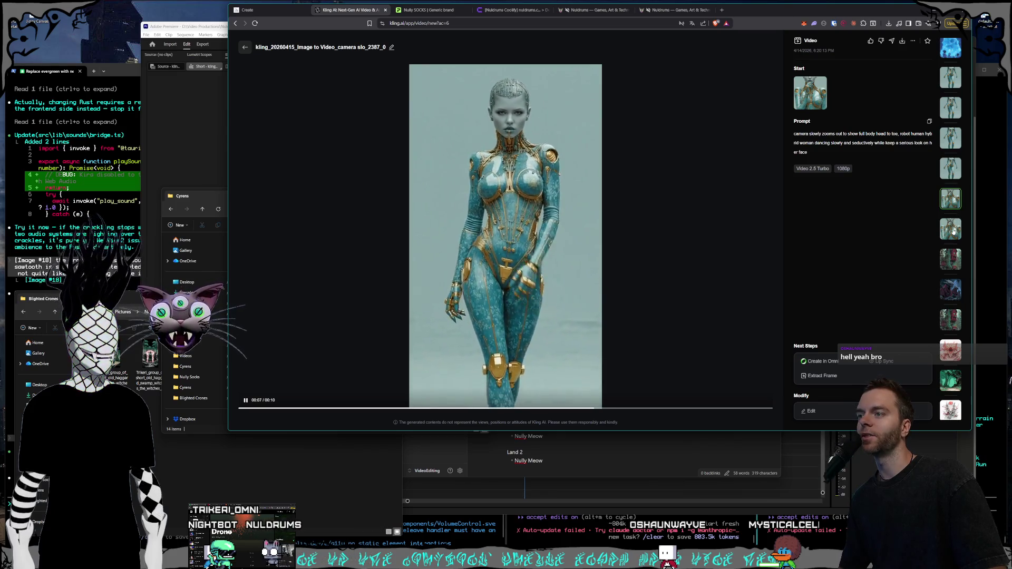
{"action": "left_click", "coordinate": [952, 179]}
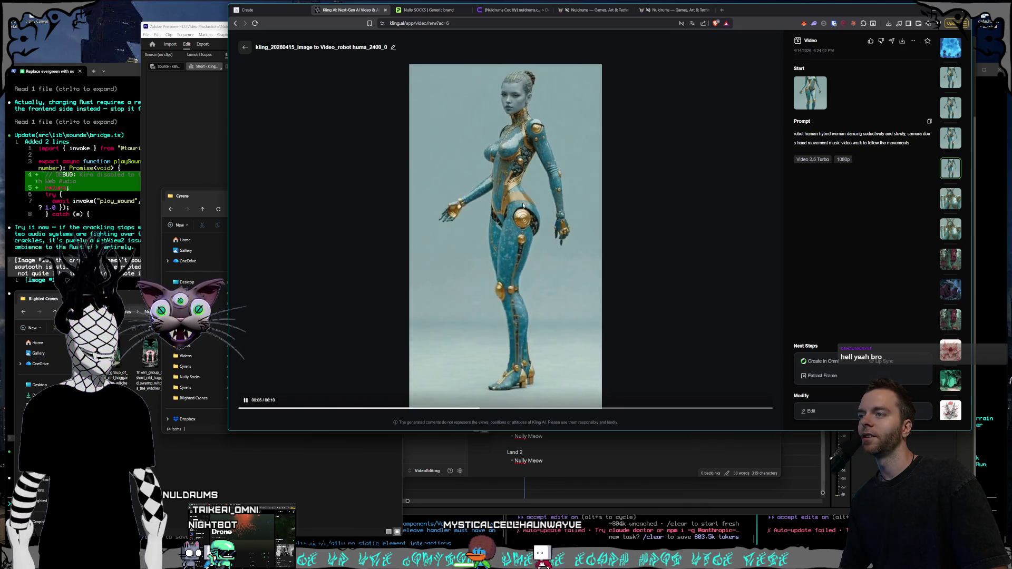
{"action": "scroll", "coordinate": [938, 217], "scroll_direction": "down", "scroll_amount": 1}
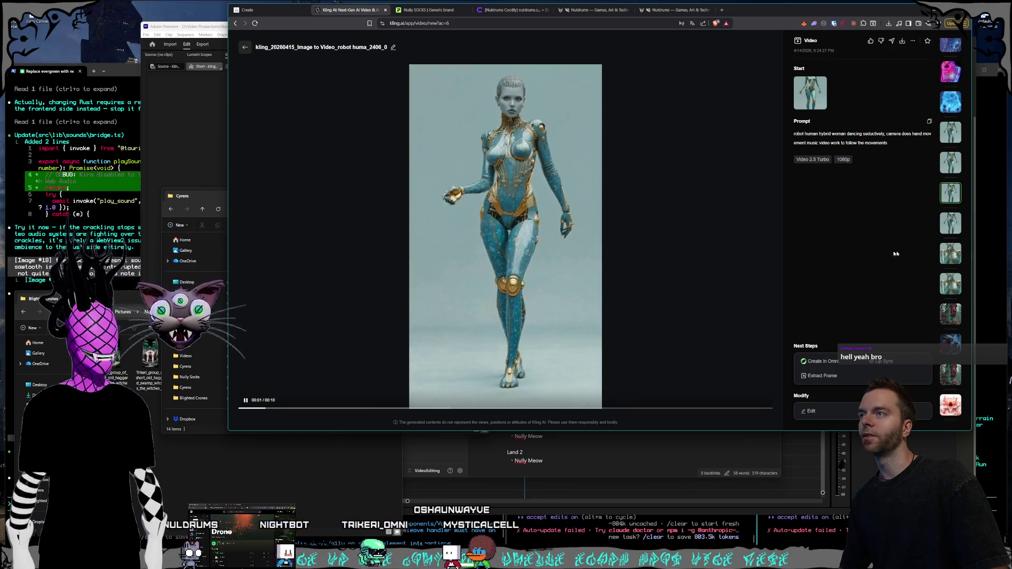
{"action": "scroll", "coordinate": [957, 241], "scroll_direction": "up", "scroll_amount": 2}
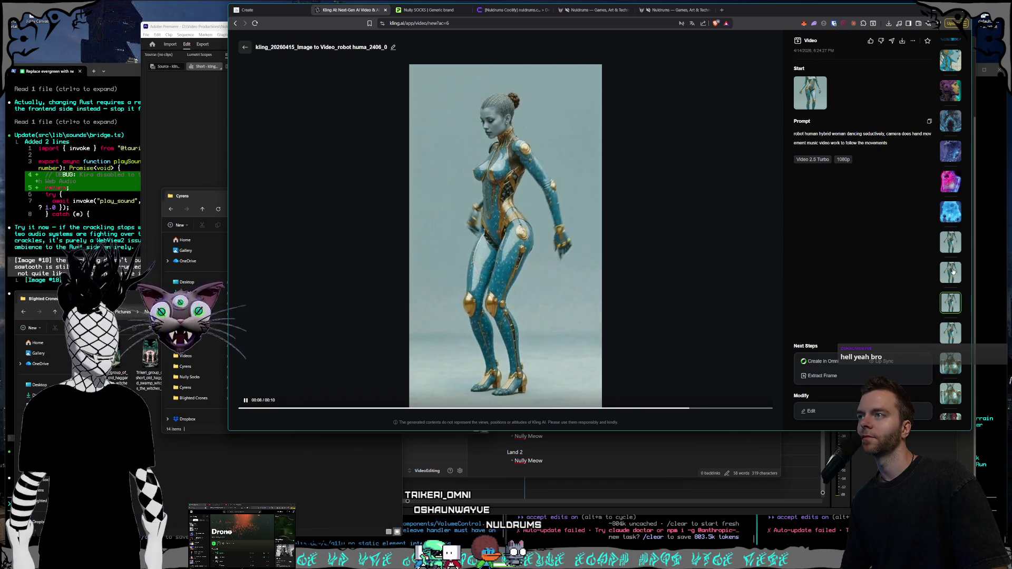
{"action": "left_click", "coordinate": [952, 243]}
{"action": "left_click", "coordinate": [950, 212]}
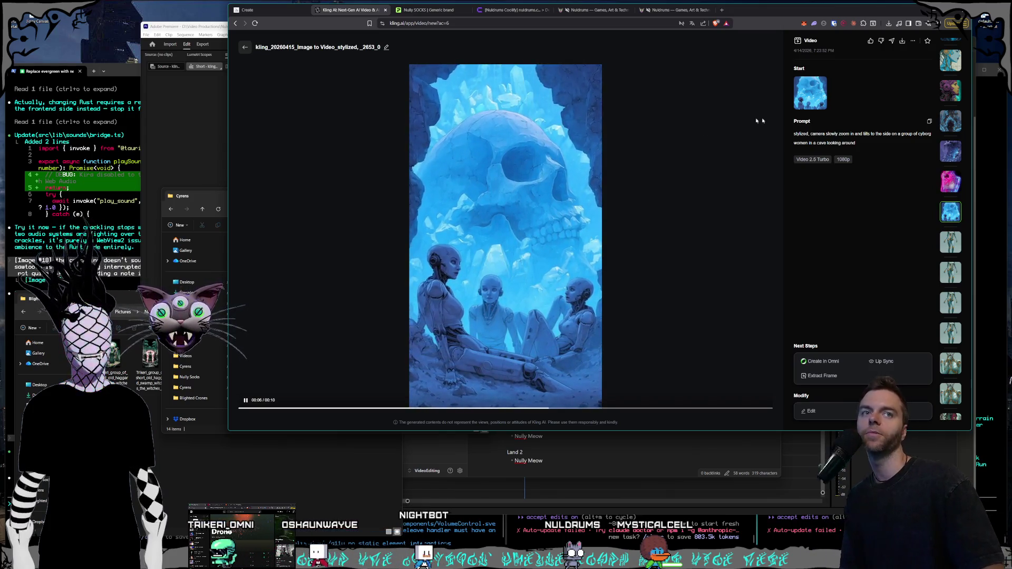
Play the pink robot-girl, skull-cave, cave-tower and cyborg-woman clips, then open the Nuldrums Games page.
{"action": "left_click", "coordinate": [949, 184]}
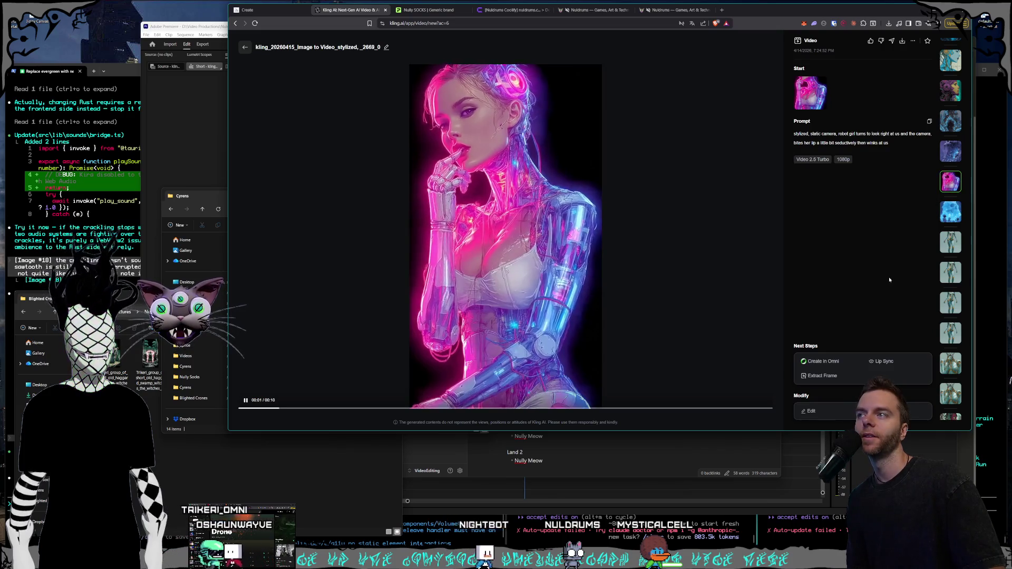
{"action": "scroll", "coordinate": [635, 285], "scroll_direction": "up", "scroll_amount": 1}
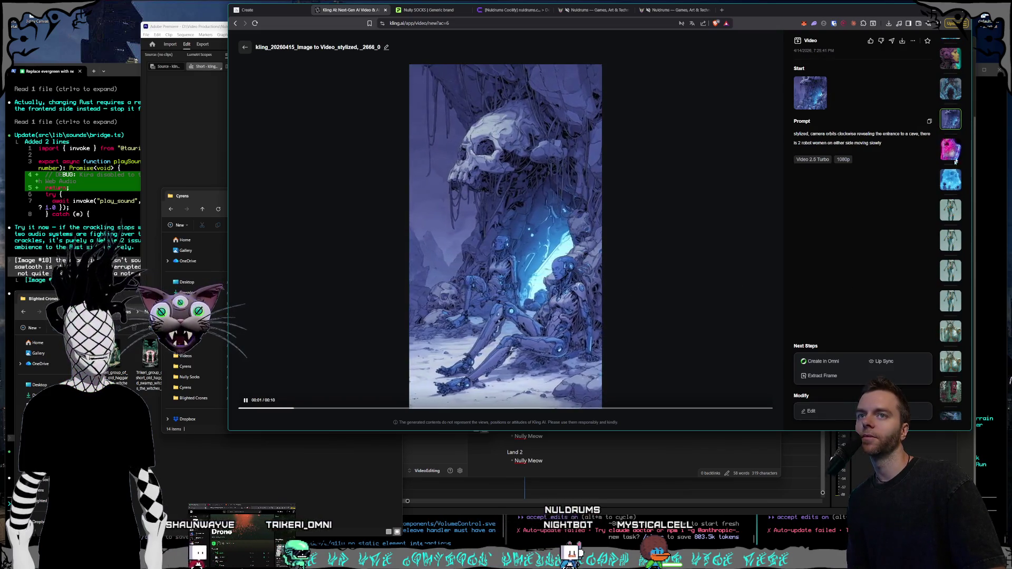
{"action": "left_click", "coordinate": [956, 152]}
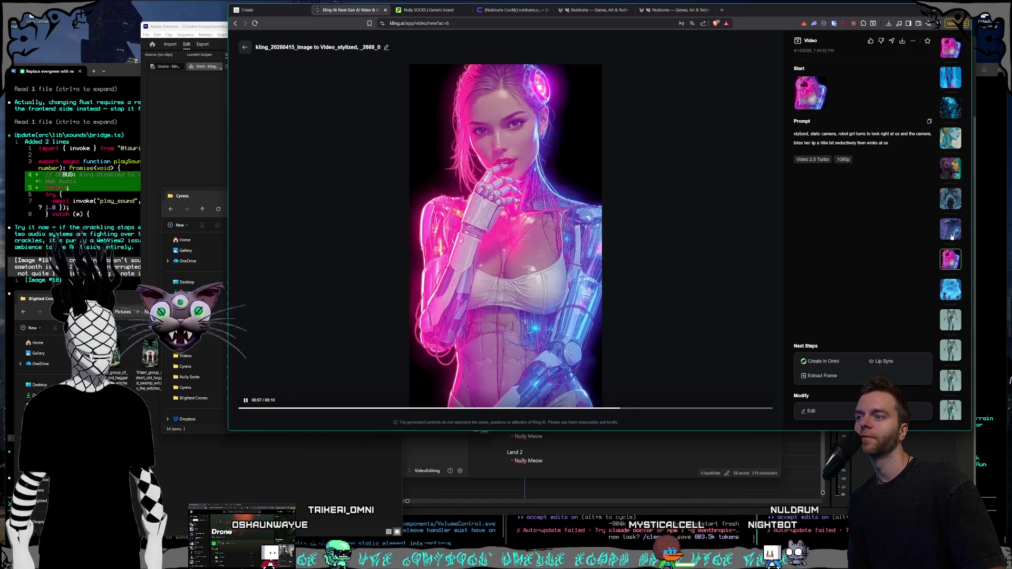
{"action": "left_click", "coordinate": [952, 236]}
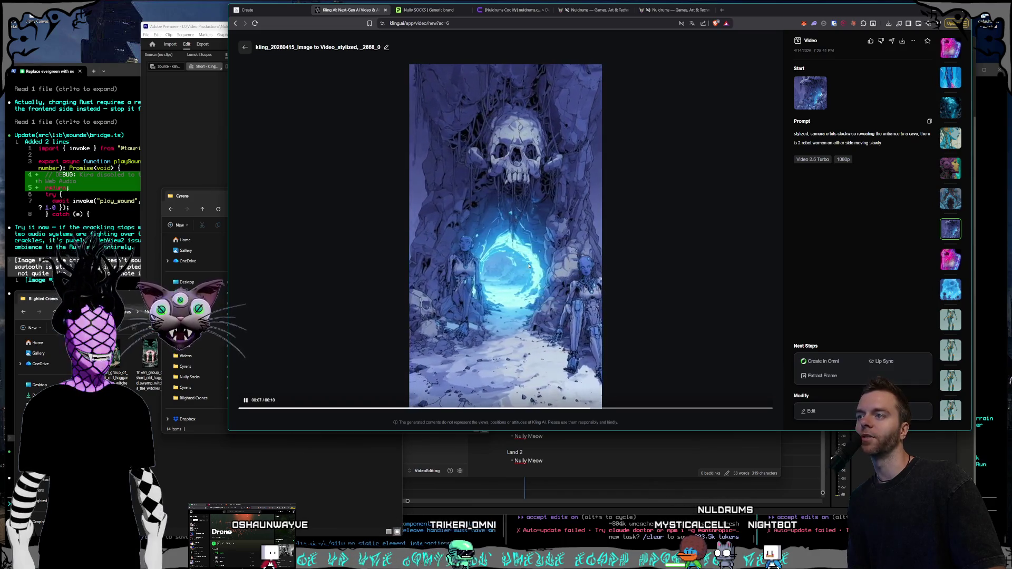
{"action": "left_click", "coordinate": [952, 207]}
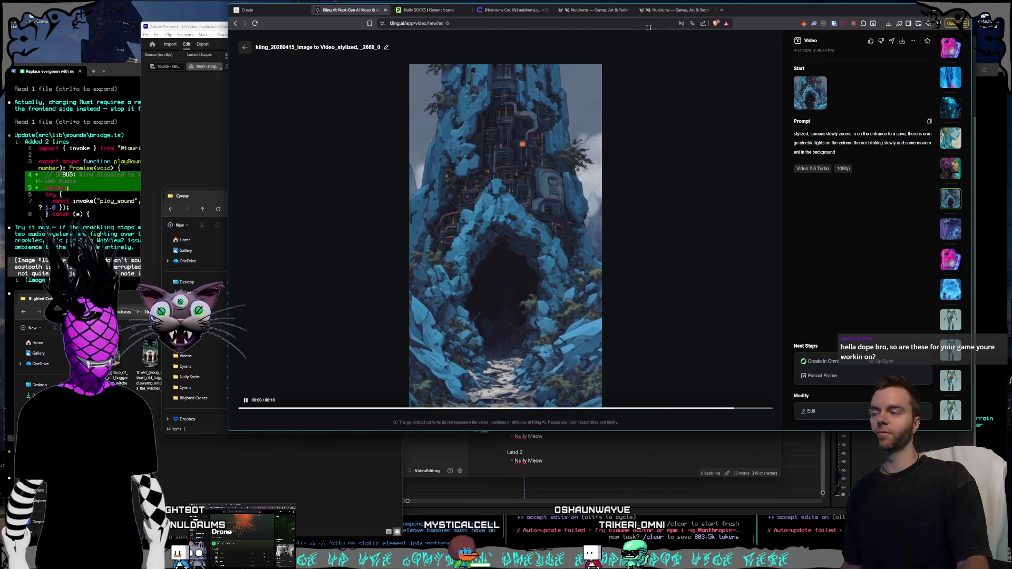
{"action": "left_click", "coordinate": [946, 173]}
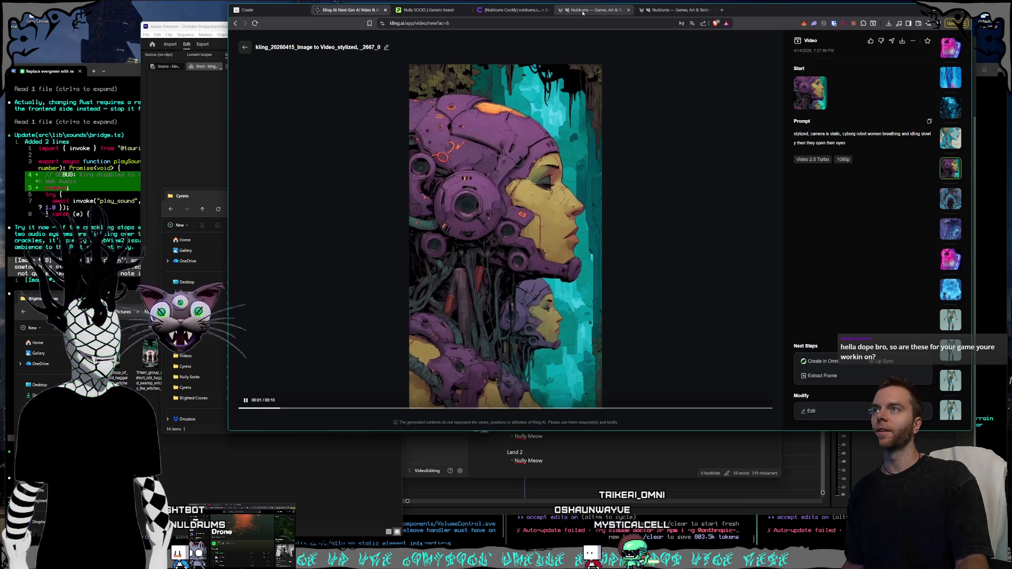
{"action": "left_click", "coordinate": [583, 12]}
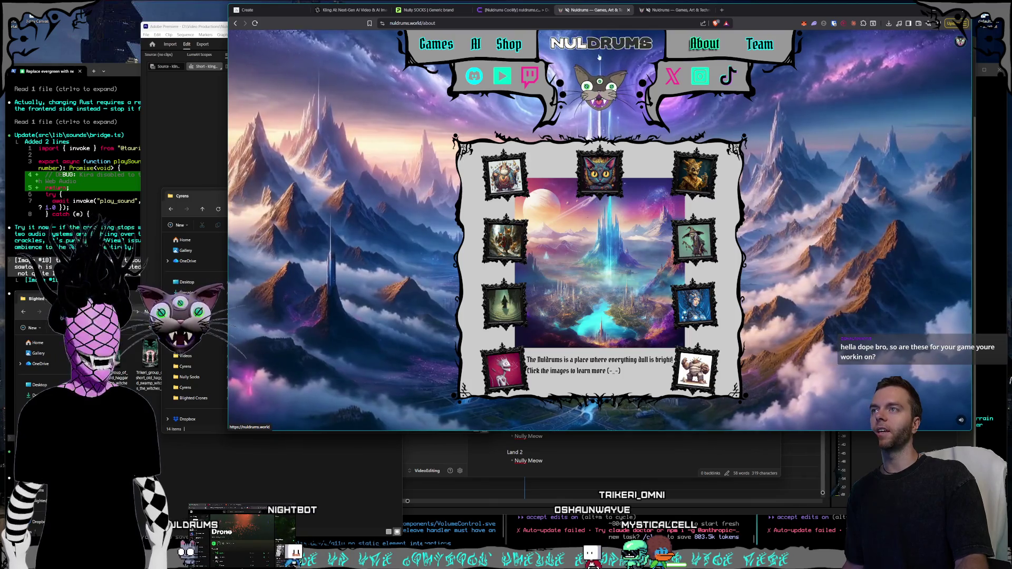
{"action": "left_click", "coordinate": [600, 174]}
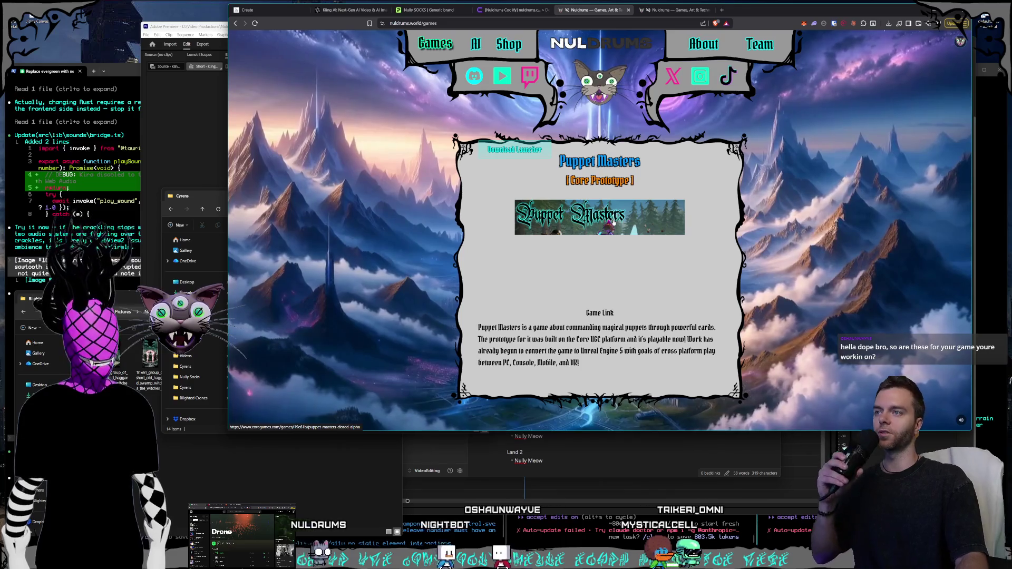
Go between the Nuldrums home page and the Puppet Masters Games page, ending on the world overview.
{"action": "left_click", "coordinate": [609, 46]}
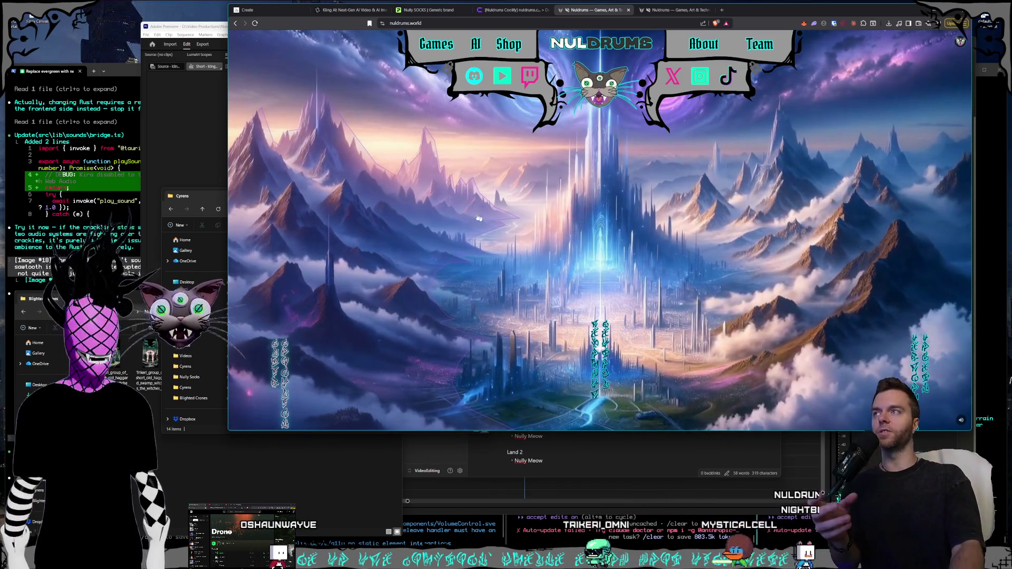
{"action": "left_click", "coordinate": [435, 42]}
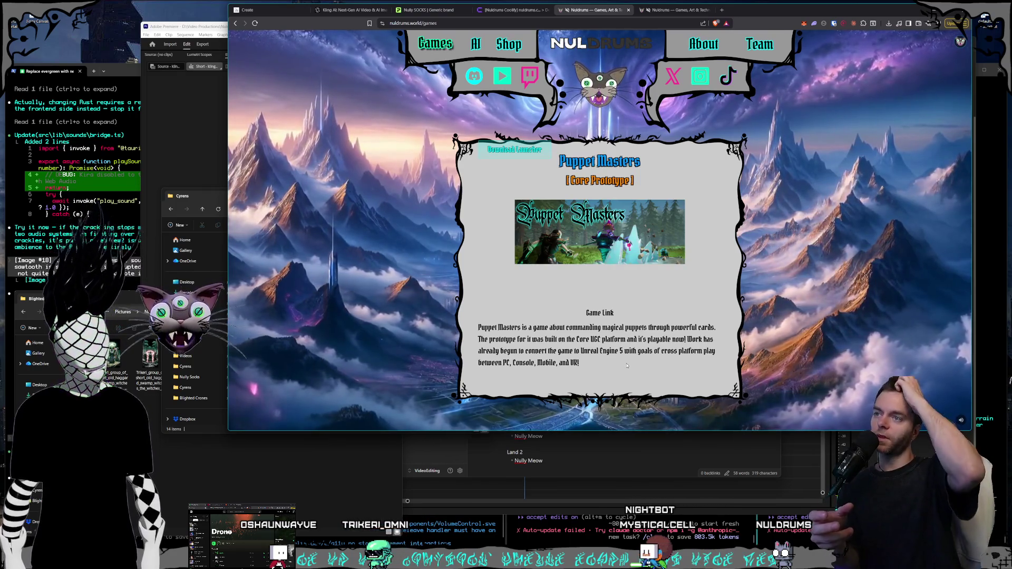
{"action": "left_click", "coordinate": [651, 45]}
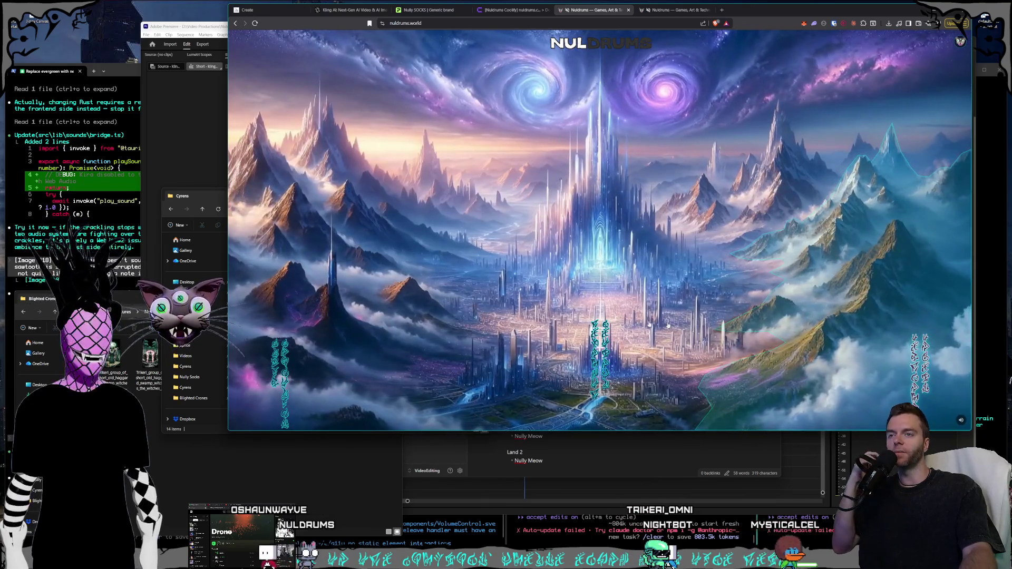
Zoom into the forest scene, visit Nyxweald Forest and Castle Torwind, then back out to the overview.
{"action": "left_click", "coordinate": [464, 278]}
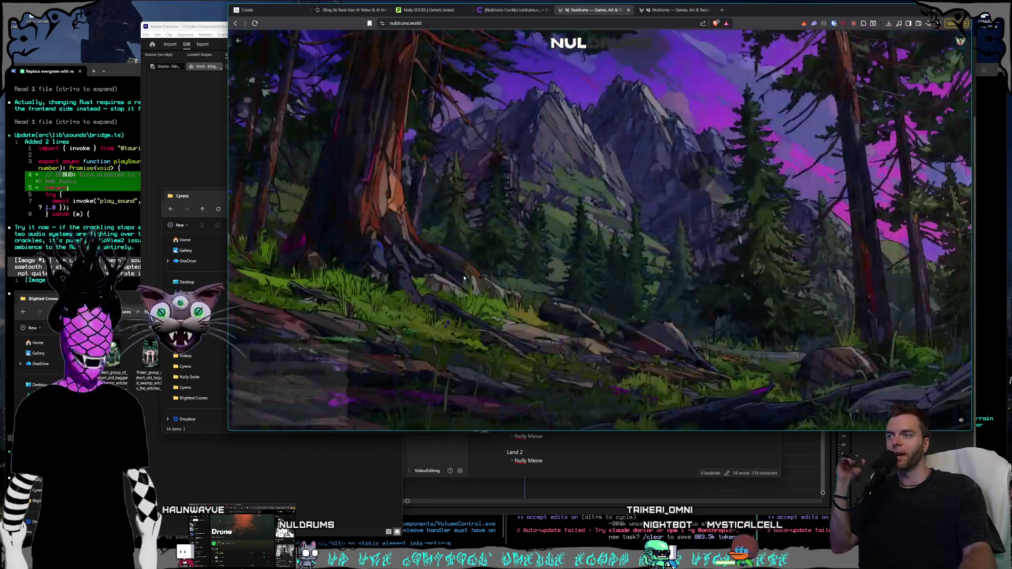
{"action": "left_click", "coordinate": [485, 251]}
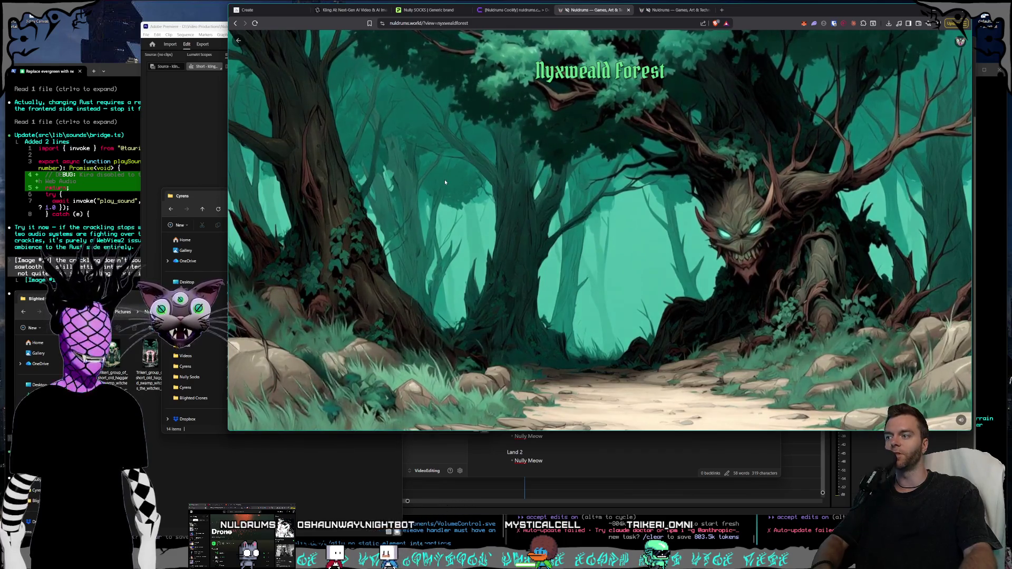
{"action": "left_click", "coordinate": [238, 42]}
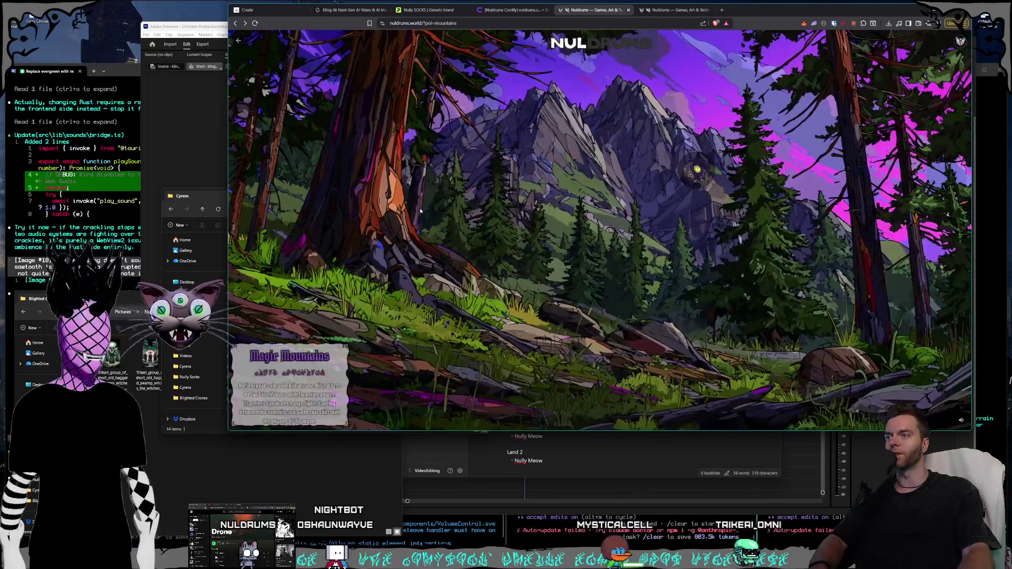
{"action": "left_click", "coordinate": [485, 250]}
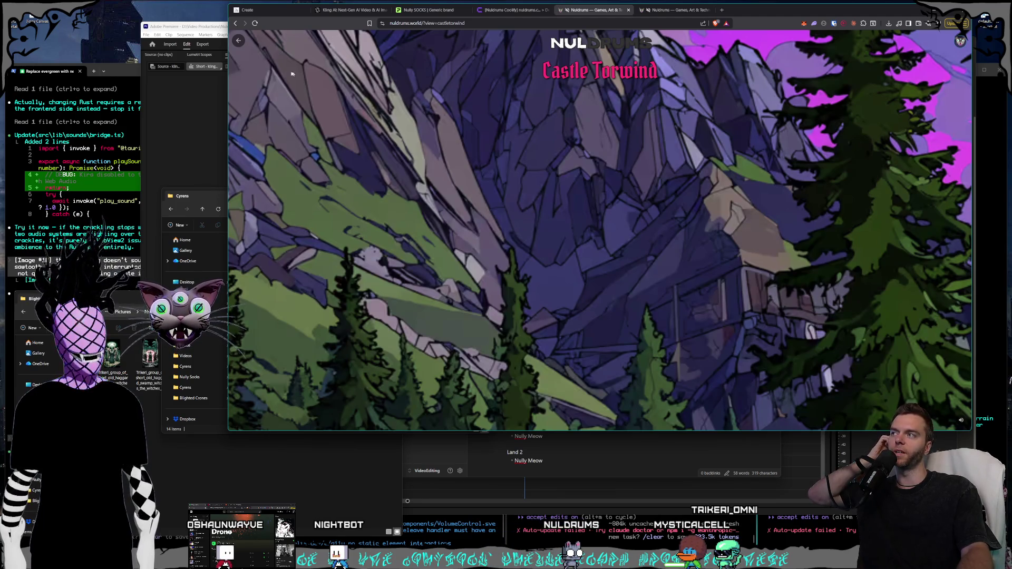
{"action": "left_click", "coordinate": [240, 42]}
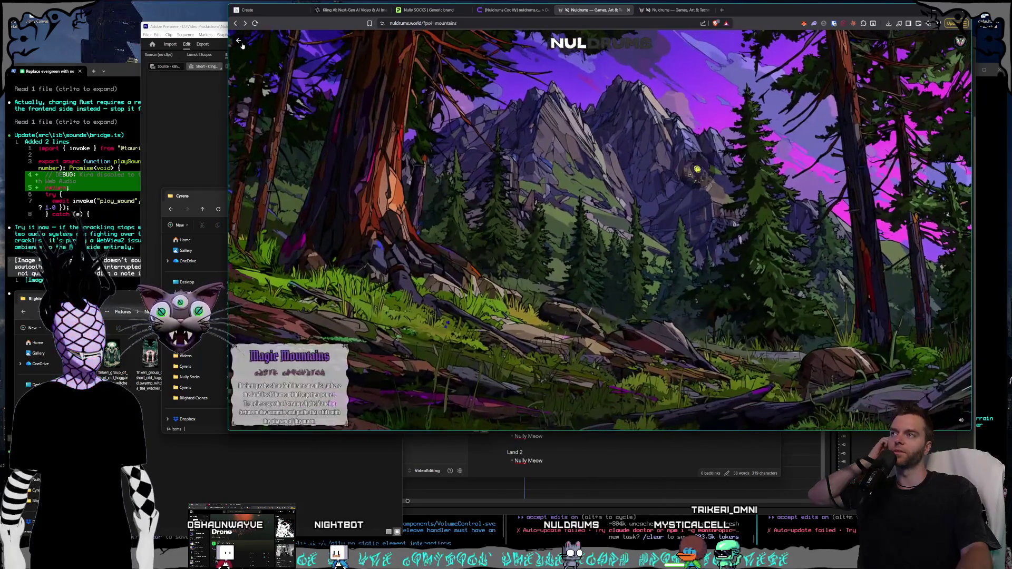
{"action": "left_click", "coordinate": [240, 43]}
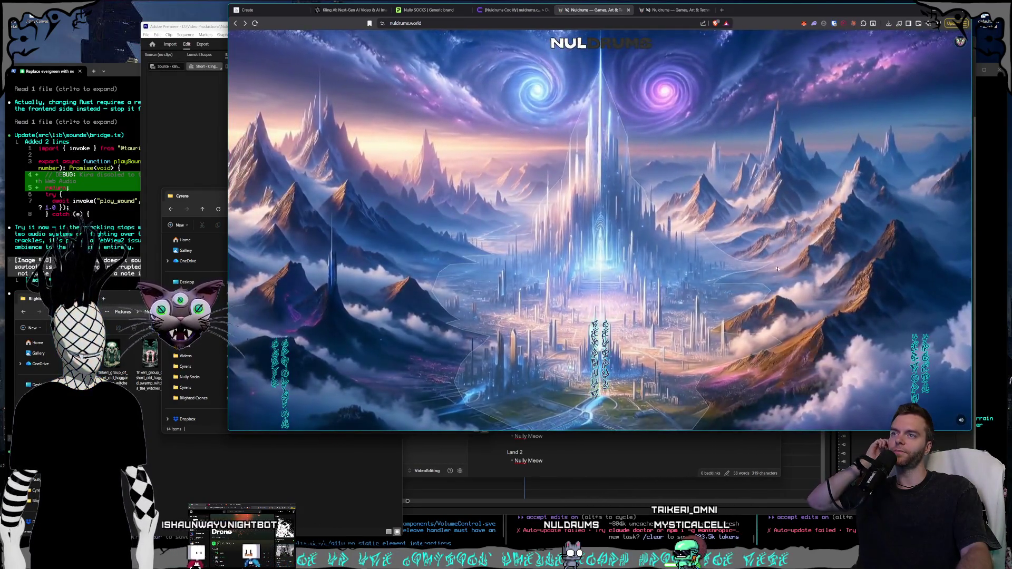
Enter Technology Towers and its Clubhouse, back out, revisit the towers, and return to the world map.
{"action": "left_click", "coordinate": [711, 307]}
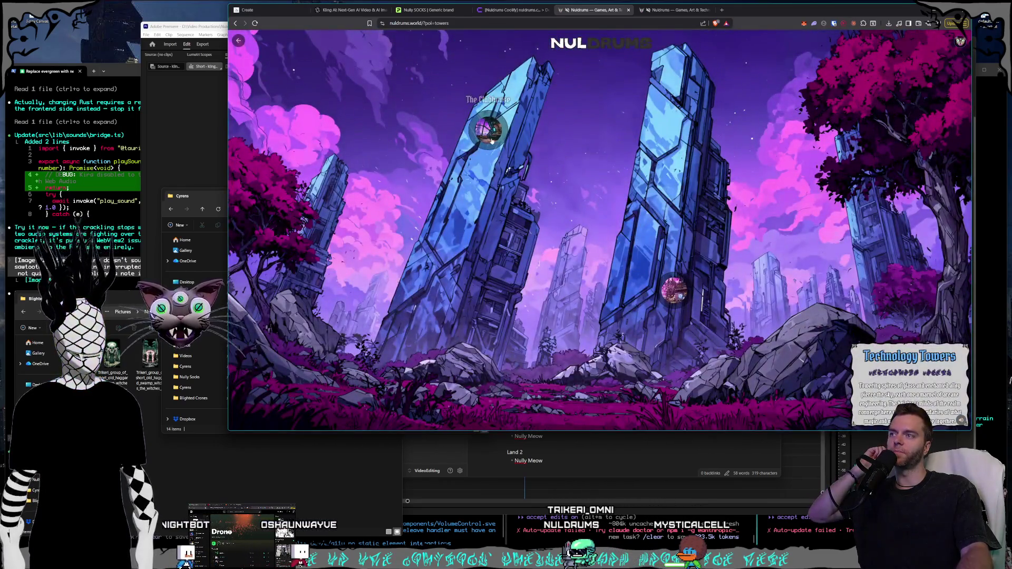
{"action": "left_click", "coordinate": [488, 130]}
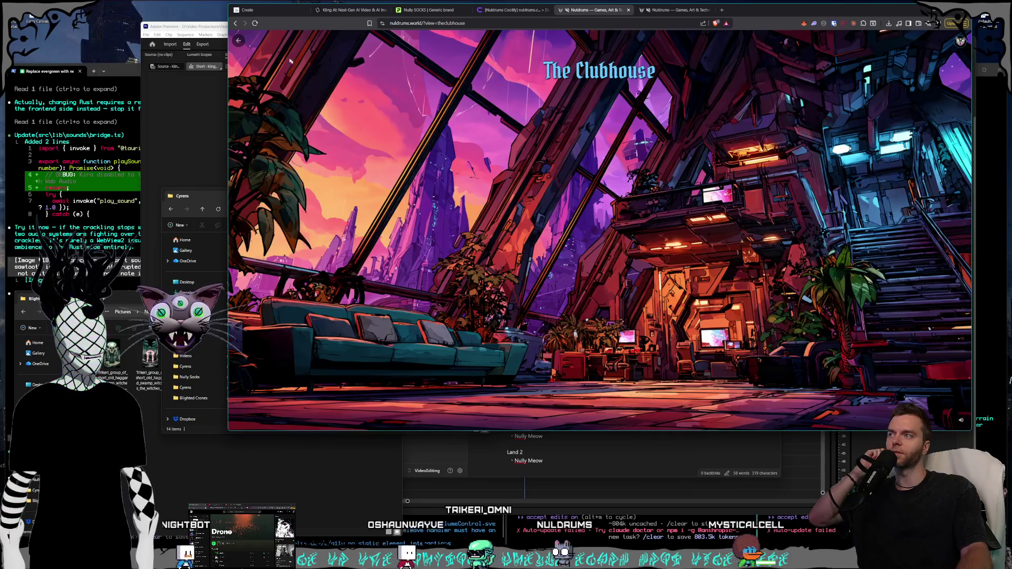
{"action": "left_click", "coordinate": [244, 45]}
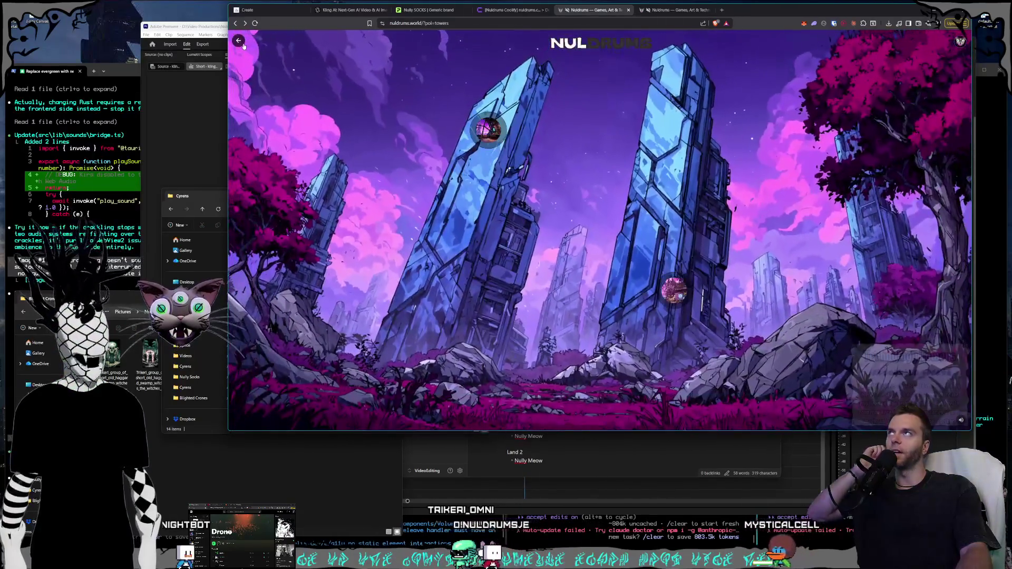
{"action": "left_click", "coordinate": [243, 46]}
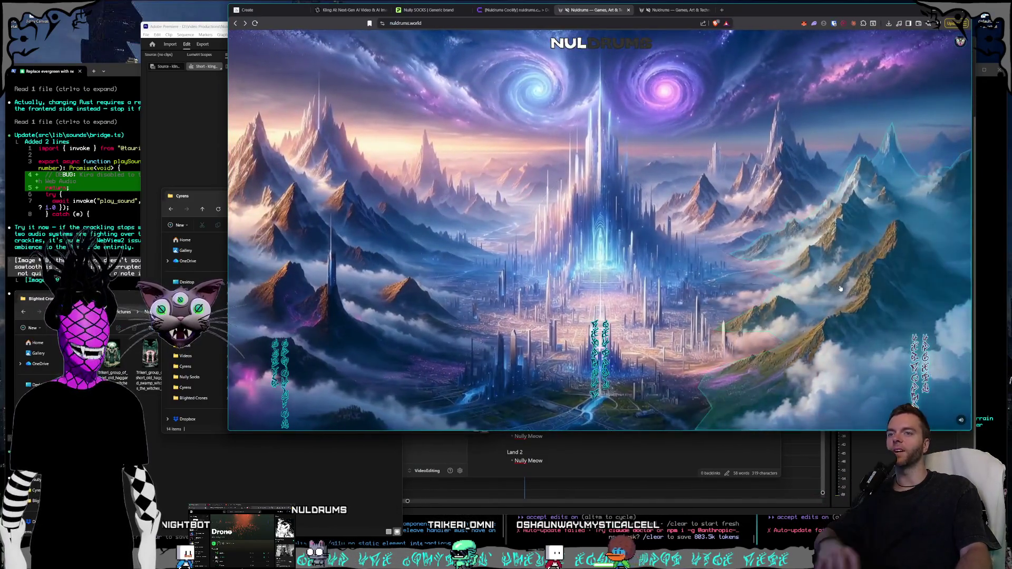
{"action": "left_click", "coordinate": [705, 315]}
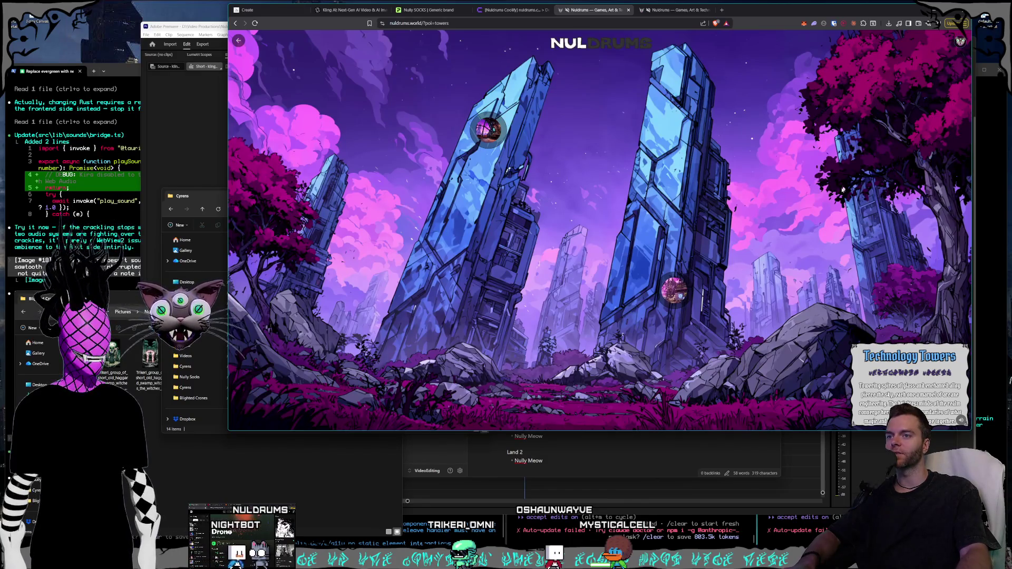
{"action": "left_click", "coordinate": [239, 43]}
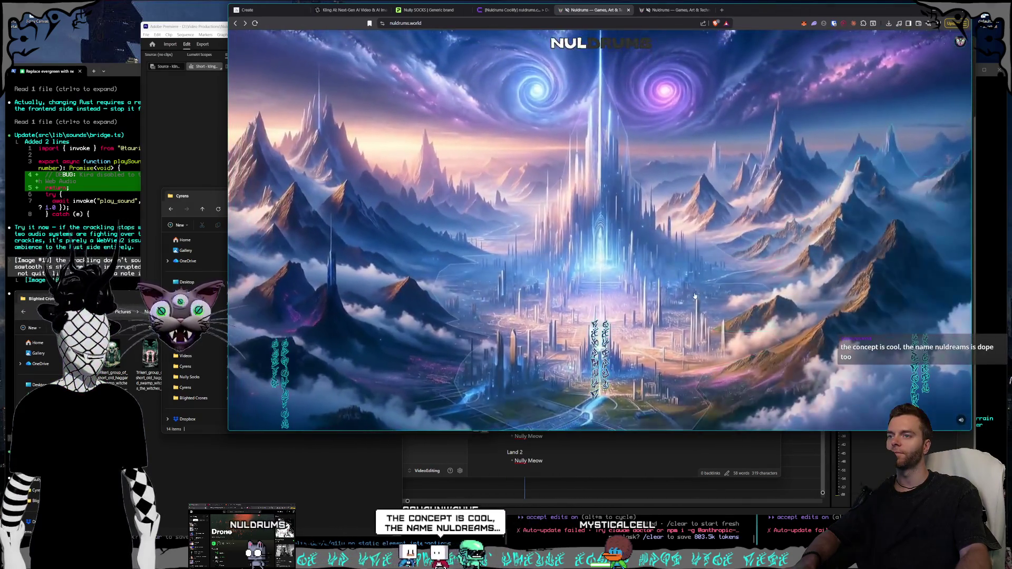
Visit Nyxweald Forest and Castle Torwind via Magic Mountains, return to the map, then switch to the local dev copy.
{"action": "left_click", "coordinate": [465, 244]}
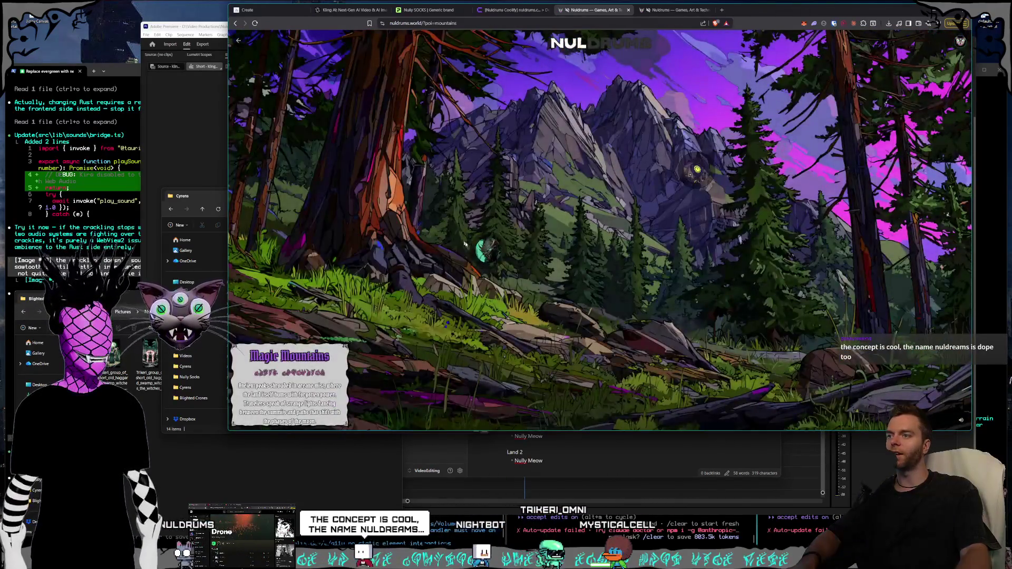
{"action": "left_click", "coordinate": [482, 249]}
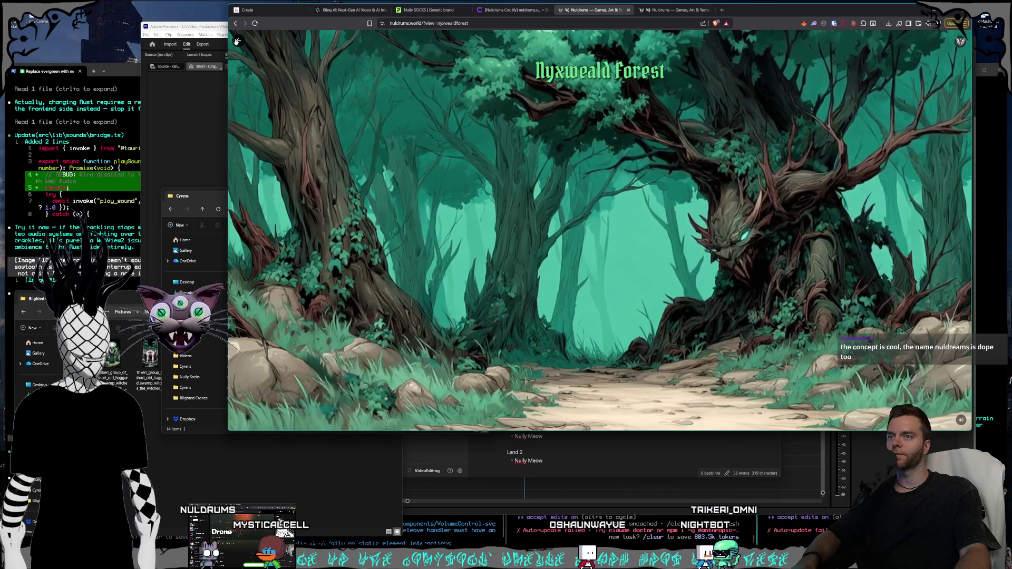
{"action": "left_click", "coordinate": [238, 41]}
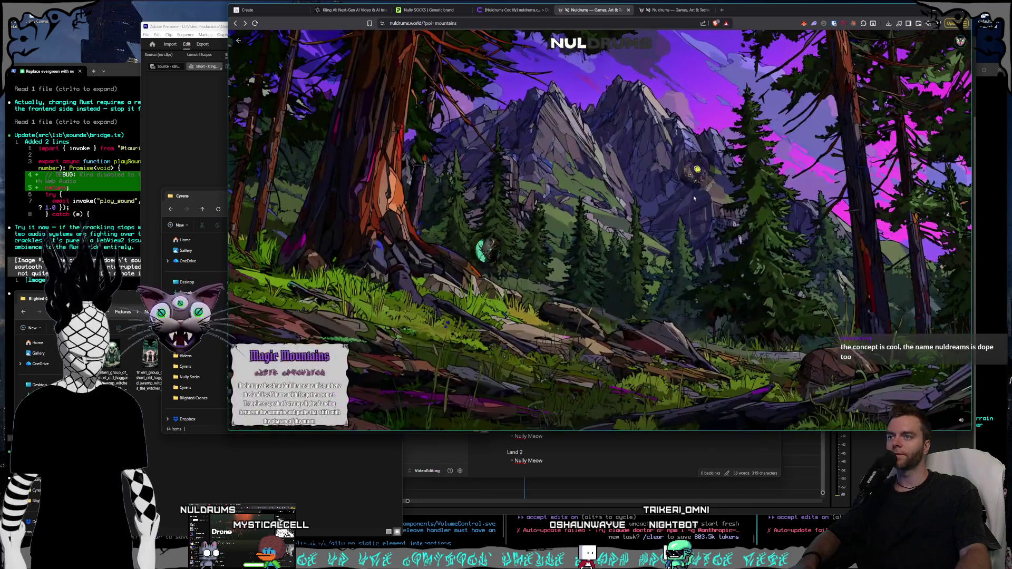
{"action": "left_click", "coordinate": [696, 173]}
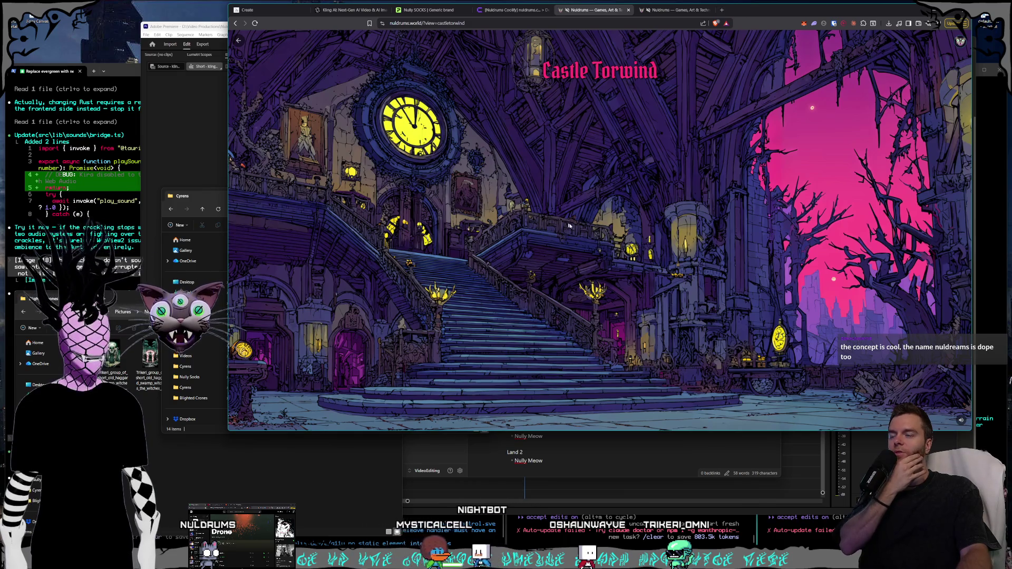
{"action": "left_click", "coordinate": [243, 45]}
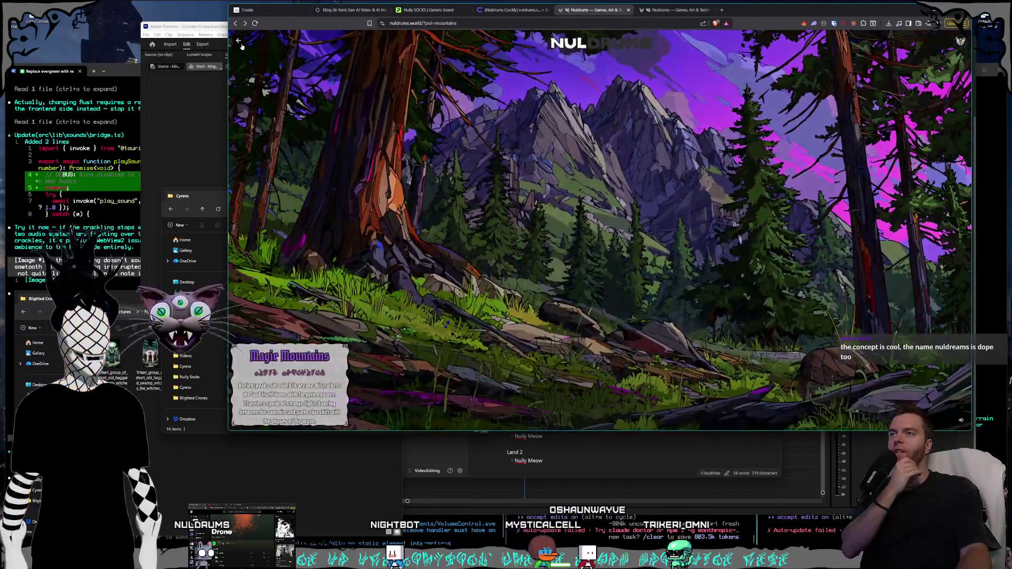
{"action": "left_click", "coordinate": [240, 43]}
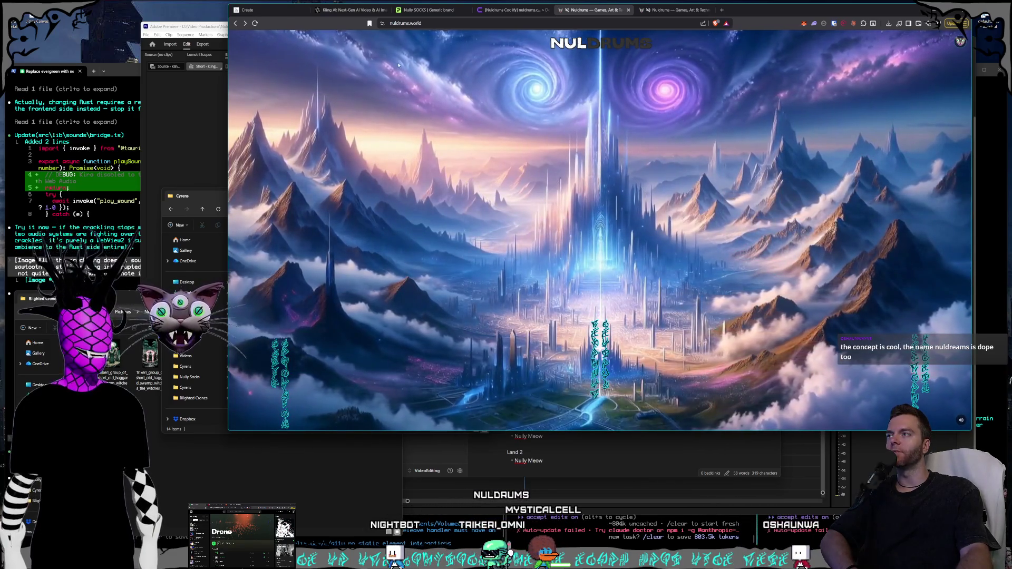
{"action": "mouse_move", "coordinate": [621, 8]}
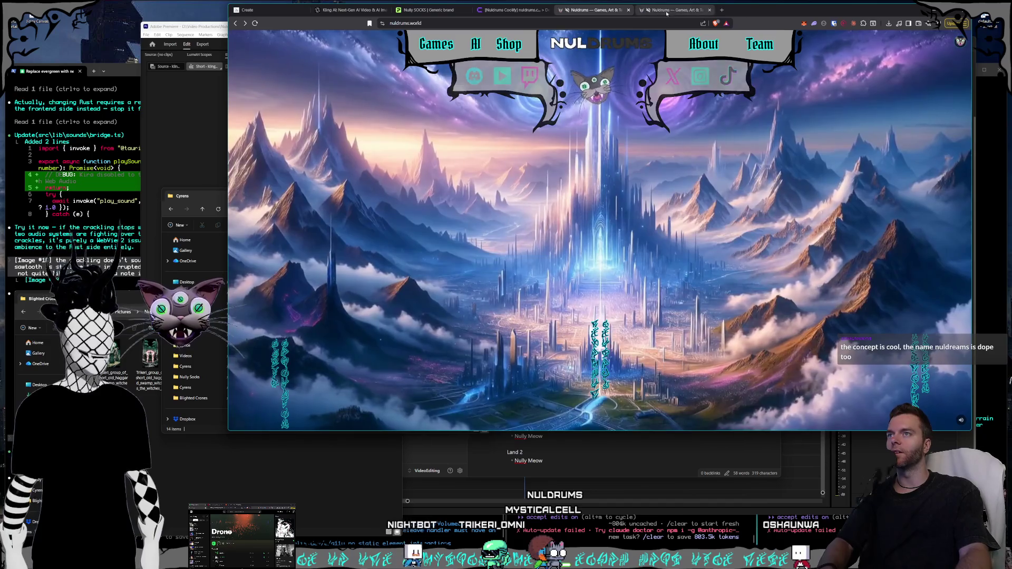
{"action": "left_click", "coordinate": [667, 13]}
Dismiss the character popup, enable Paint Mode, and trace a closed polygon over the upper-left sky.
{"action": "left_click", "coordinate": [599, 66]}
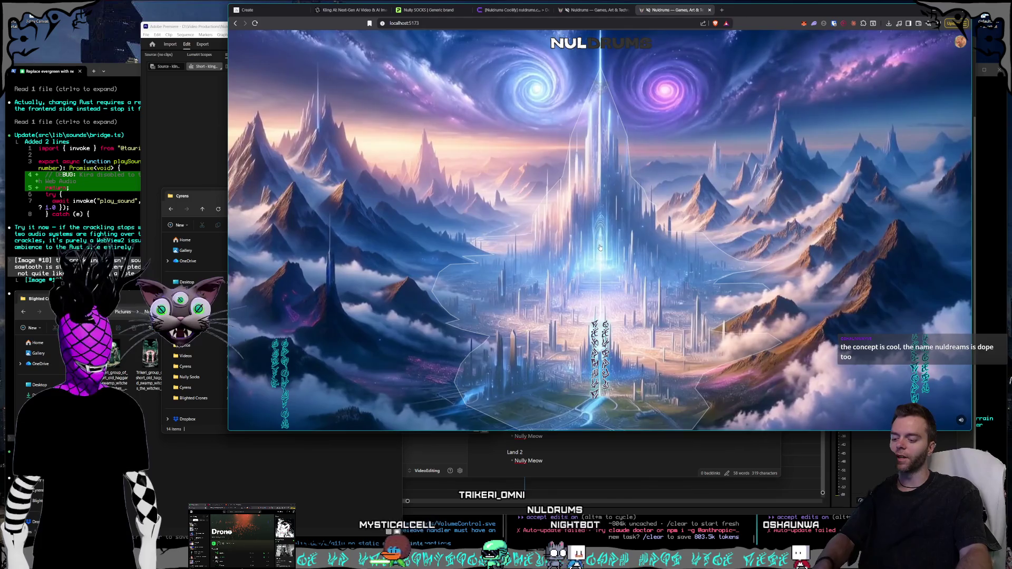
{"action": "key", "text": "ctrl+p"}
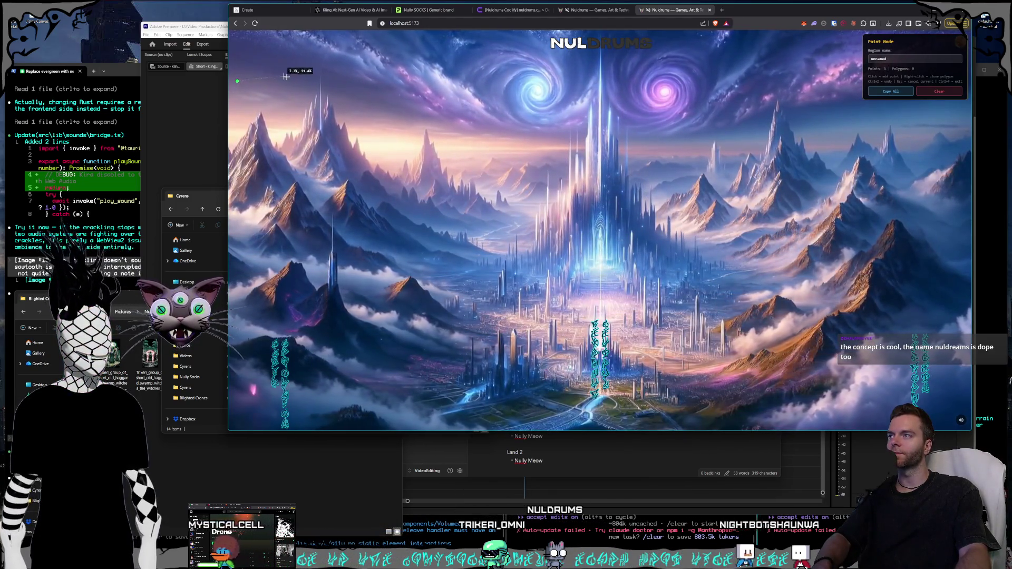
{"action": "left_click", "coordinate": [434, 125]}
{"action": "left_click", "coordinate": [566, 122]}
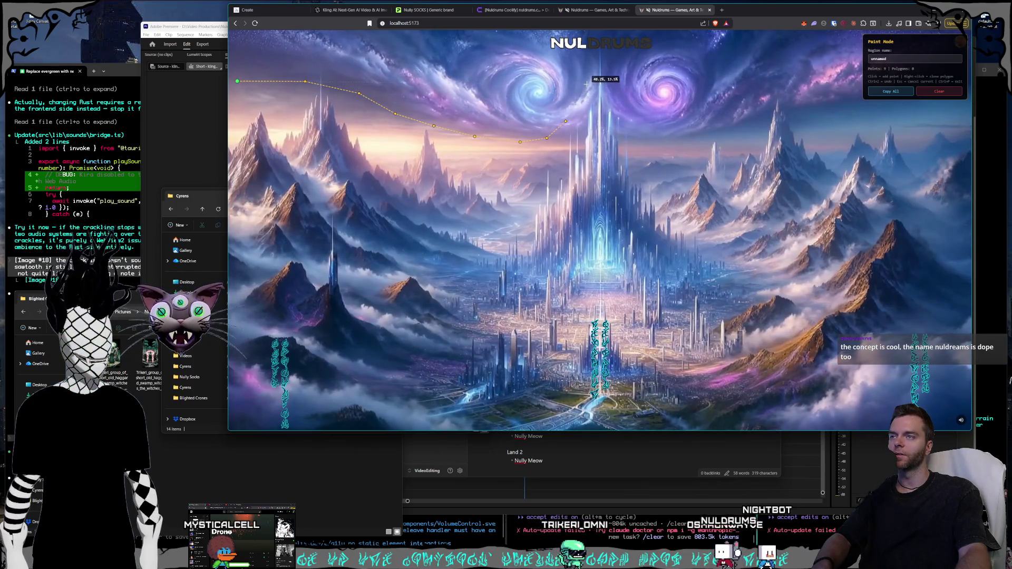
{"action": "left_click", "coordinate": [555, 114]}
{"action": "left_click", "coordinate": [482, 109]}
{"action": "left_click", "coordinate": [457, 85]}
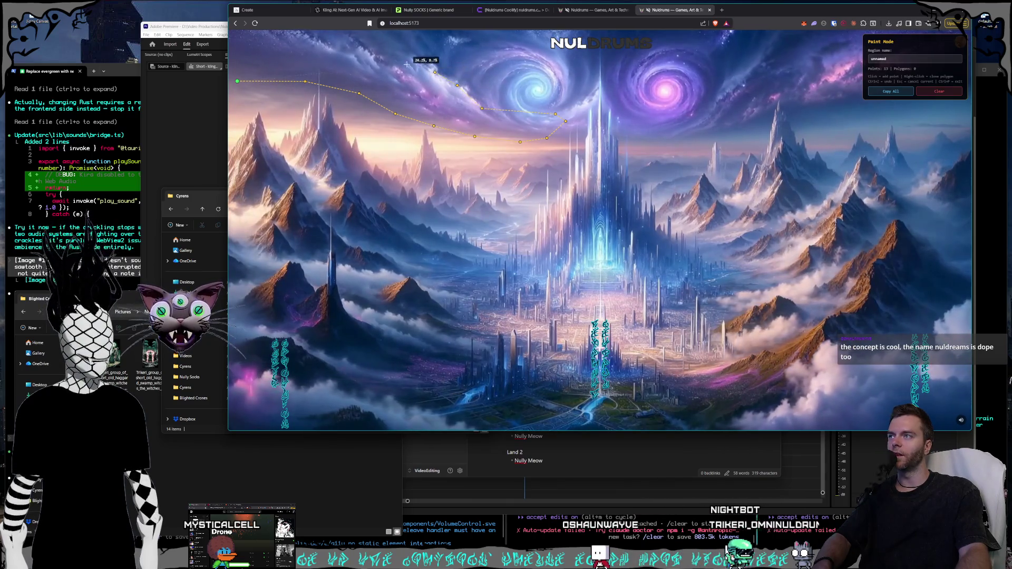
{"action": "left_click", "coordinate": [282, 32]}
{"action": "left_click", "coordinate": [260, 36]}
{"action": "left_click", "coordinate": [234, 41]}
{"action": "left_click", "coordinate": [236, 75]}
{"action": "right_click", "coordinate": [237, 81]}
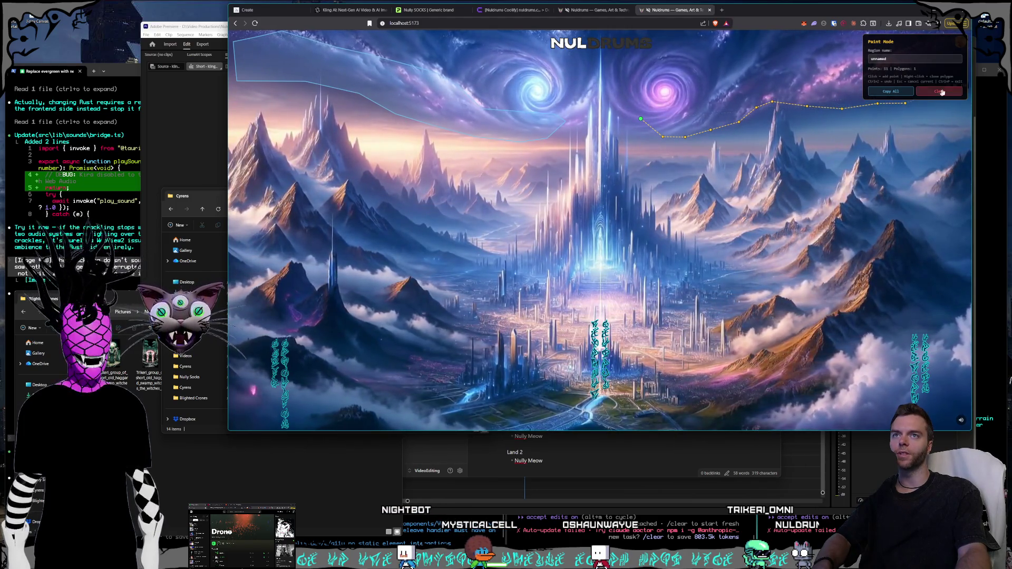
Trace a second polygon along the right mountain ridgeline.
{"action": "left_click", "coordinate": [949, 63]}
{"action": "left_click", "coordinate": [928, 37]}
{"action": "left_click", "coordinate": [897, 32]}
{"action": "left_click", "coordinate": [867, 42]}
{"action": "left_click", "coordinate": [841, 54]}
{"action": "left_click", "coordinate": [813, 67]}
{"action": "left_click", "coordinate": [777, 77]}
{"action": "left_click", "coordinate": [759, 78]}
{"action": "left_click", "coordinate": [716, 83]}
{"action": "left_click", "coordinate": [691, 103]}
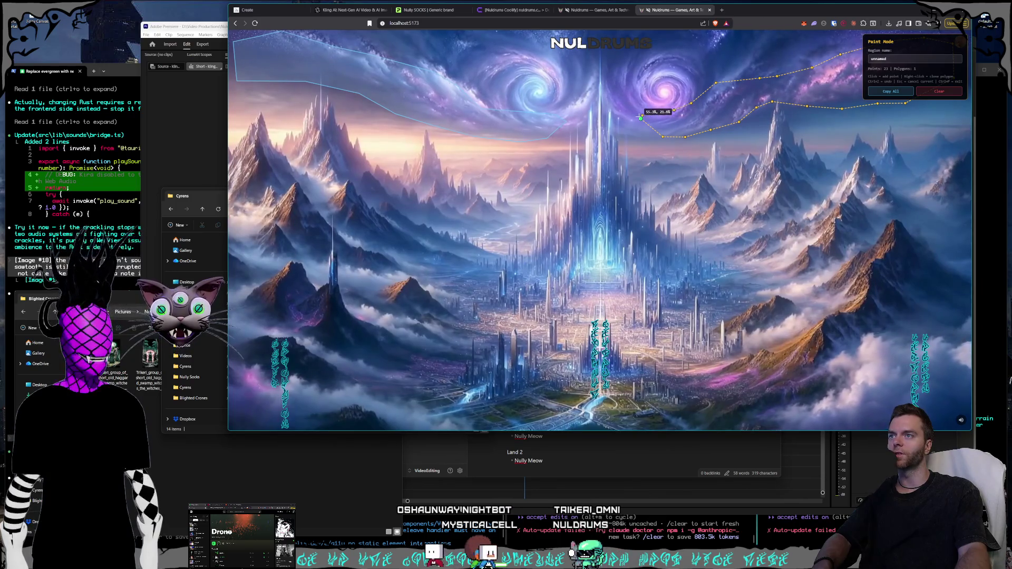
{"action": "left_click", "coordinate": [641, 117]}
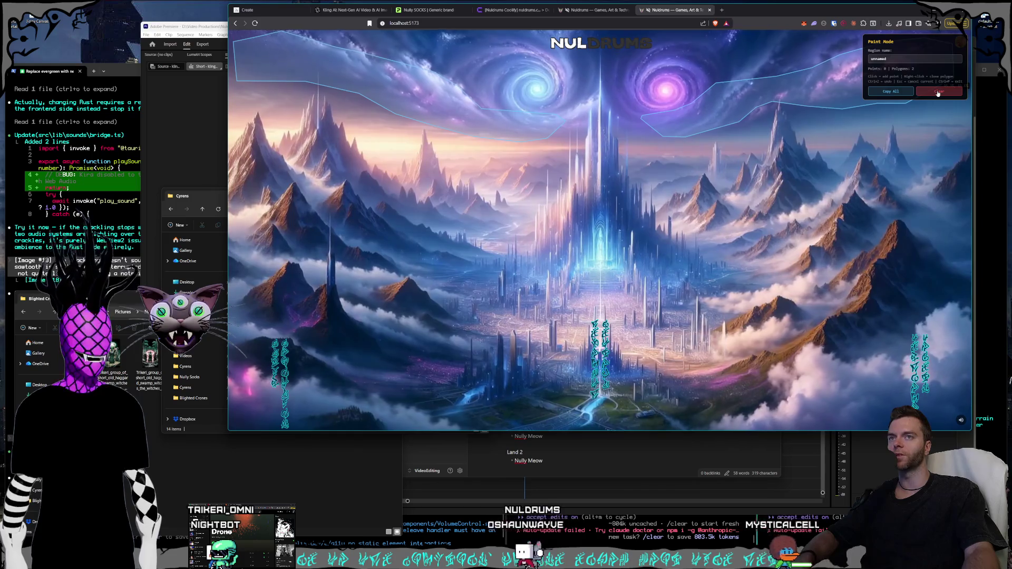
Clear both traced polygons and exit Paint Mode with Ctrl+P.
{"action": "left_click", "coordinate": [938, 92]}
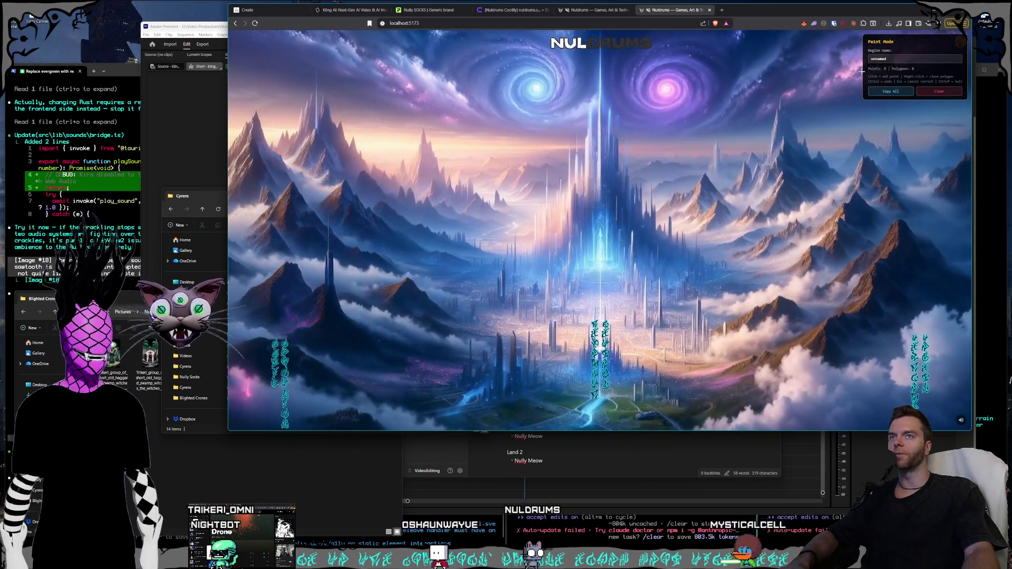
{"action": "key", "text": "ctrl+p"}
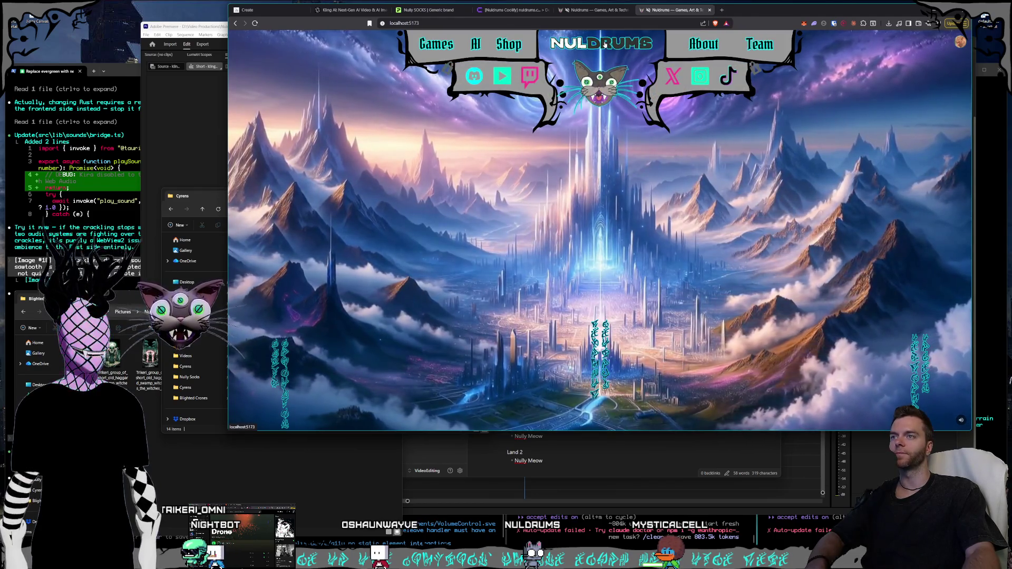
{"action": "left_click", "coordinate": [608, 129]}
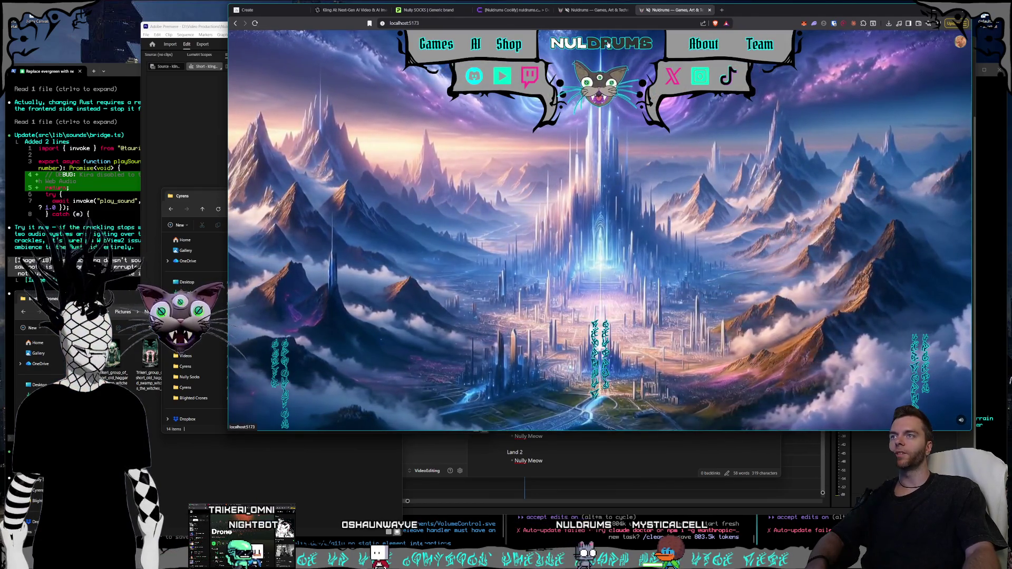
{"action": "left_click", "coordinate": [694, 304]}
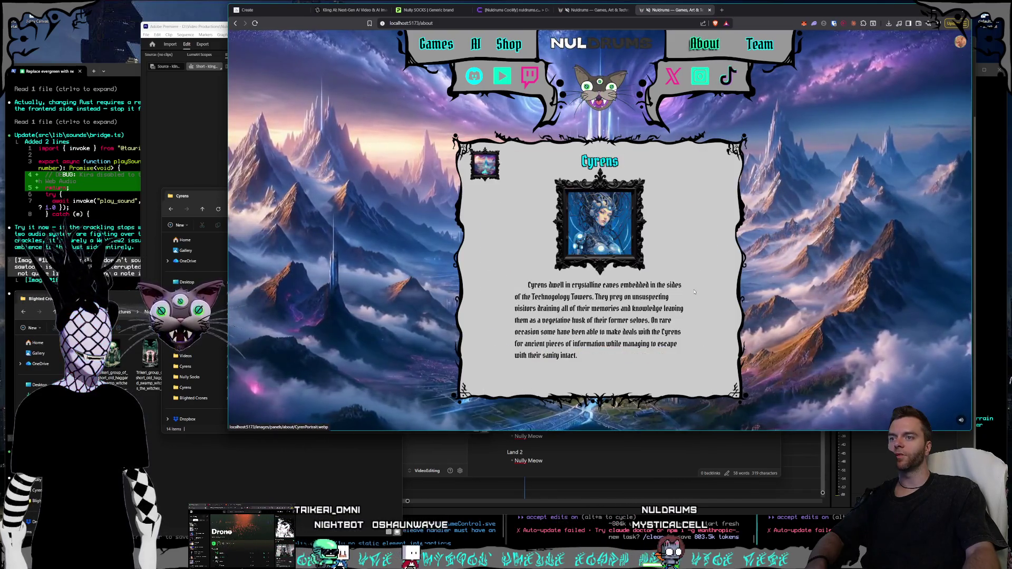
{"action": "left_click", "coordinate": [597, 231]}
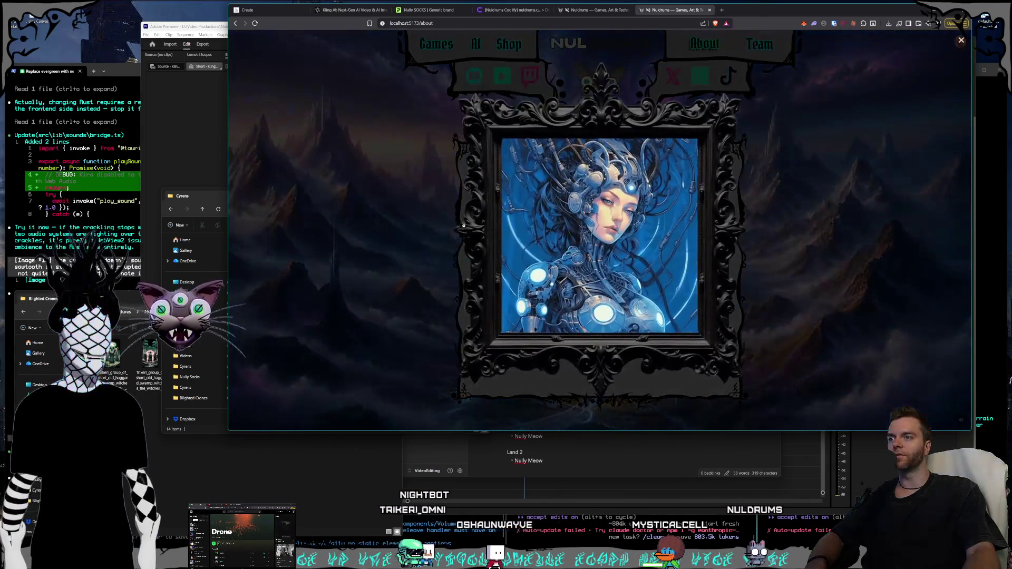
{"action": "left_click", "coordinate": [468, 204]}
{"action": "left_click", "coordinate": [485, 165]}
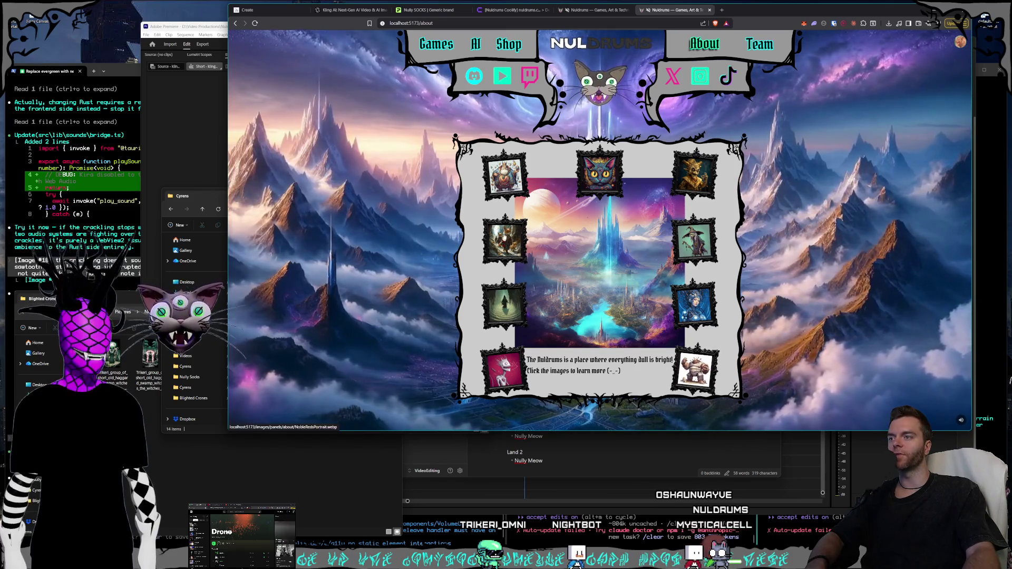
{"action": "left_click", "coordinate": [513, 383]}
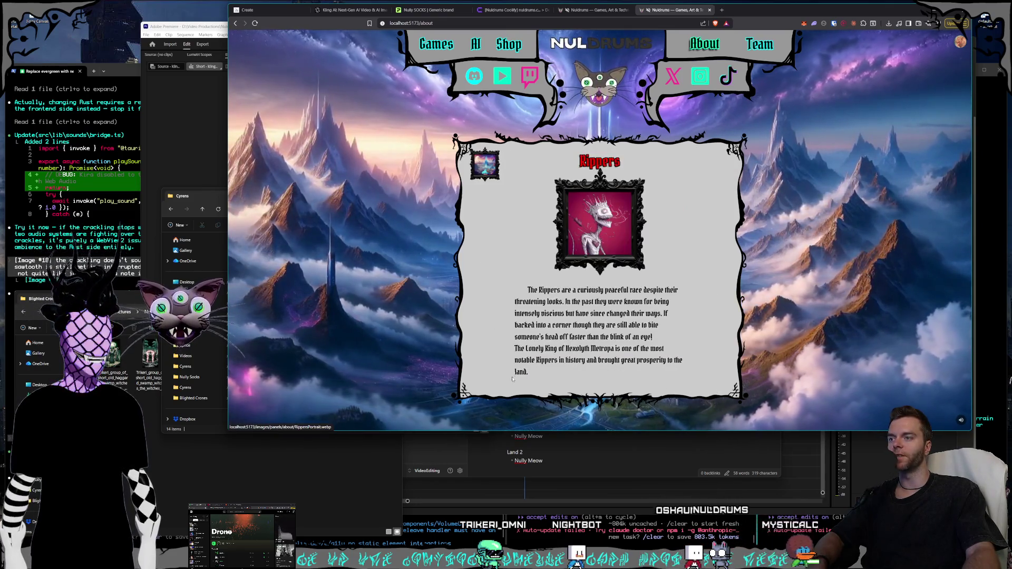
{"action": "left_click", "coordinate": [573, 252]}
{"action": "left_click", "coordinate": [440, 253]}
{"action": "left_click", "coordinate": [440, 253]}
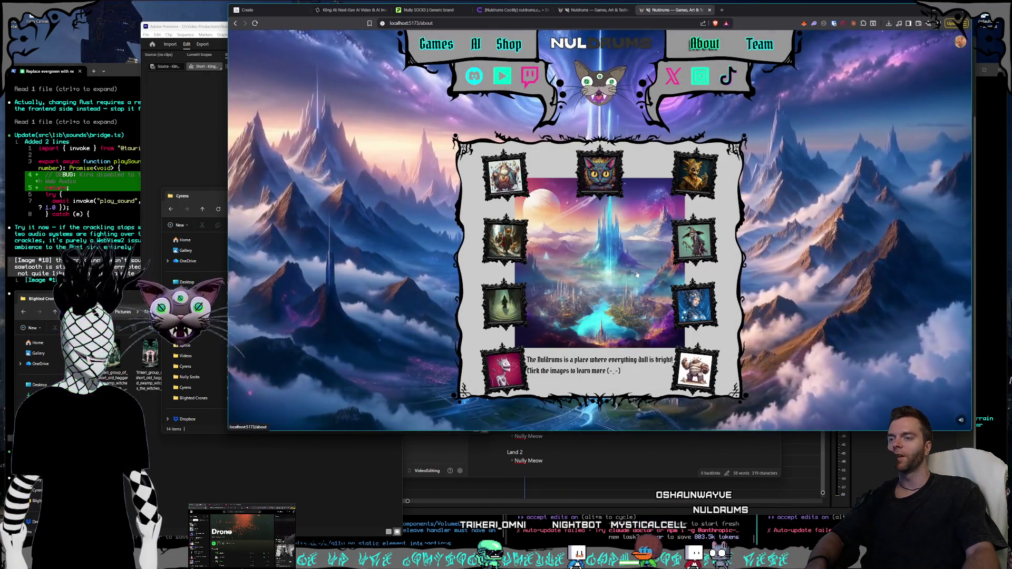
{"action": "left_click", "coordinate": [694, 242]}
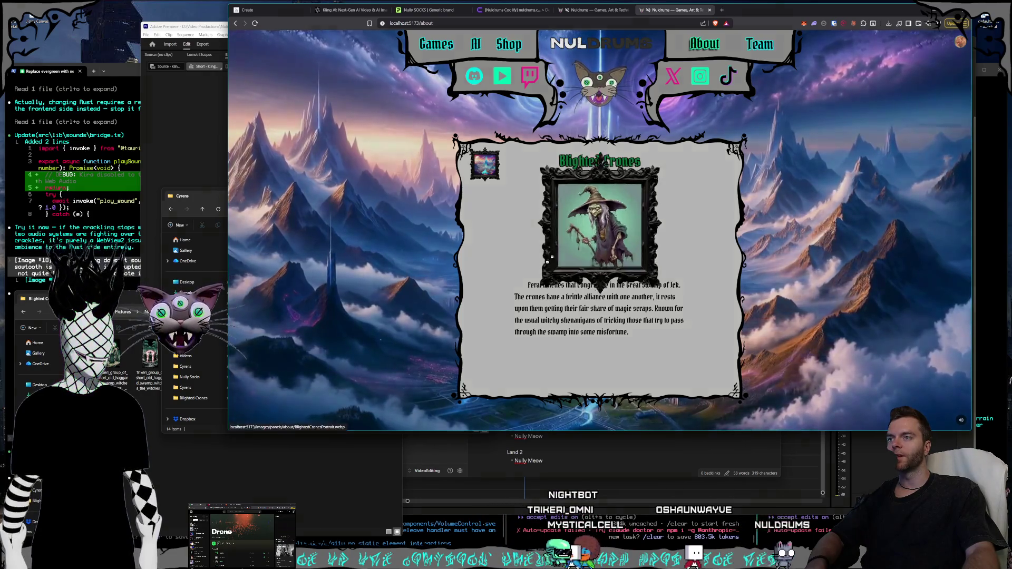
{"action": "left_click", "coordinate": [552, 257]}
{"action": "left_click", "coordinate": [418, 247]}
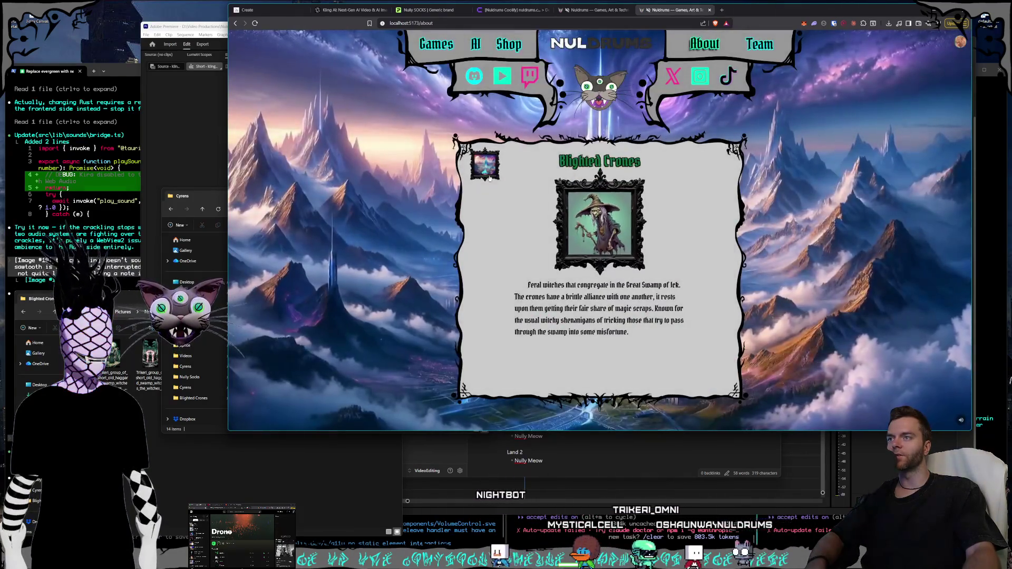
{"action": "left_click", "coordinate": [418, 248]}
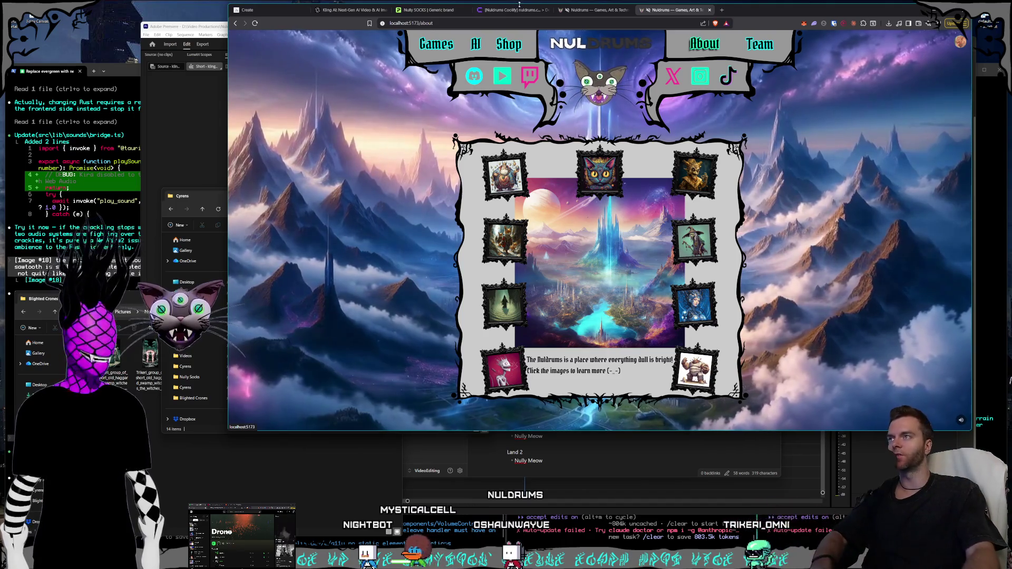
{"action": "key", "text": "ctrl+2"}
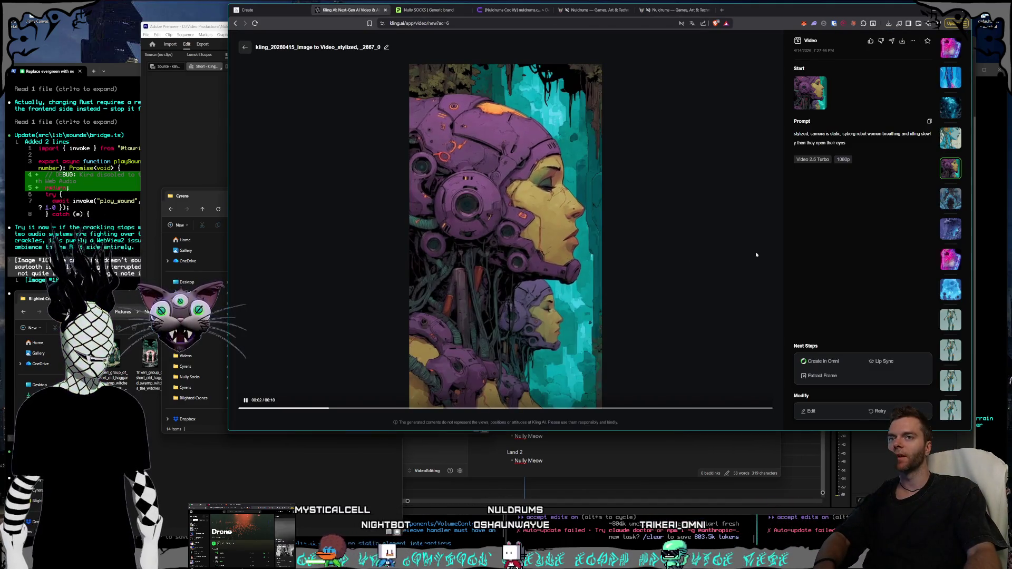
Step back a generation, then view the walking blue cyborg and pink robot girl videos.
{"action": "key", "text": "Up"}
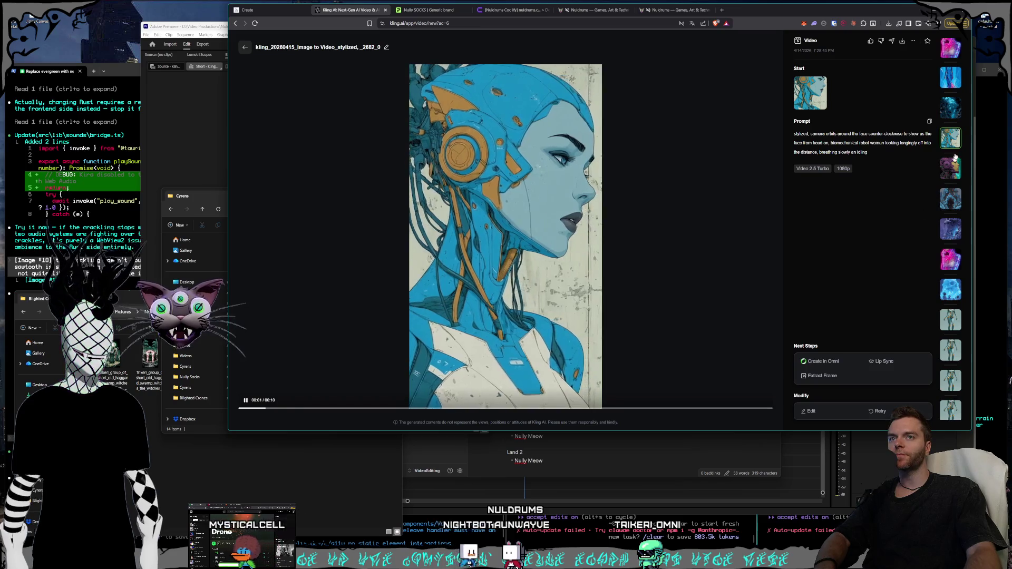
{"action": "left_click", "coordinate": [954, 327]}
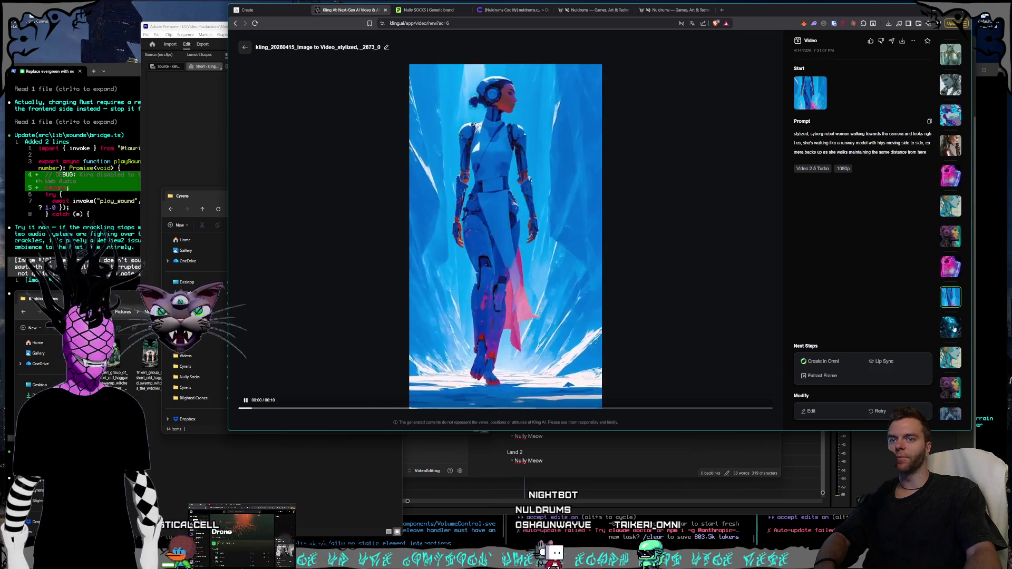
{"action": "left_click", "coordinate": [954, 328]}
{"action": "left_click", "coordinate": [956, 302]}
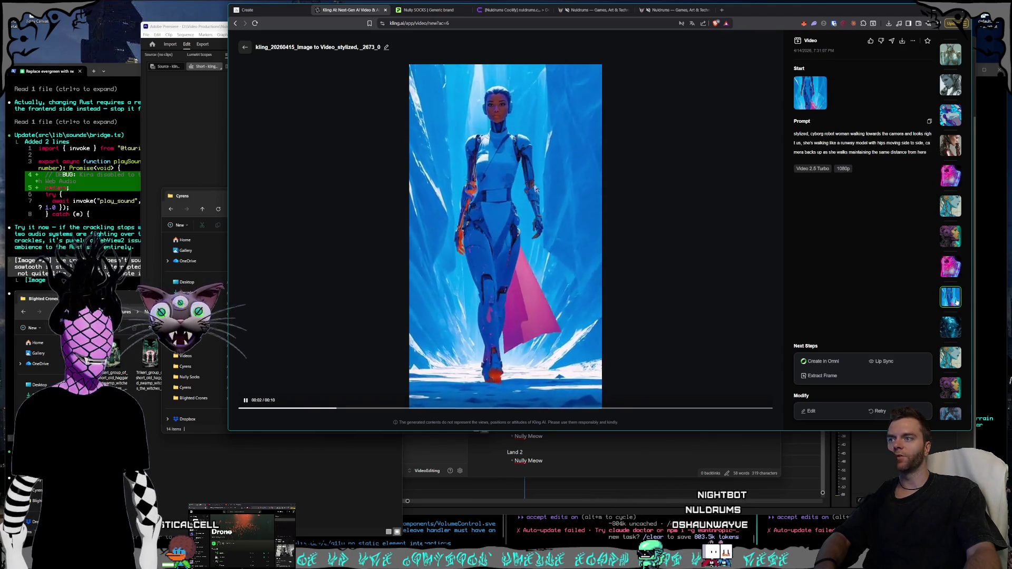
{"action": "left_click", "coordinate": [953, 271]}
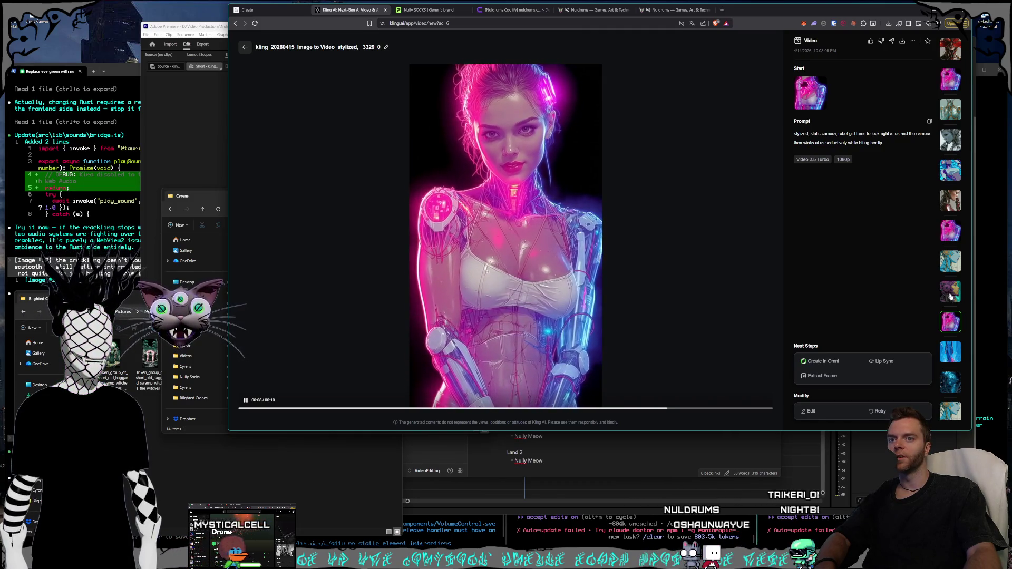
View the blue cyborg face clip, then the red-and-gold android girl clip, seeking back.
{"action": "left_click", "coordinate": [951, 261]}
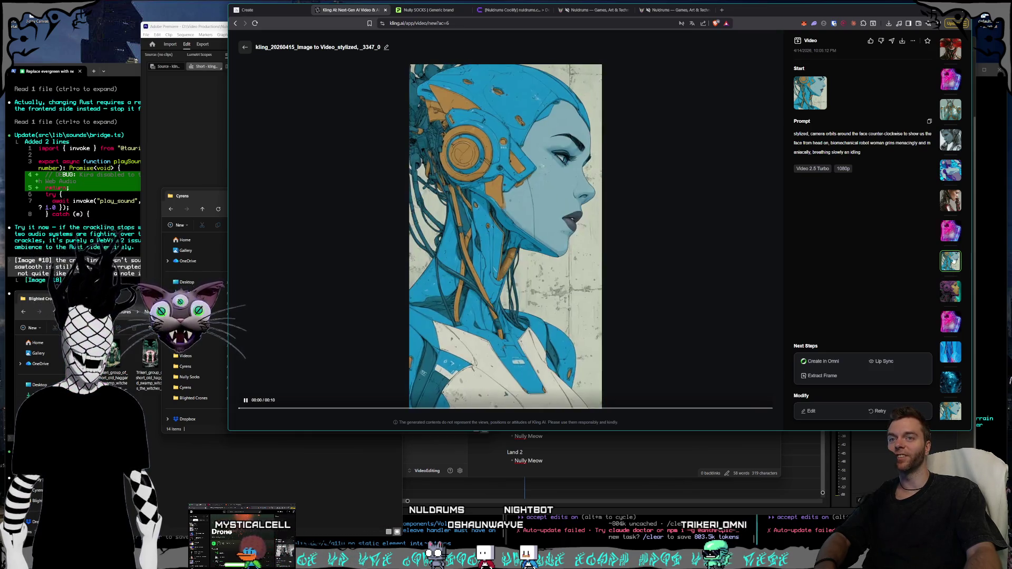
{"action": "scroll", "coordinate": [952, 262], "scroll_direction": "up", "scroll_amount": 1}
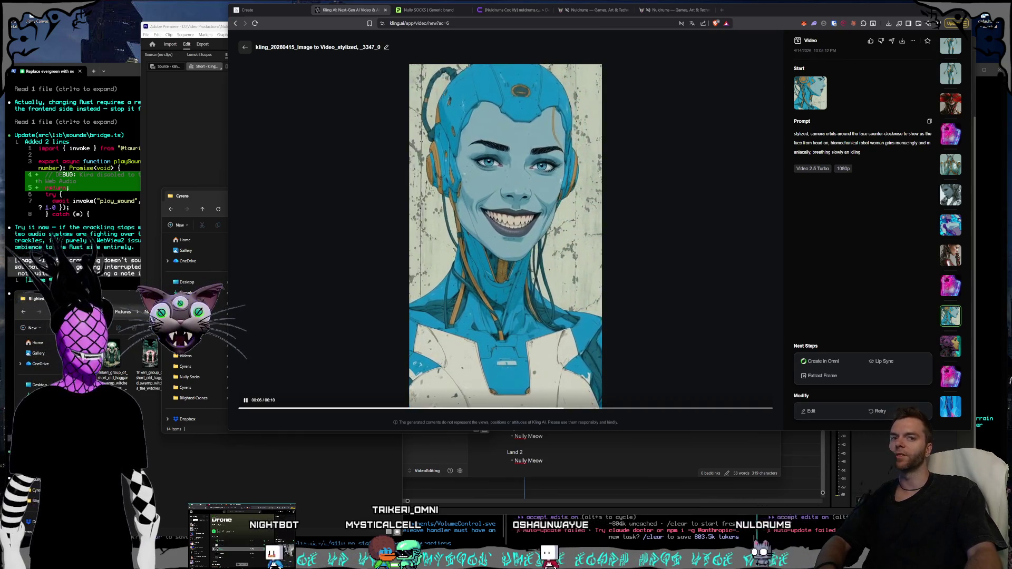
{"action": "left_click", "coordinate": [953, 263]}
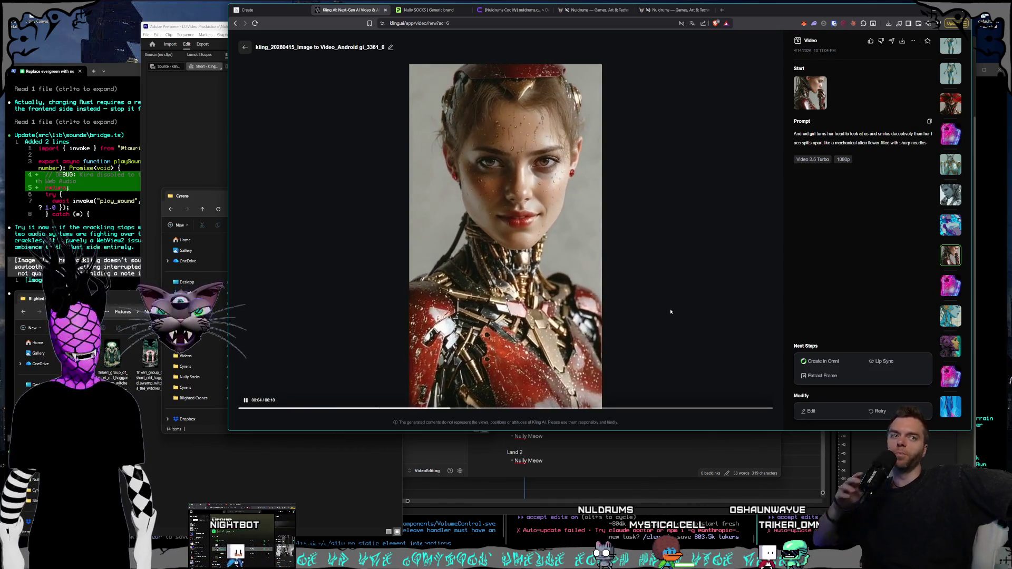
{"action": "key", "text": "Left"}
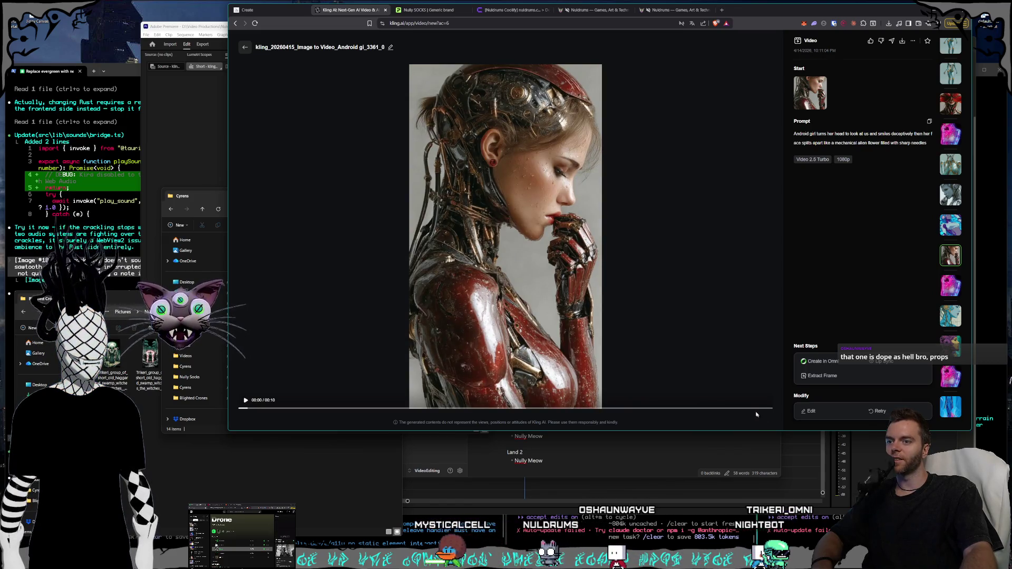
Replay the android girl clip, then compare the sleeping android girls and alien flower robot clips.
{"action": "left_click", "coordinate": [685, 359]}
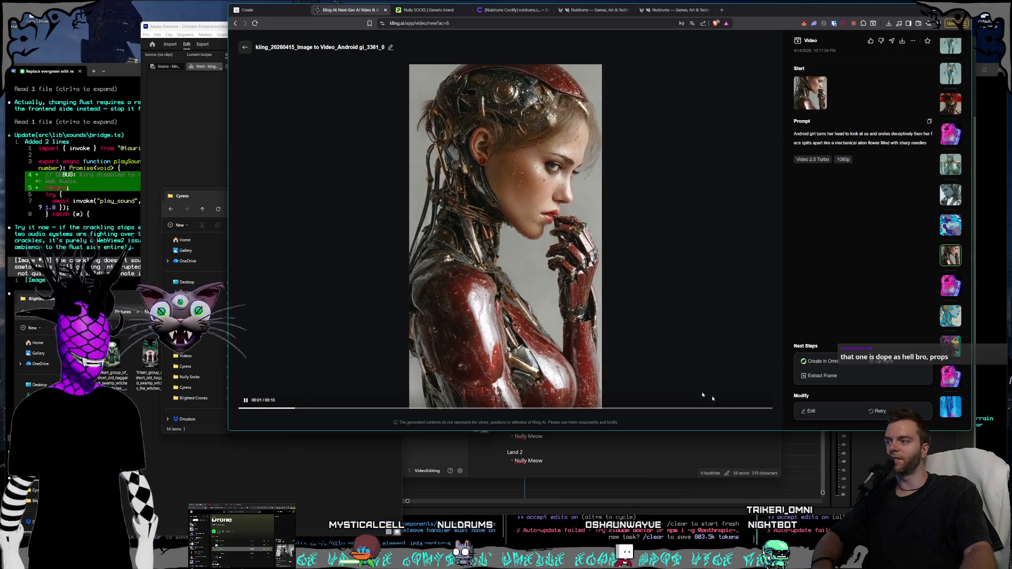
{"action": "left_click", "coordinate": [246, 401]}
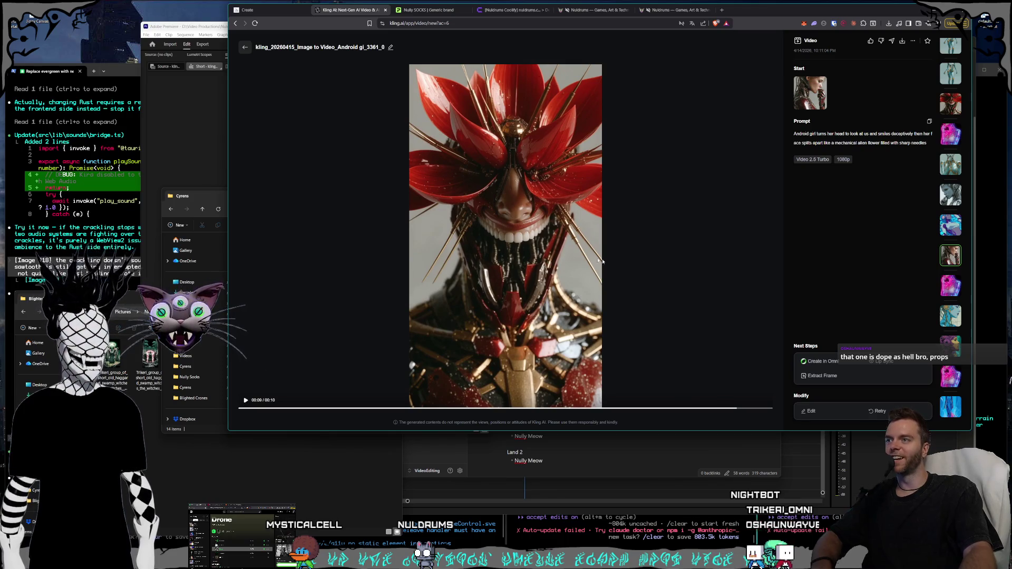
{"action": "key", "text": "Up"}
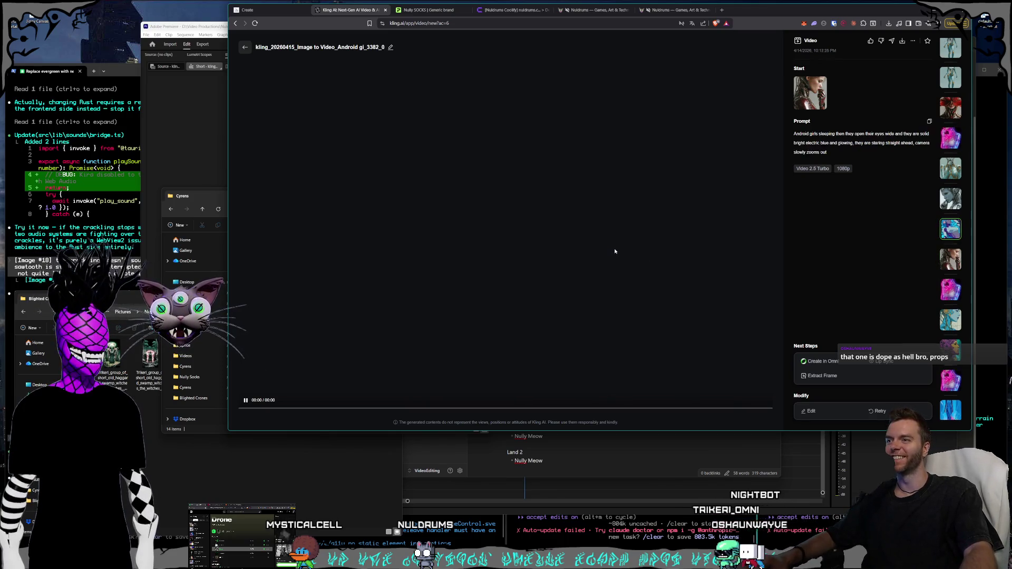
{"action": "left_click", "coordinate": [950, 108]}
{"action": "left_click", "coordinate": [605, 314]}
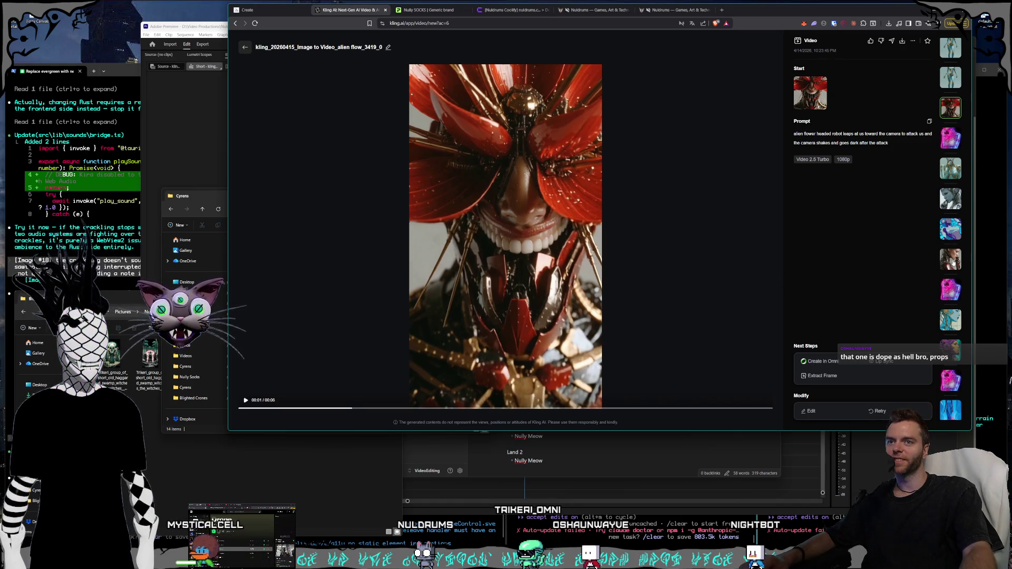
Return to the red-and-gold android clip, enlarge the browser, and open the pink robot girl video.
{"action": "left_click", "coordinate": [951, 259]}
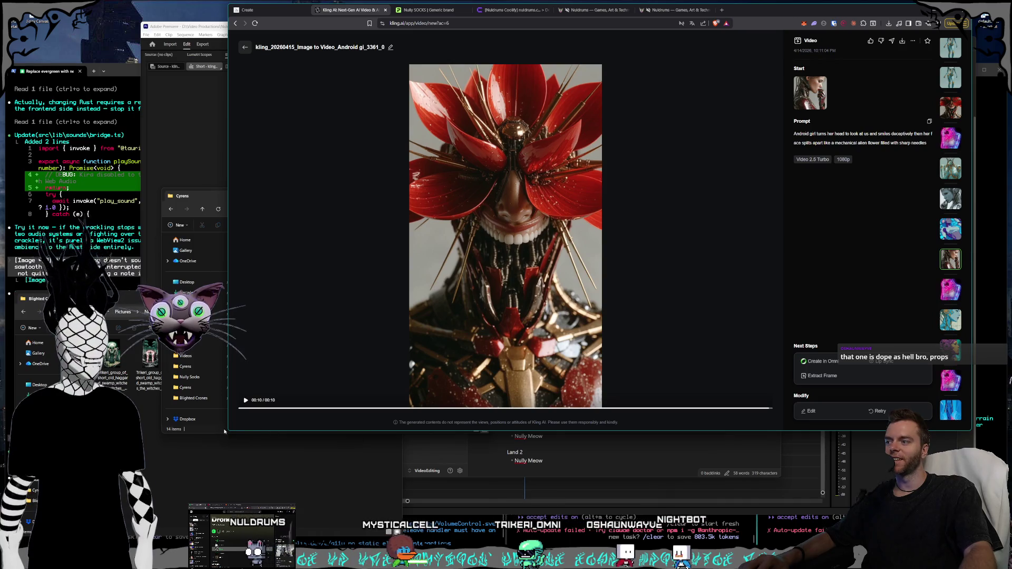
{"action": "mouse_move", "coordinate": [227, 431]}
{"action": "left_mouse_down"}
{"action": "mouse_move", "coordinate": [203, 431]}
{"action": "mouse_move", "coordinate": [213, 484]}
{"action": "mouse_move", "coordinate": [196, 486]}
{"action": "left_mouse_up"}
{"action": "left_click", "coordinate": [950, 372]}
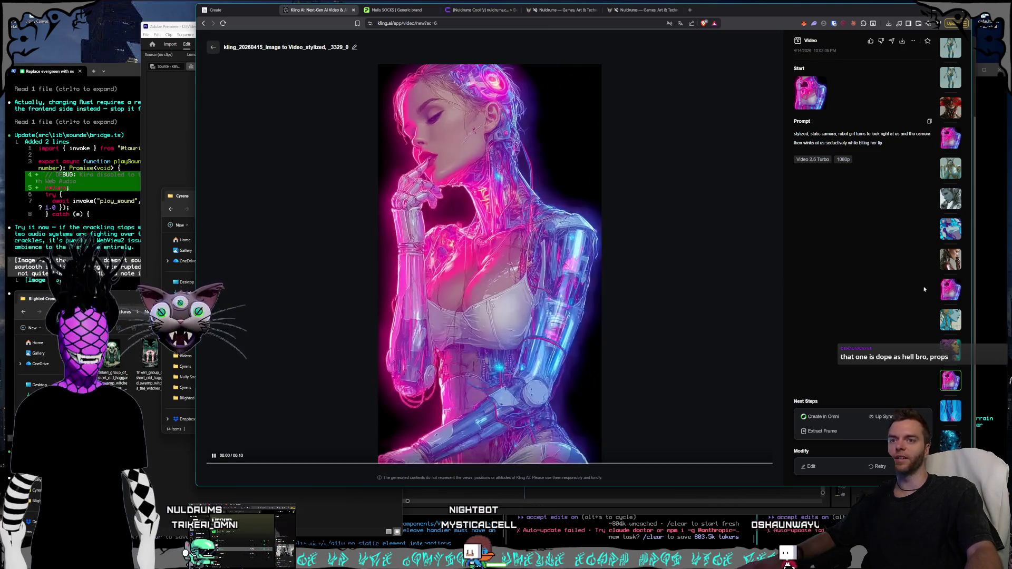
Review the sleeping blue android girls and silver android girl videos.
{"action": "left_click", "coordinate": [950, 228]}
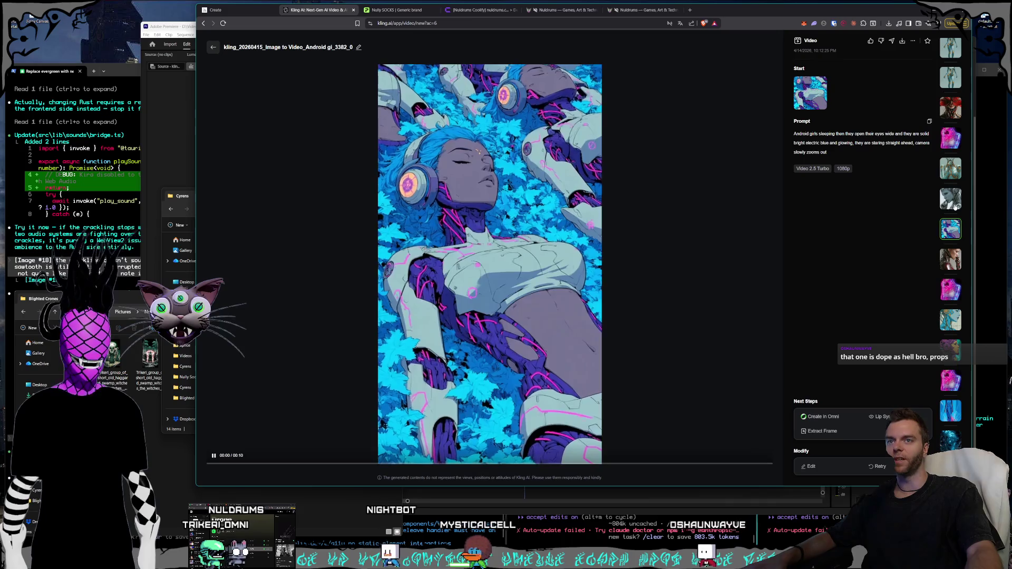
{"action": "left_click", "coordinate": [952, 205]}
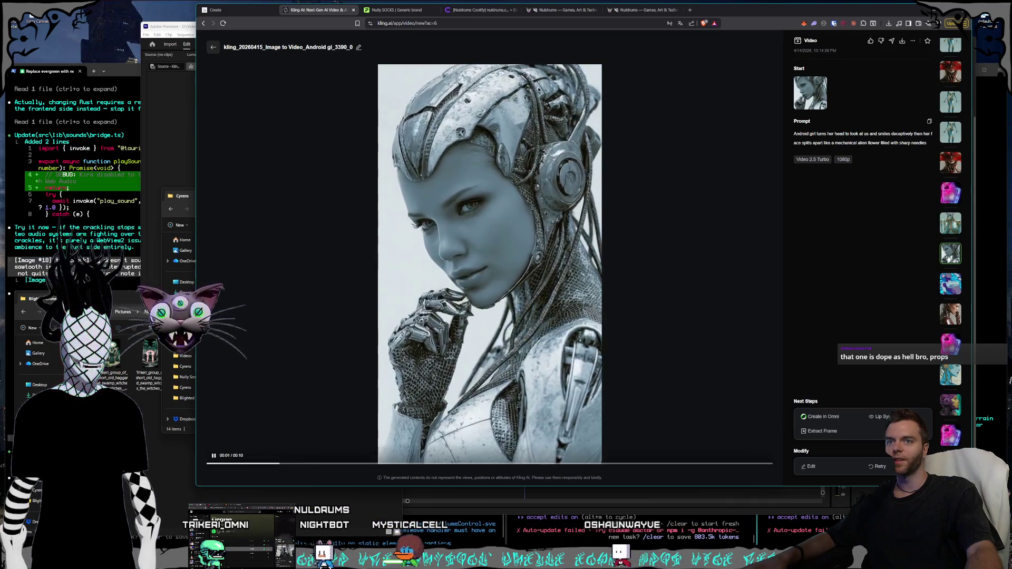
{"action": "left_click", "coordinate": [950, 290]}
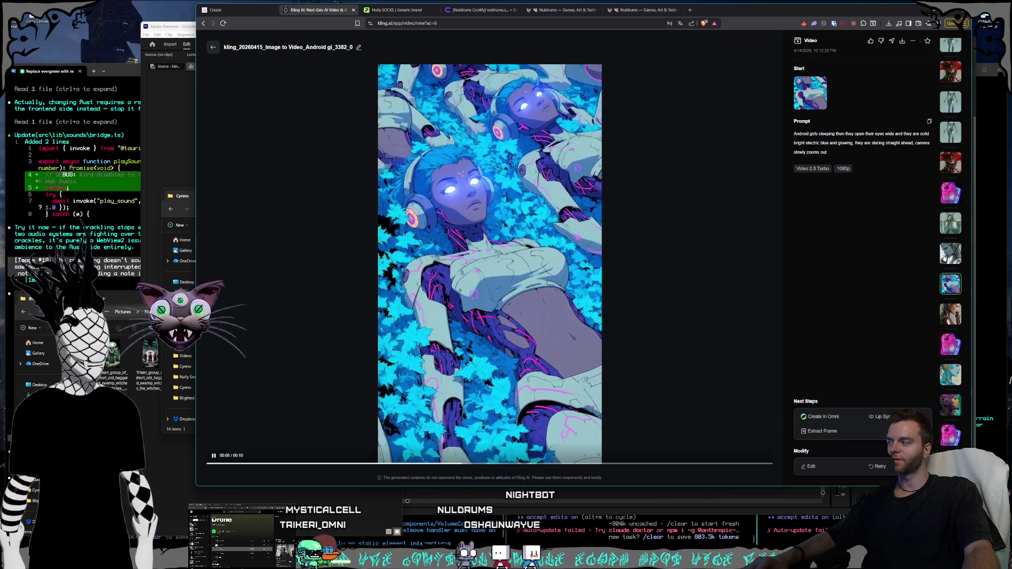
{"action": "key", "text": "Up"}
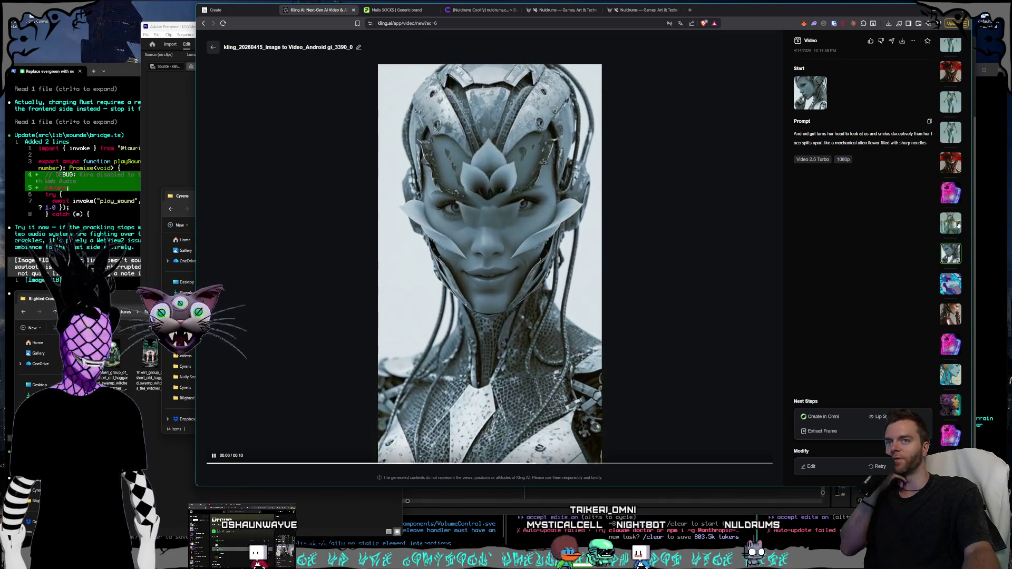
Go back to the generations feed and open the turquoise android video.
{"action": "scroll", "coordinate": [580, 342], "scroll_direction": "up", "scroll_amount": 1}
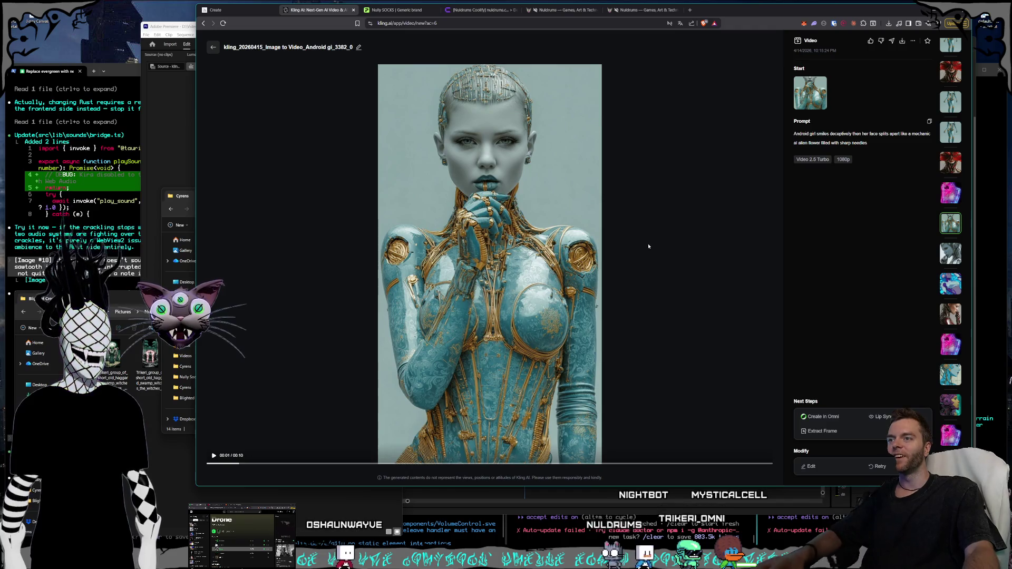
{"action": "left_click", "coordinate": [213, 46]}
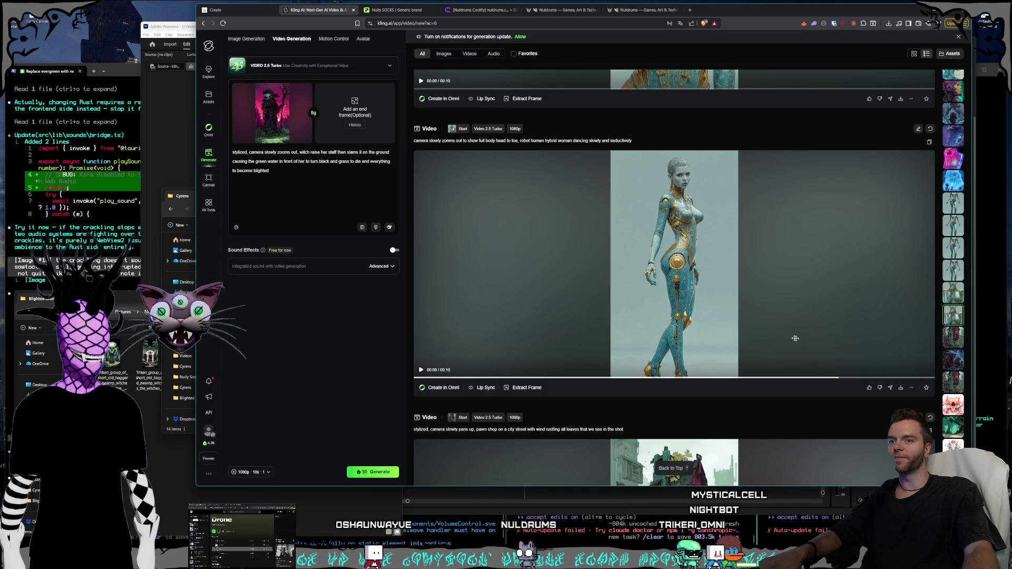
{"action": "scroll", "coordinate": [796, 338], "scroll_direction": "up", "scroll_amount": 5}
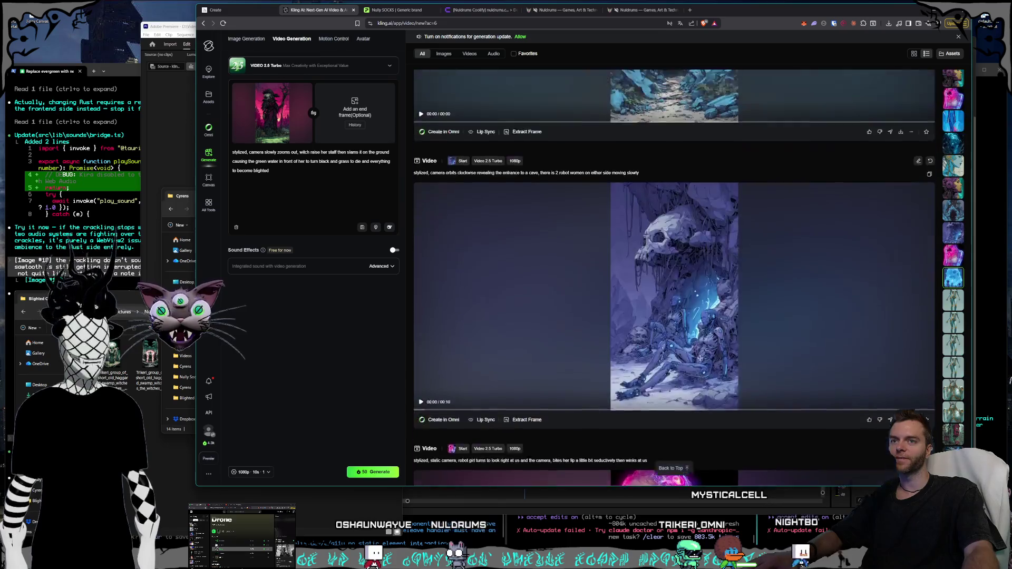
{"action": "scroll", "coordinate": [700, 359], "scroll_direction": "up", "scroll_amount": 10}
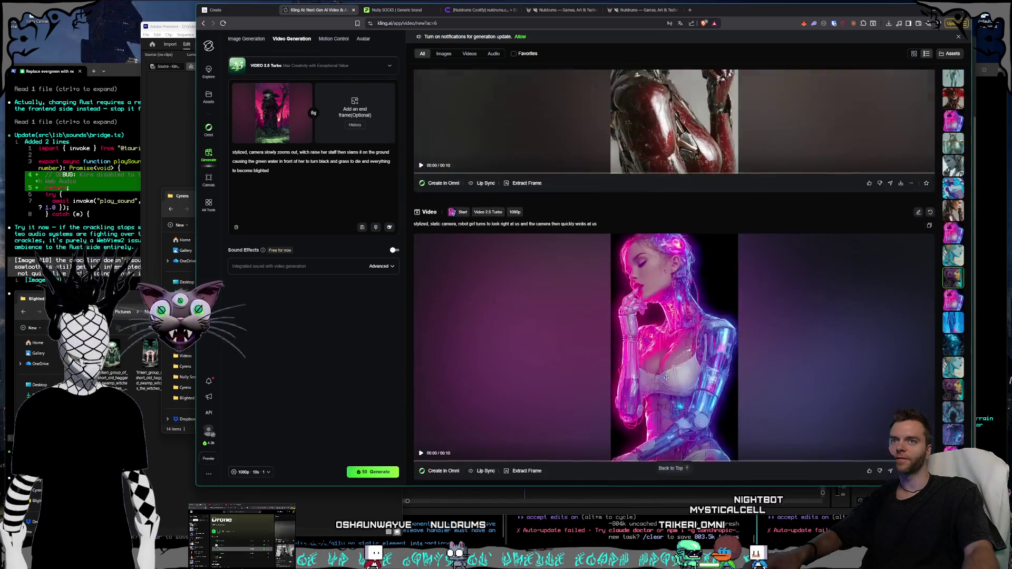
{"action": "scroll", "coordinate": [666, 378], "scroll_direction": "up", "scroll_amount": 10}
{"action": "scroll", "coordinate": [650, 375], "scroll_direction": "up", "scroll_amount": 7}
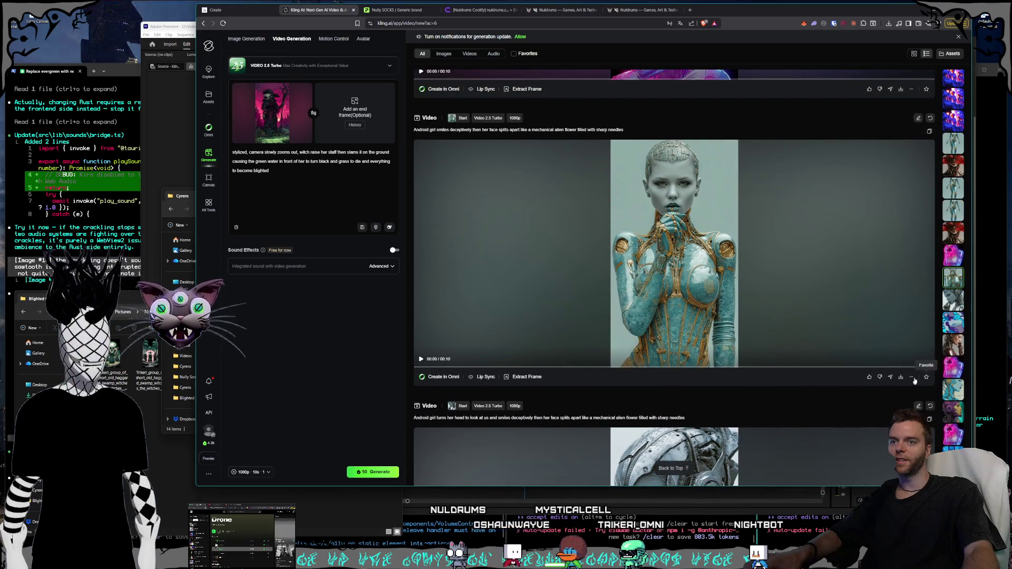
{"action": "left_click", "coordinate": [883, 328]}
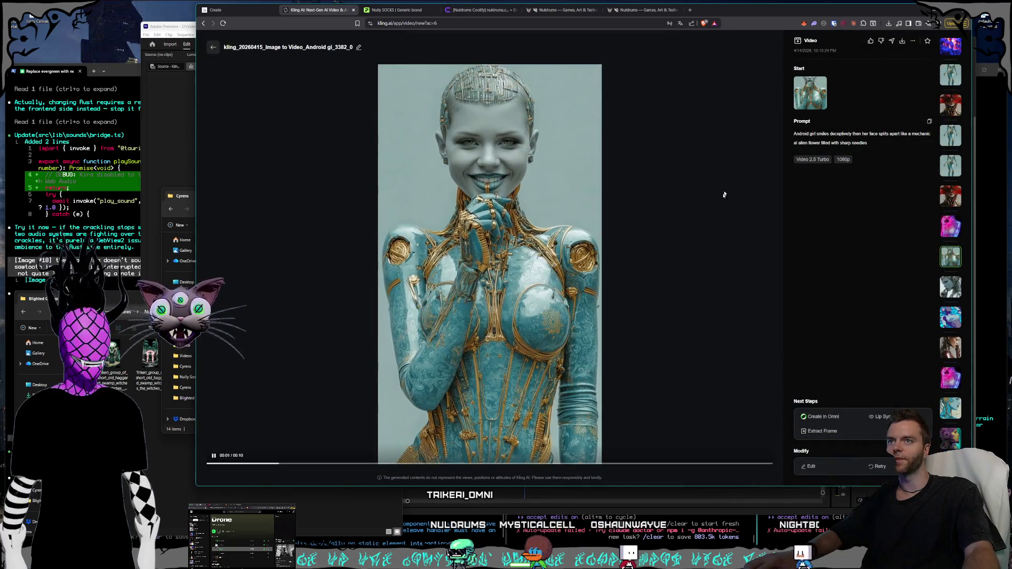
Watch the turquoise android clip, then the pink robot girl gi_3386 and alien flower robot clips.
{"action": "left_click_drag", "start_coordinate": [813, 14], "coordinate": [817, 15]}
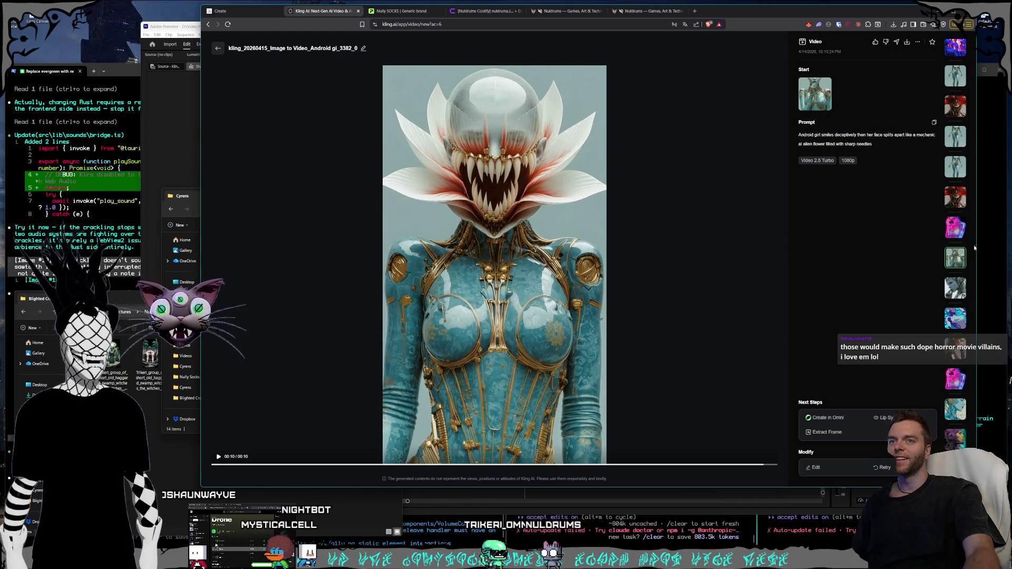
{"action": "left_click", "coordinate": [957, 232]}
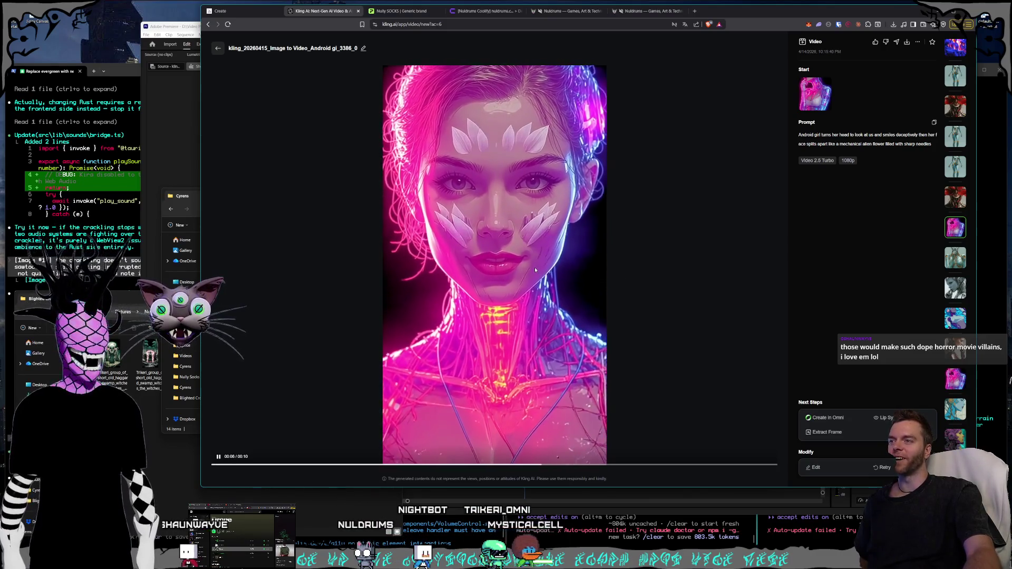
{"action": "left_click", "coordinate": [958, 206]}
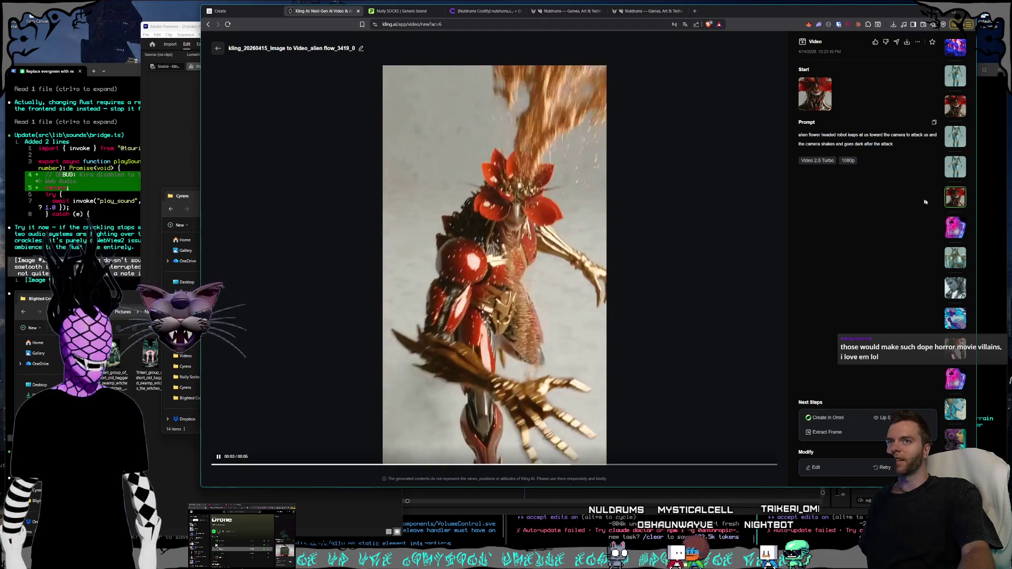
{"action": "scroll", "coordinate": [956, 237], "scroll_direction": "up", "scroll_amount": 2}
Play the teal android, robot dancing, red flower-headed, and blue turnaround robot clips.
{"action": "left_click", "coordinate": [959, 285]}
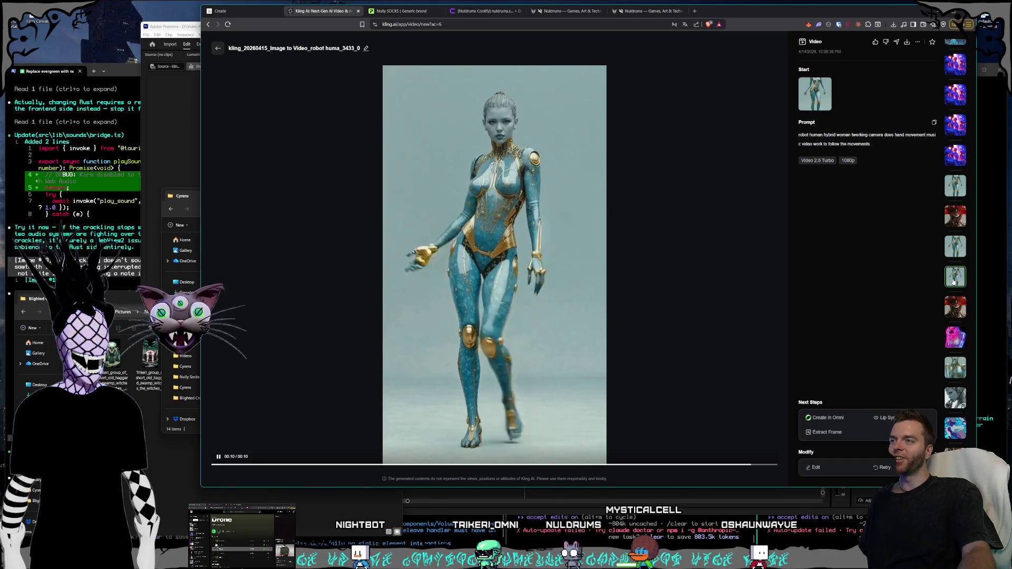
{"action": "left_click", "coordinate": [953, 253]}
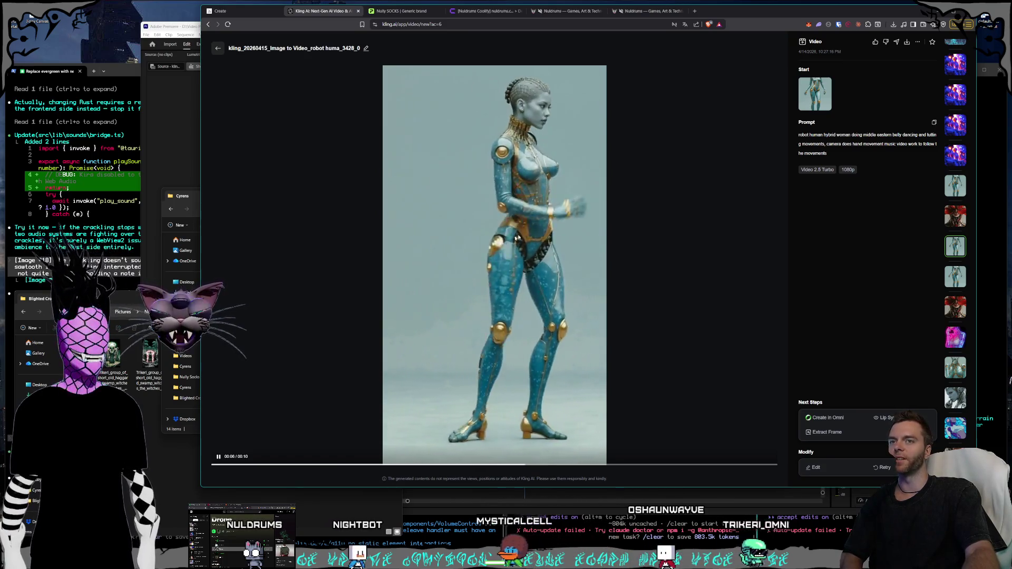
{"action": "left_click", "coordinate": [953, 216]}
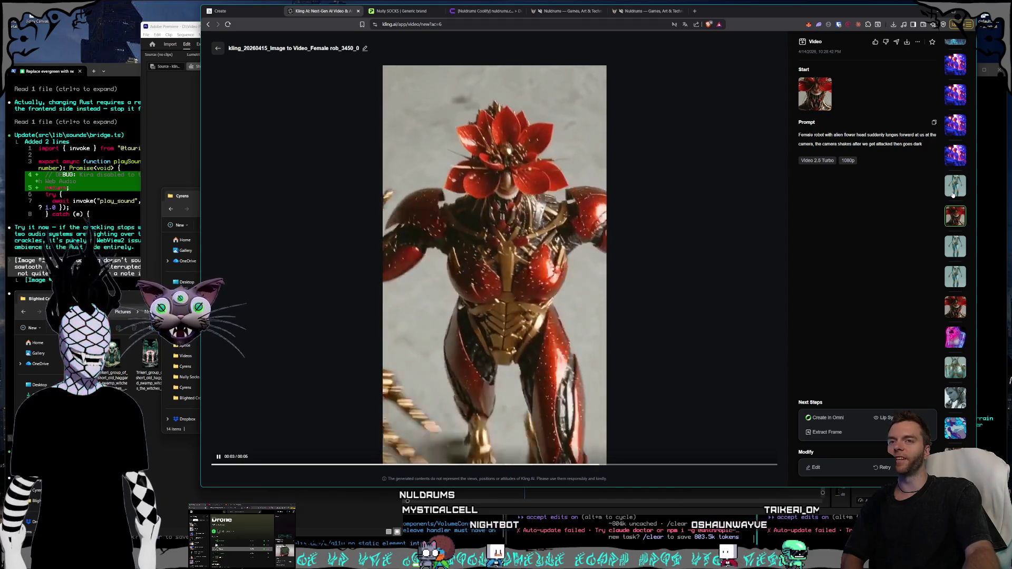
{"action": "left_click", "coordinate": [953, 195]}
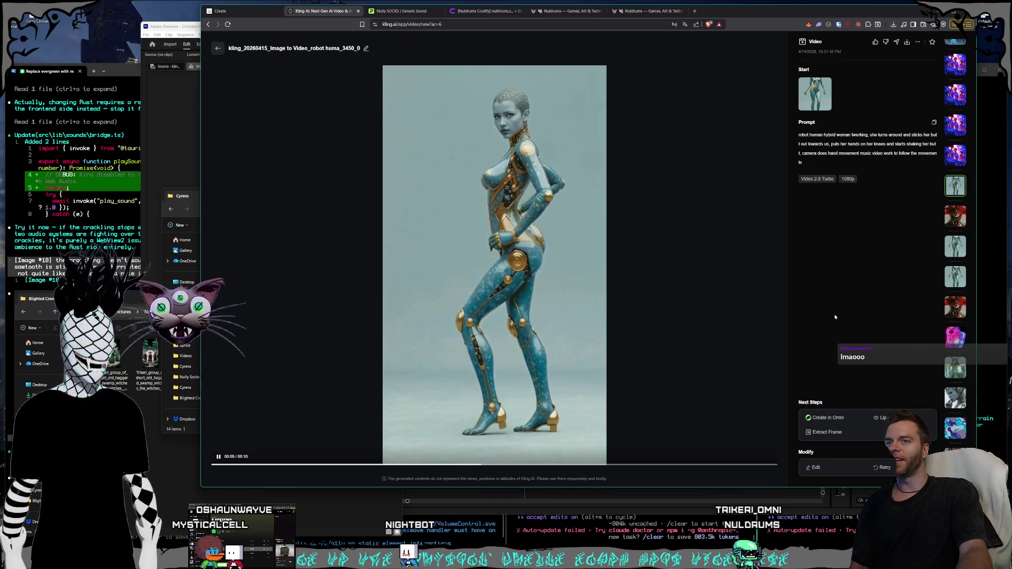
Play the slow-dancing robot clips, then the stylized android women hand-waving clip.
{"action": "scroll", "coordinate": [957, 316], "scroll_direction": "down", "scroll_amount": 5}
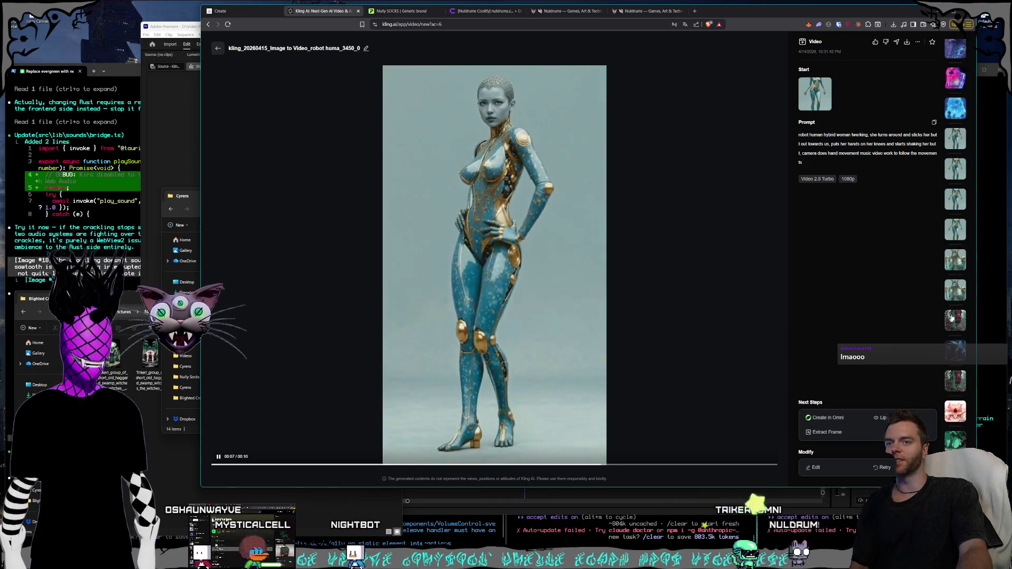
{"action": "left_click", "coordinate": [955, 288]}
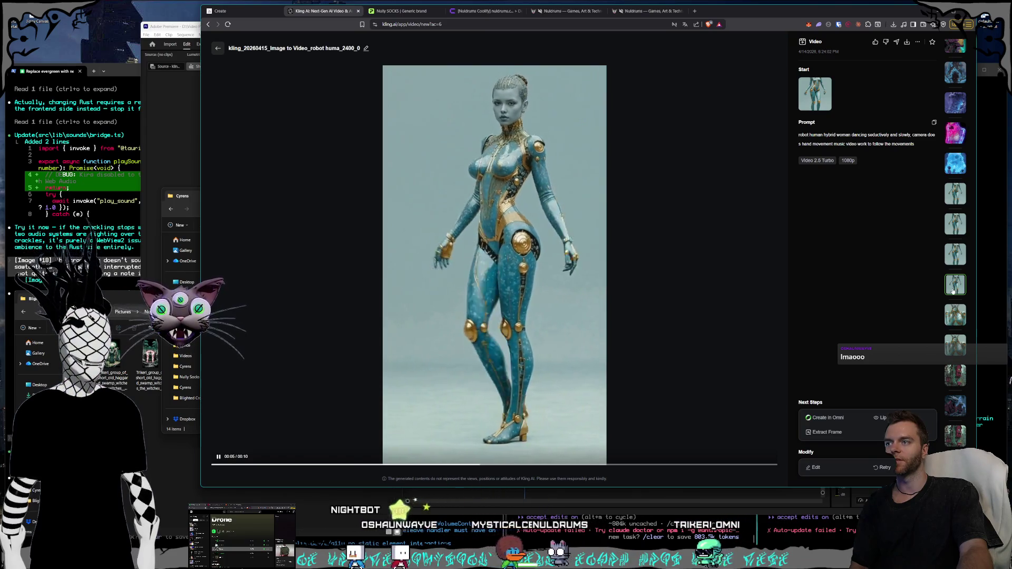
{"action": "scroll", "coordinate": [953, 292], "scroll_direction": "down", "scroll_amount": 10}
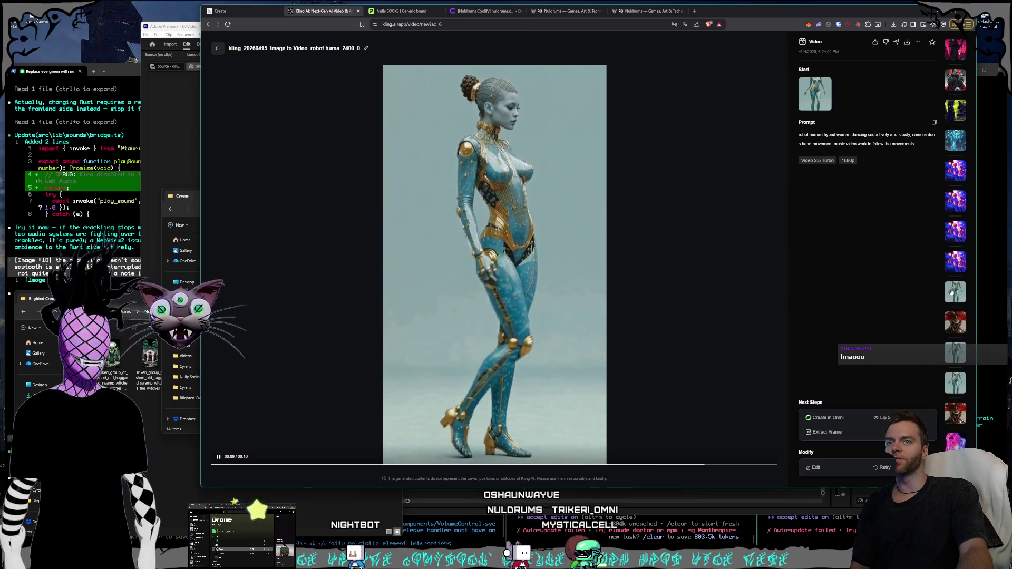
{"action": "left_click", "coordinate": [952, 292]}
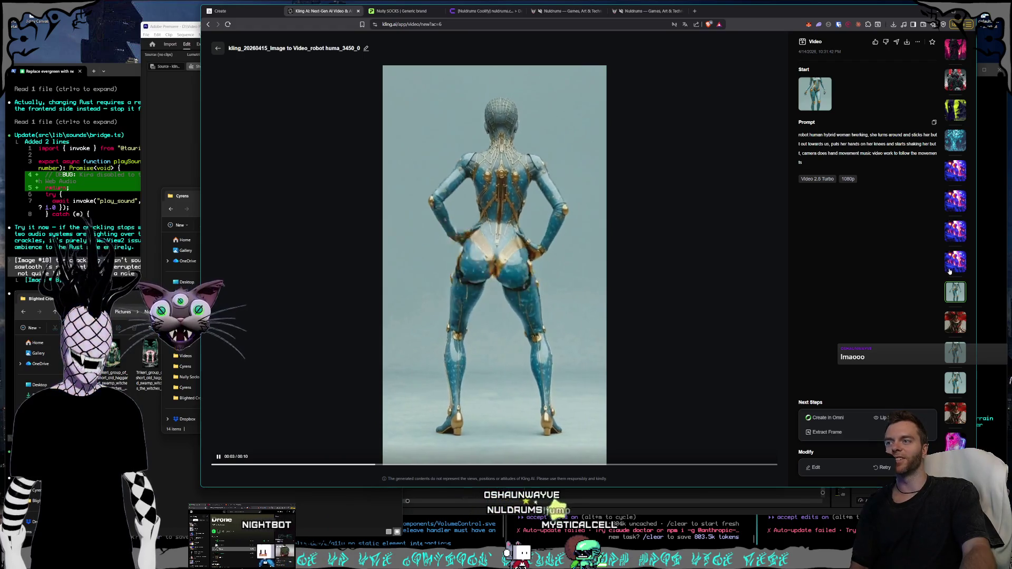
{"action": "left_click", "coordinate": [952, 266]}
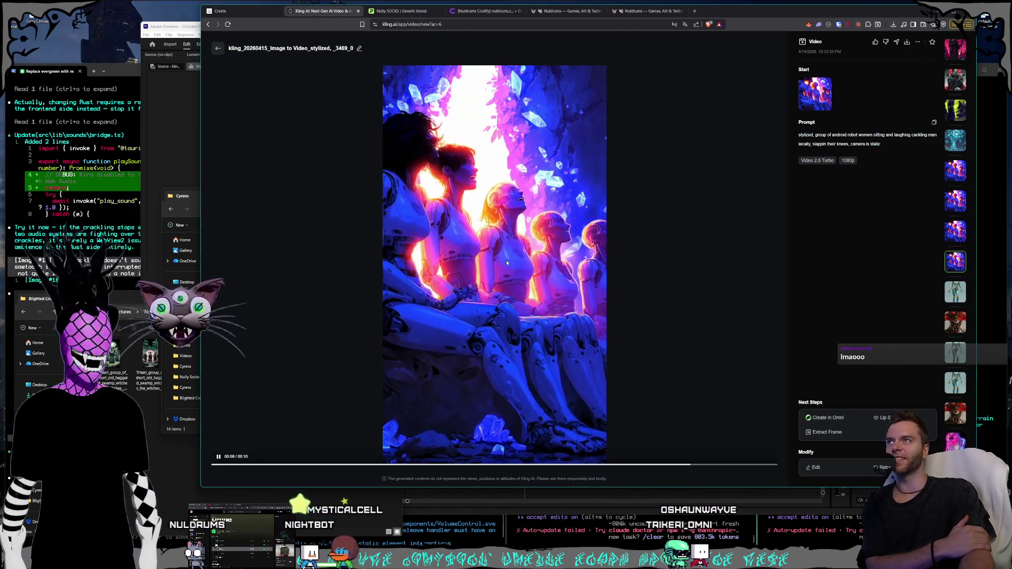
{"action": "left_click", "coordinate": [955, 232]}
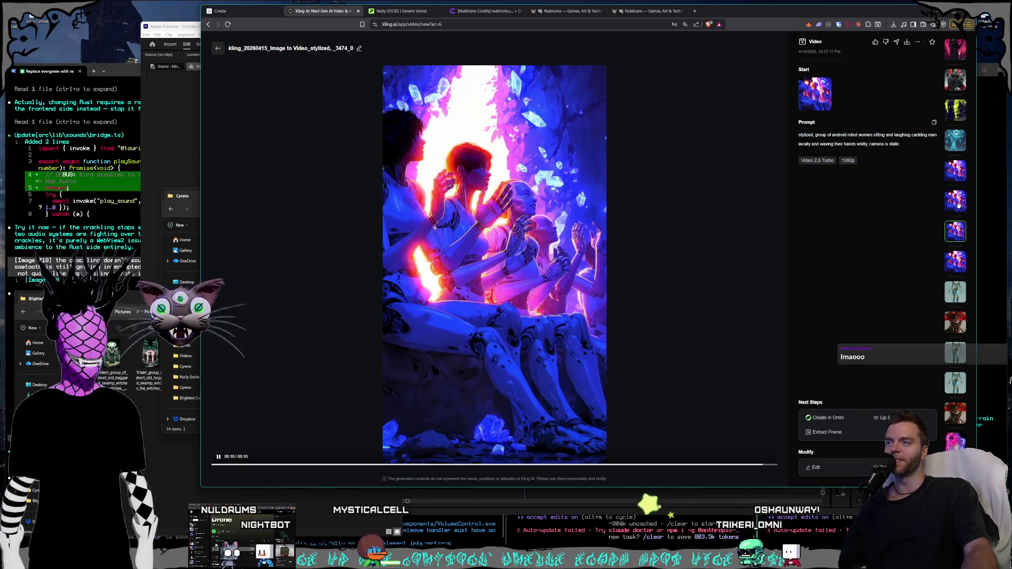
View the laughing, kissing, glowing tree room and swamp witch clips, then raise the Cyrens folder.
{"action": "left_click", "coordinate": [958, 206]}
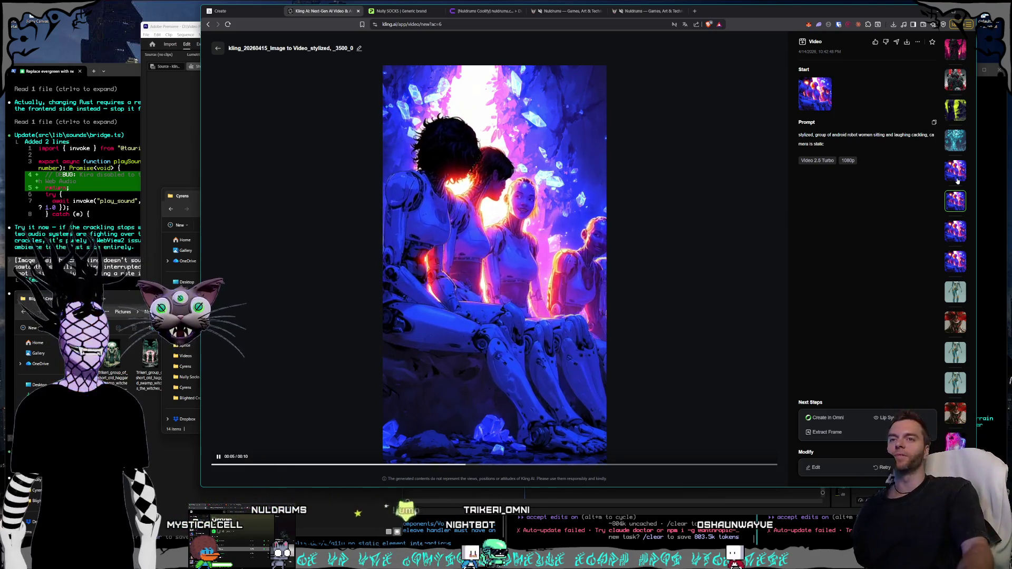
{"action": "left_click", "coordinate": [950, 177]}
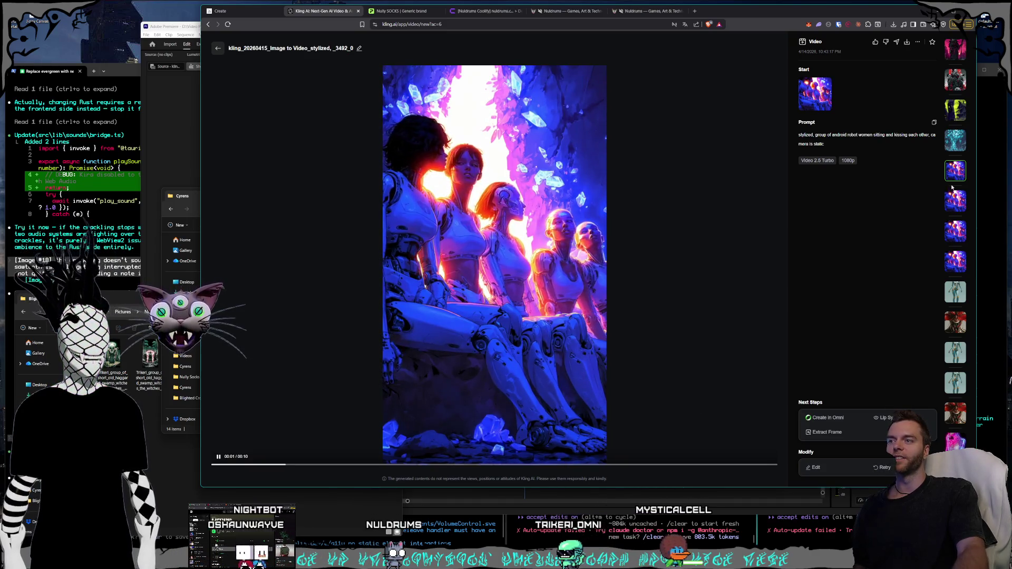
{"action": "left_click", "coordinate": [956, 143]}
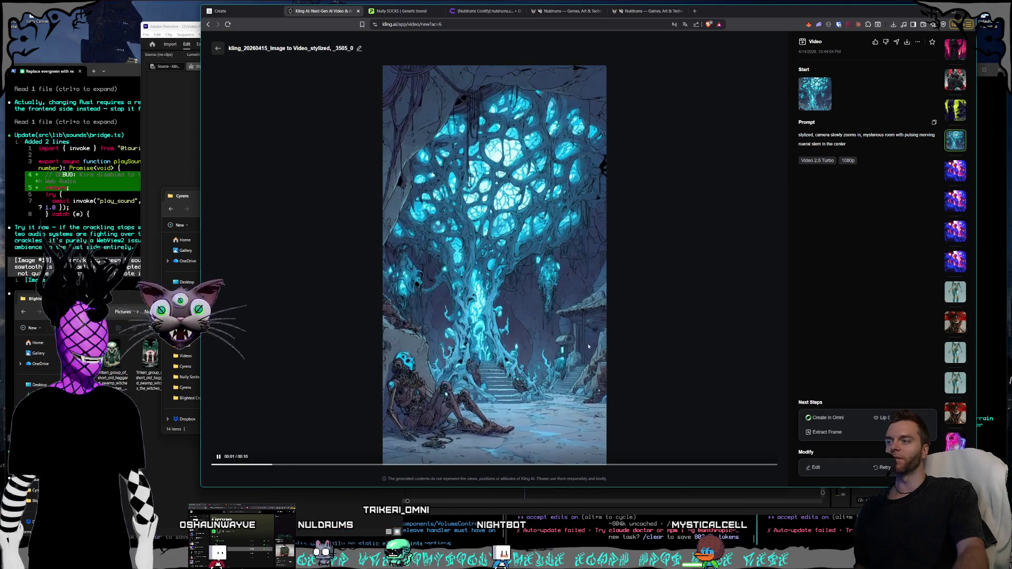
{"action": "left_click", "coordinate": [963, 111]}
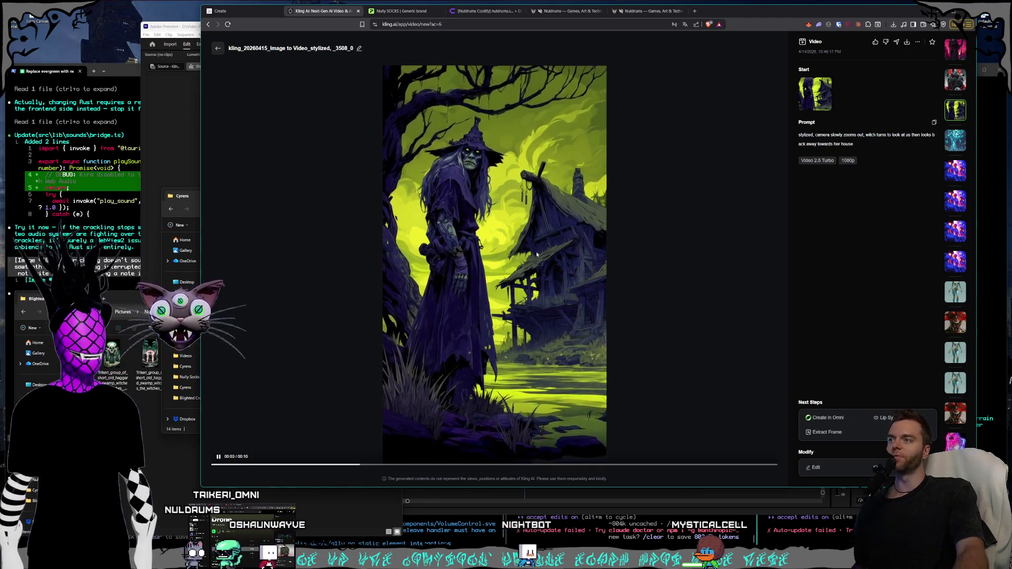
{"action": "left_click", "coordinate": [187, 206]}
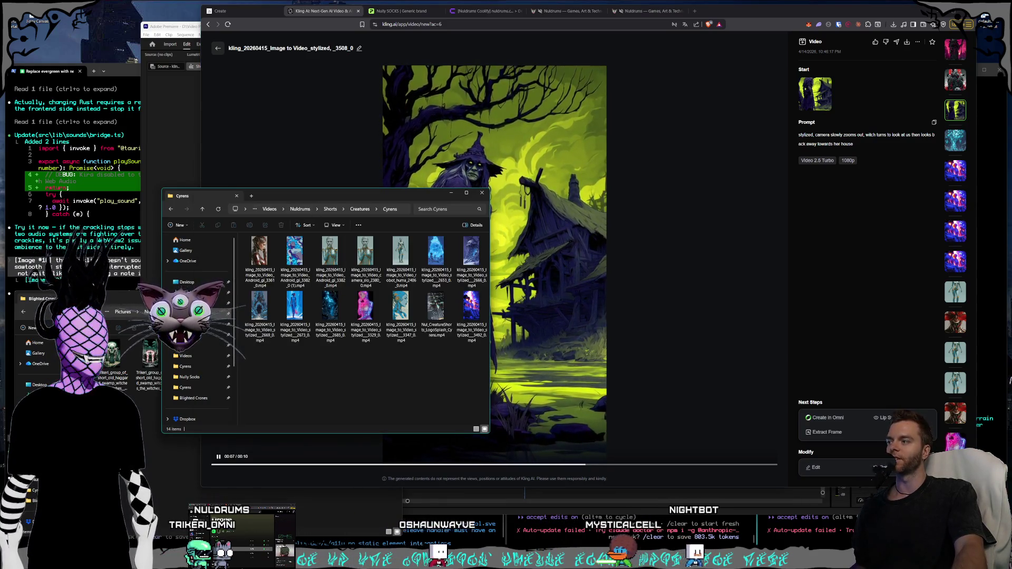
Open the last Blighted Crones witch image in Photos, browse back to the pink-sky witch, then return.
{"action": "left_click", "coordinate": [203, 428]}
{"action": "mouse_move", "coordinate": [380, 356]}
{"action": "left_mouse_down"}
{"action": "mouse_move", "coordinate": [538, 377]}
{"action": "mouse_move", "coordinate": [443, 244]}
{"action": "left_mouse_up"}
{"action": "key", "text": "Return"}
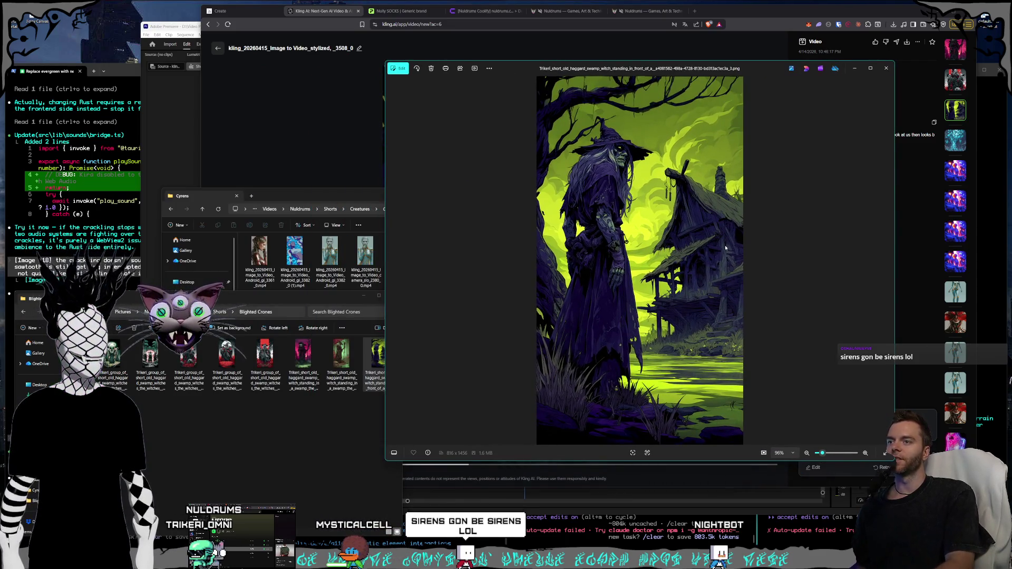
{"action": "key", "text": "Left"}
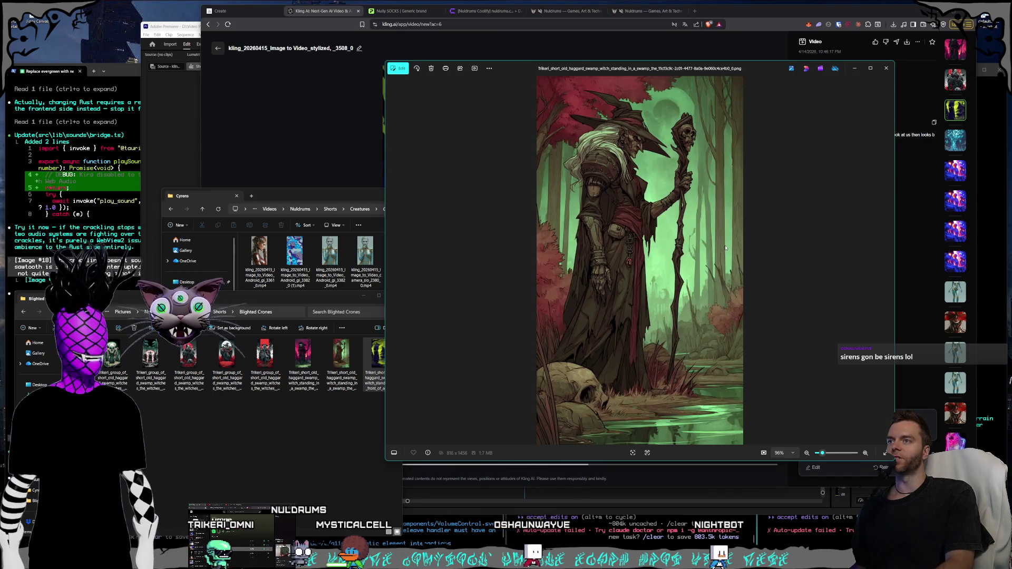
{"action": "key", "text": "Left"}
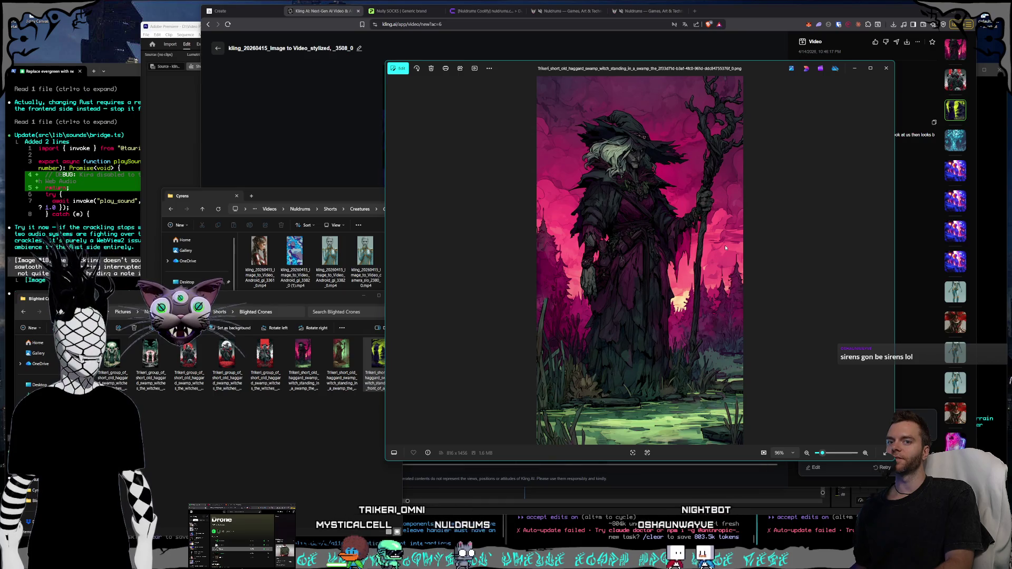
{"action": "left_click", "coordinate": [766, 15]}
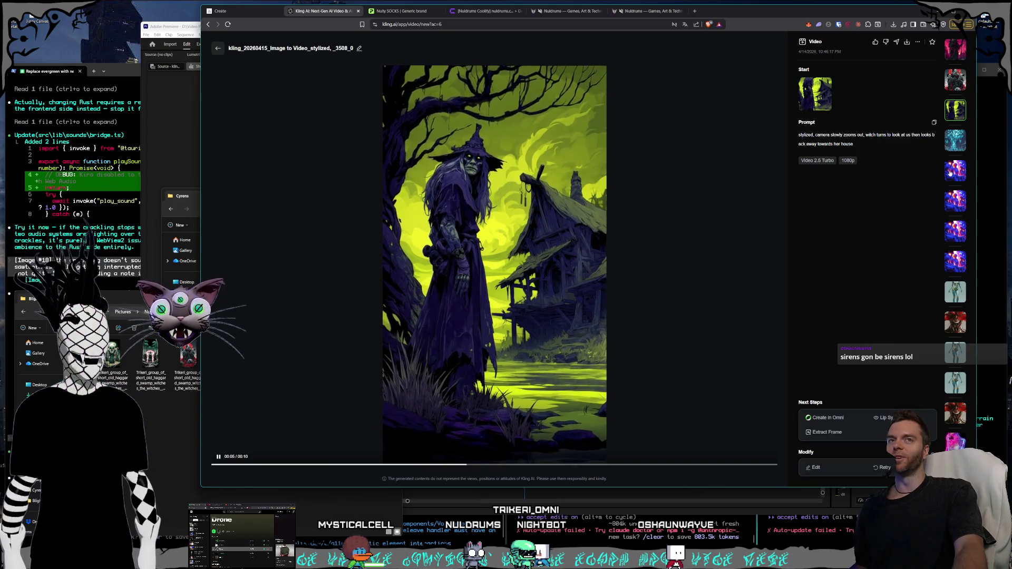
Reopen the swamp witch clip and replay it from near the start, pausing at 00:05.
{"action": "left_click", "coordinate": [950, 173]}
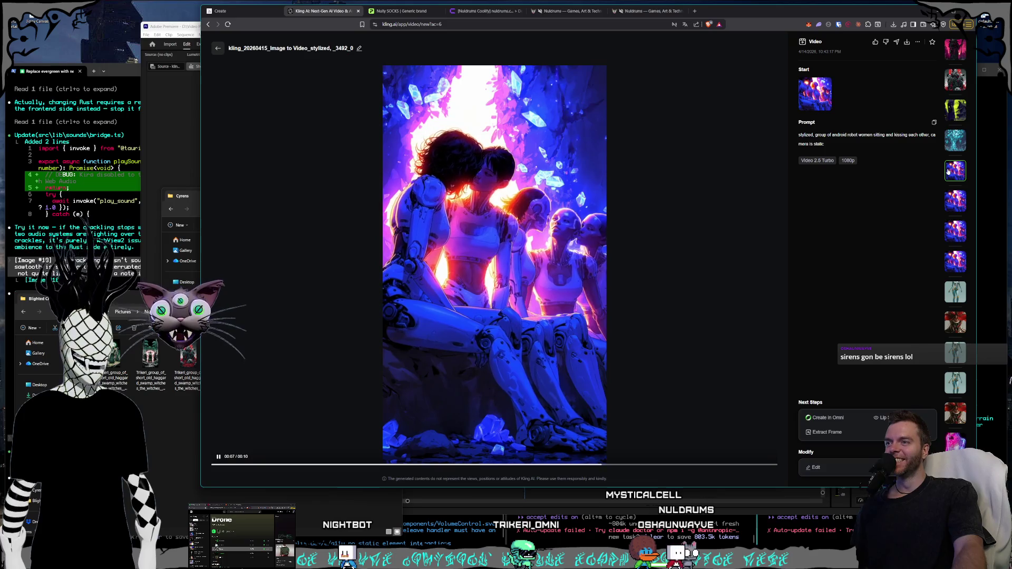
{"action": "left_click", "coordinate": [957, 116]}
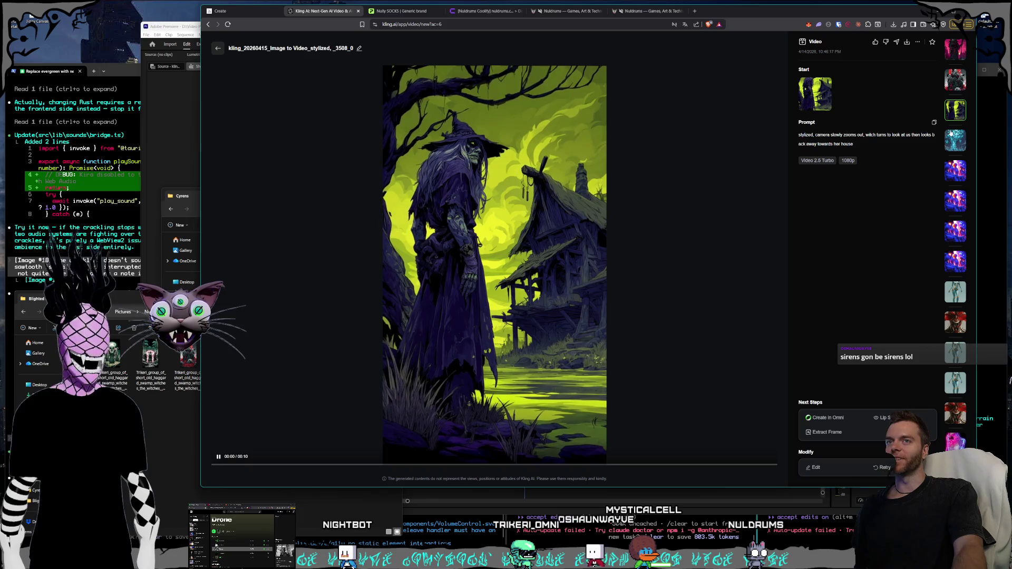
{"action": "left_click", "coordinate": [570, 285]}
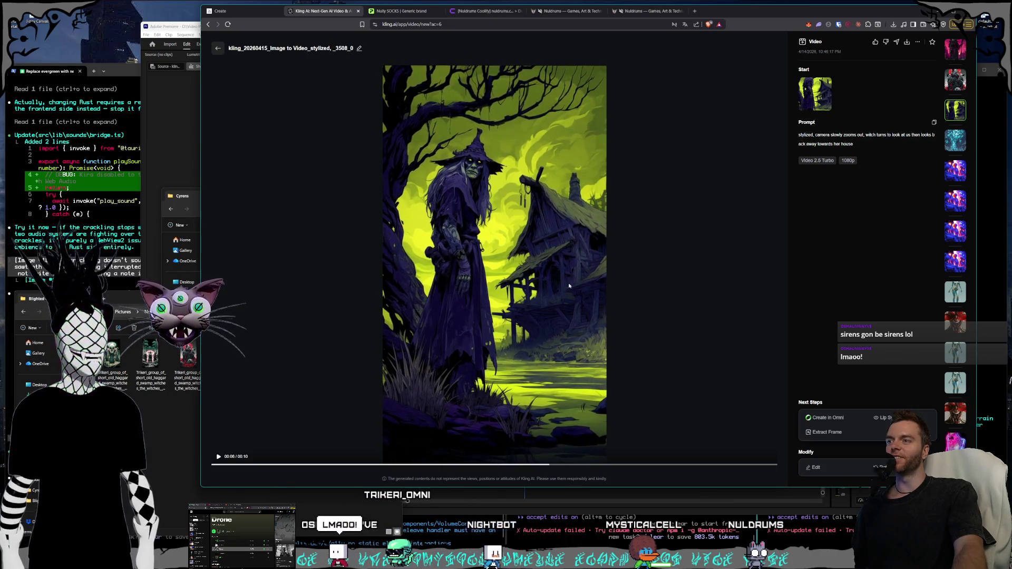
{"action": "left_click", "coordinate": [261, 467]}
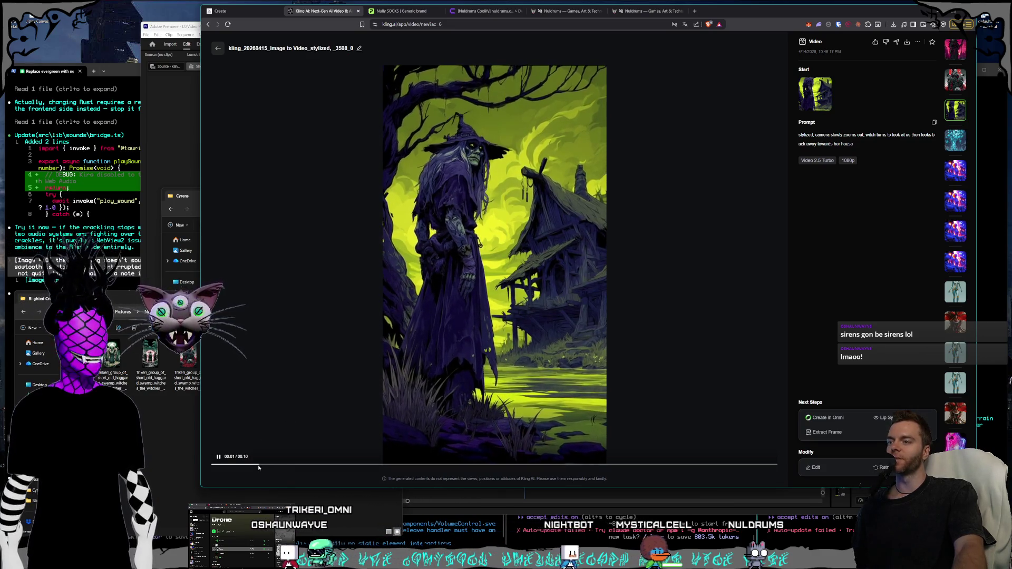
{"action": "left_click", "coordinate": [219, 457]}
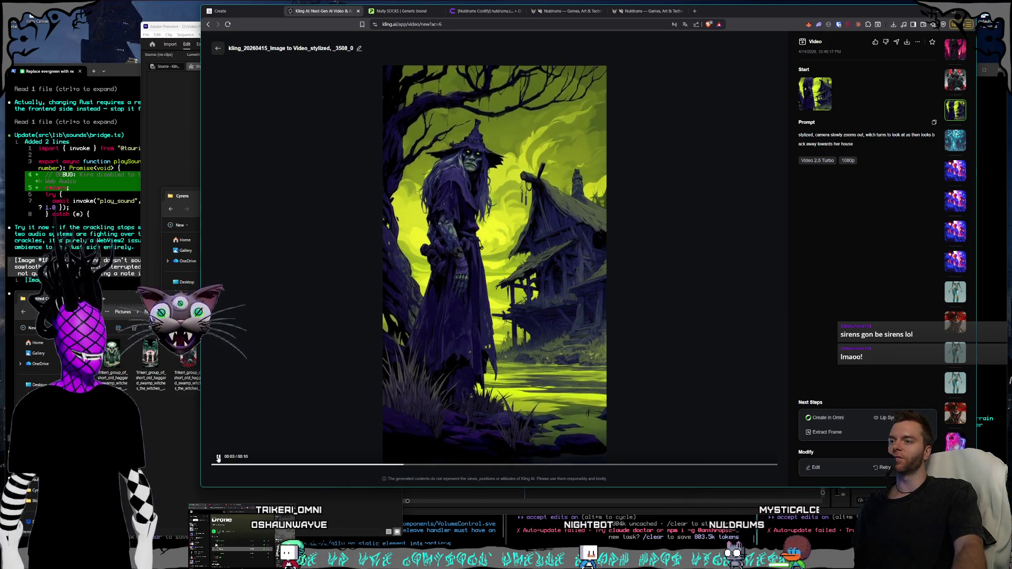
{"action": "left_click", "coordinate": [363, 391]}
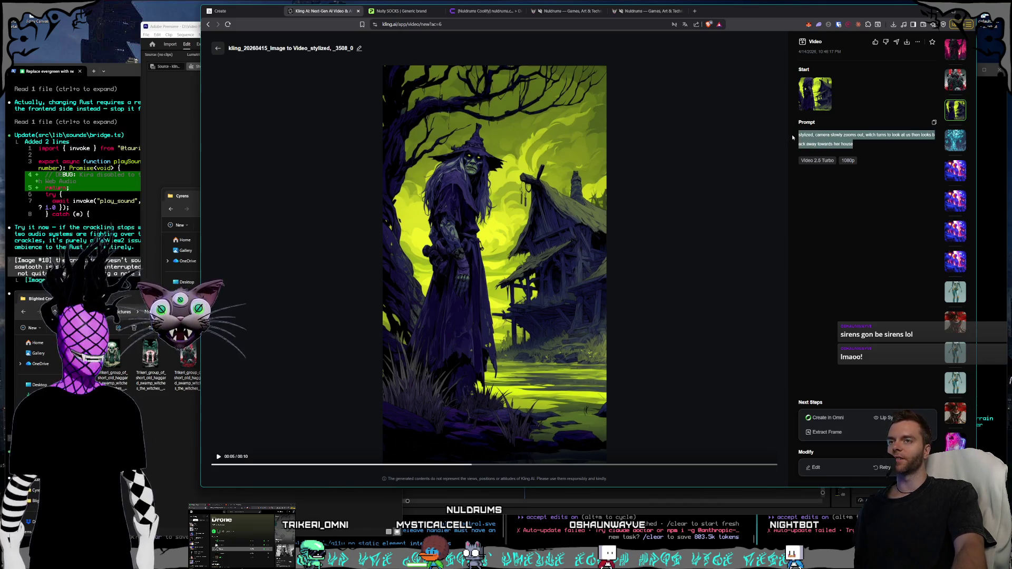
Watch the red-moon witches clip, then open the pink-sky witch with staff clip.
{"action": "left_click", "coordinate": [805, 138]}
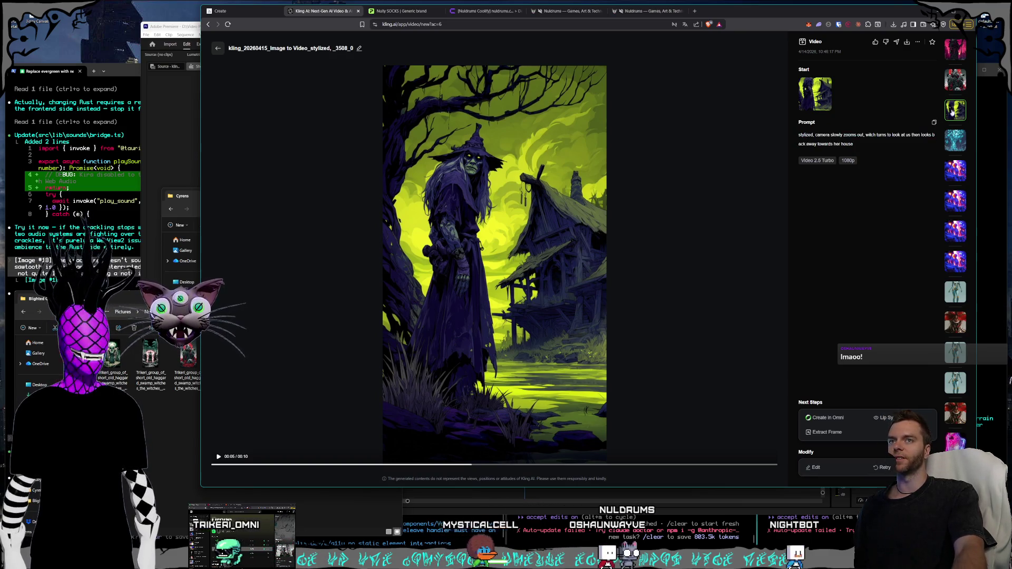
{"action": "left_click", "coordinate": [955, 80]}
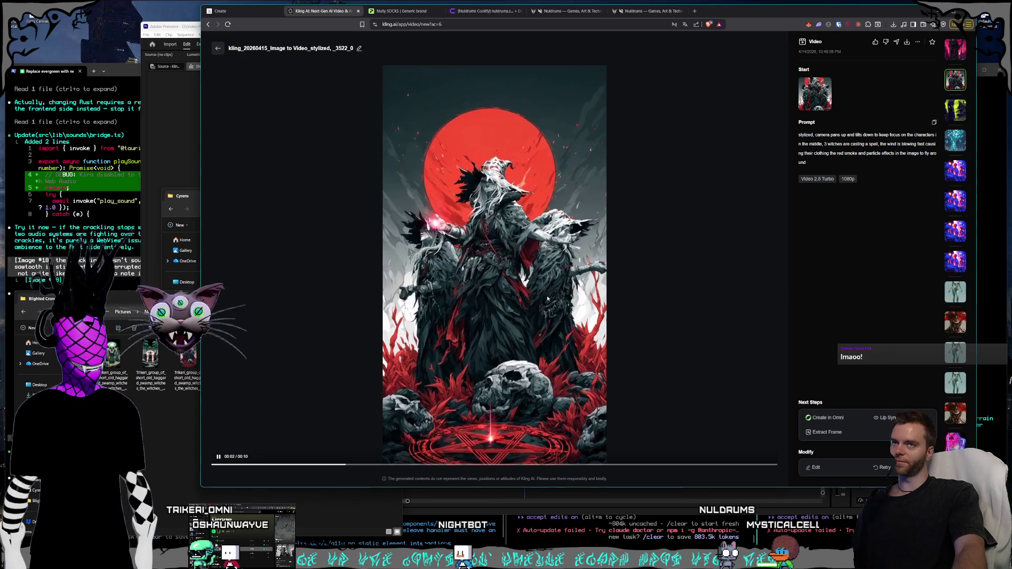
{"action": "left_click", "coordinate": [957, 58]}
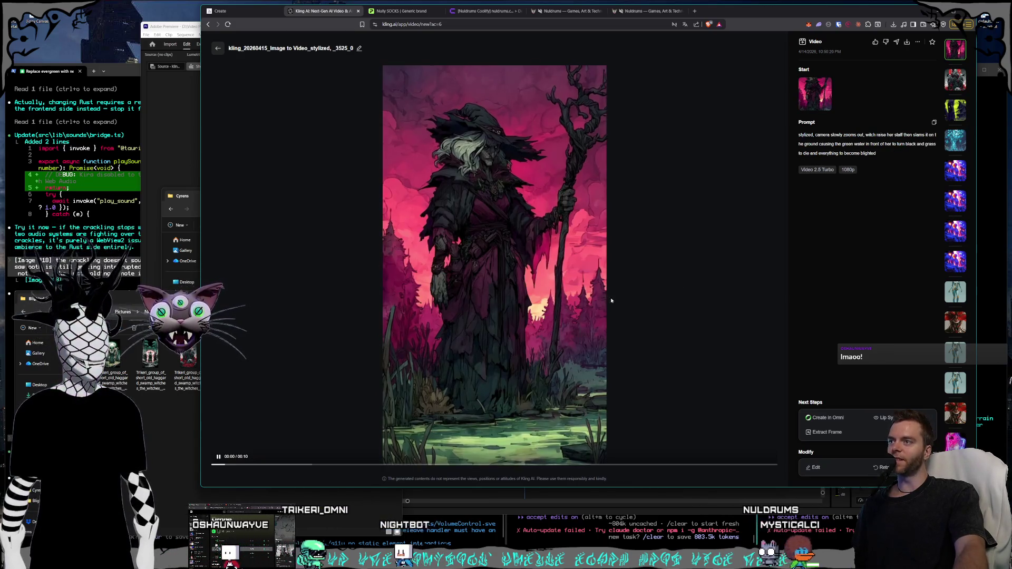
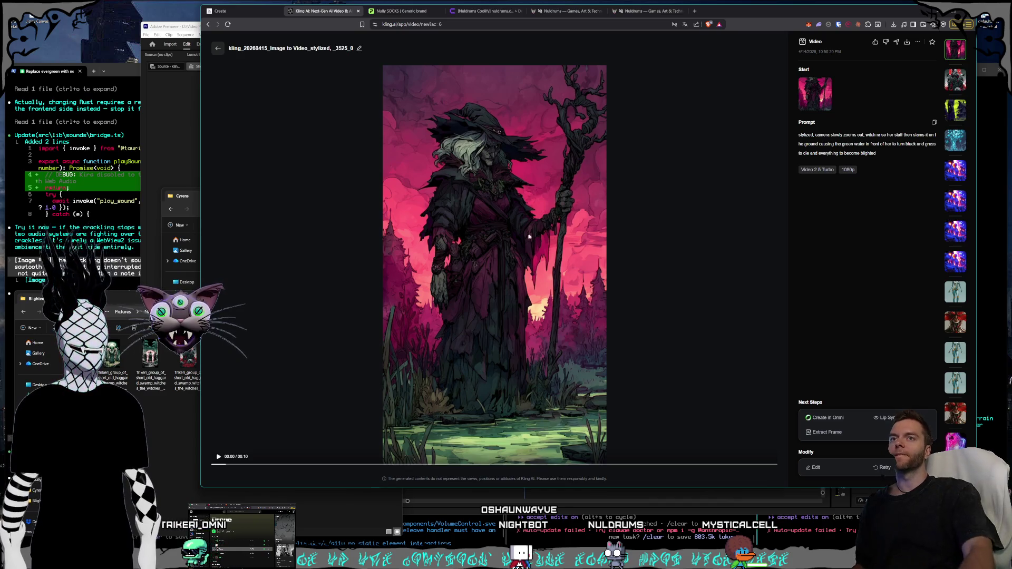
Back in the Kling feed, pause the android clip, play the pink witch video, and show the Cyrens folder.
{"action": "left_click", "coordinate": [219, 52]}
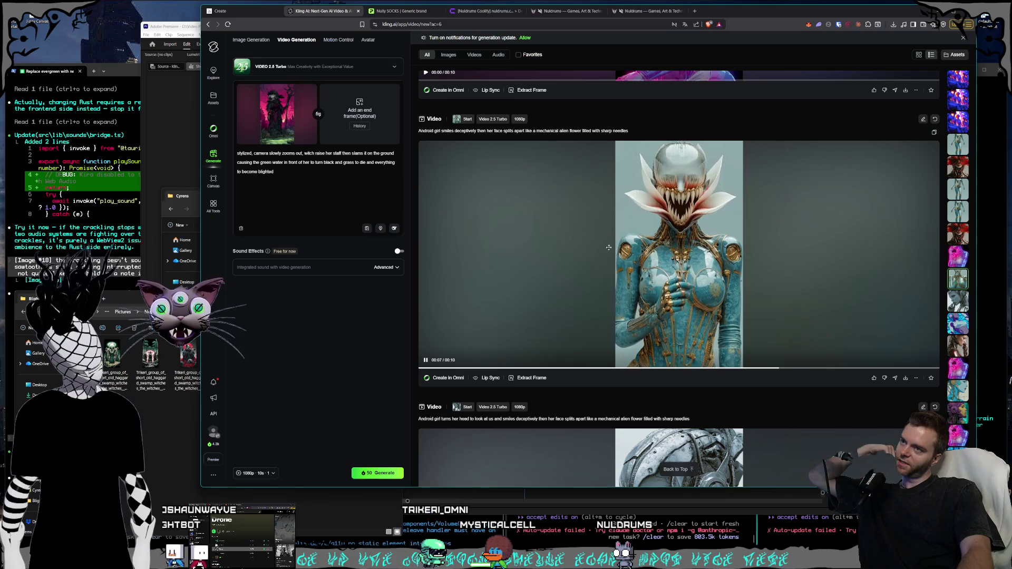
{"action": "left_click", "coordinate": [425, 360]}
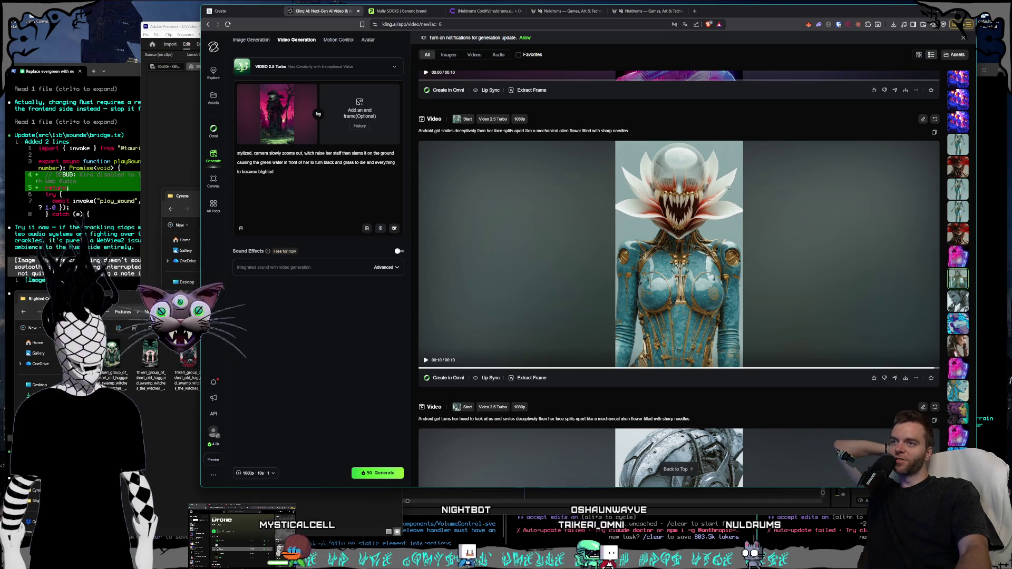
{"action": "scroll", "coordinate": [956, 116], "scroll_direction": "up", "scroll_amount": 2}
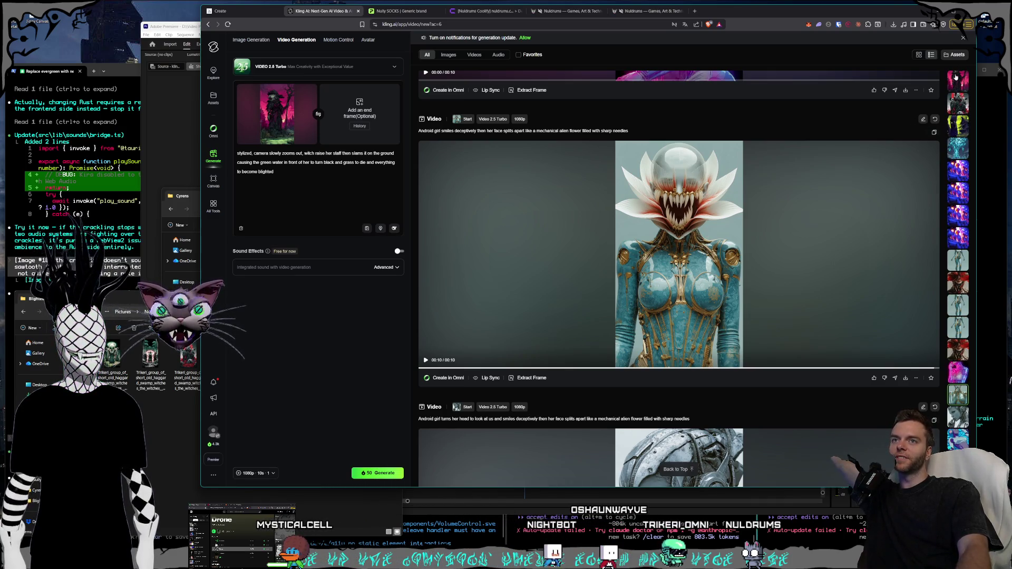
{"action": "left_click", "coordinate": [958, 80]}
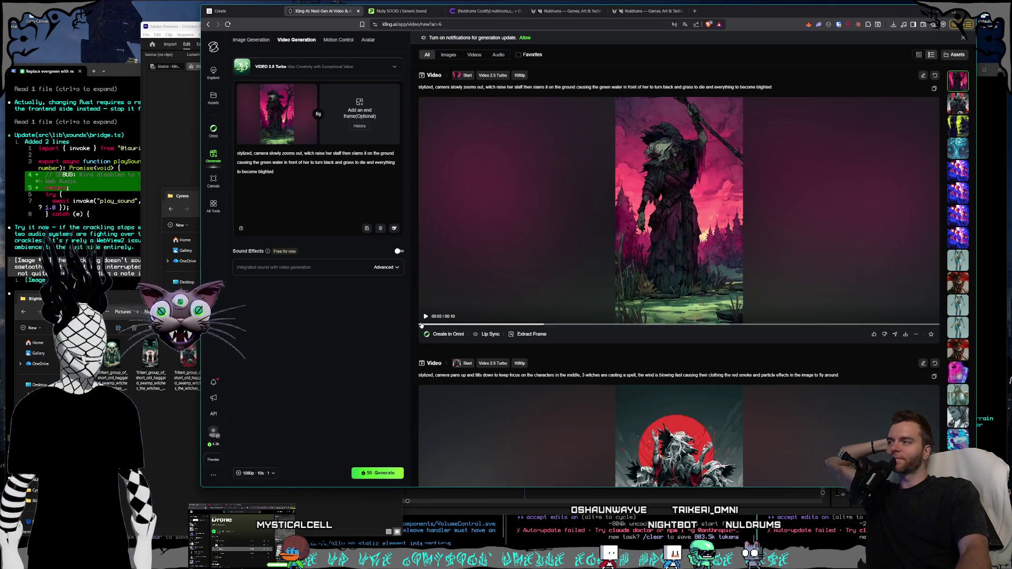
{"action": "left_click", "coordinate": [188, 196]}
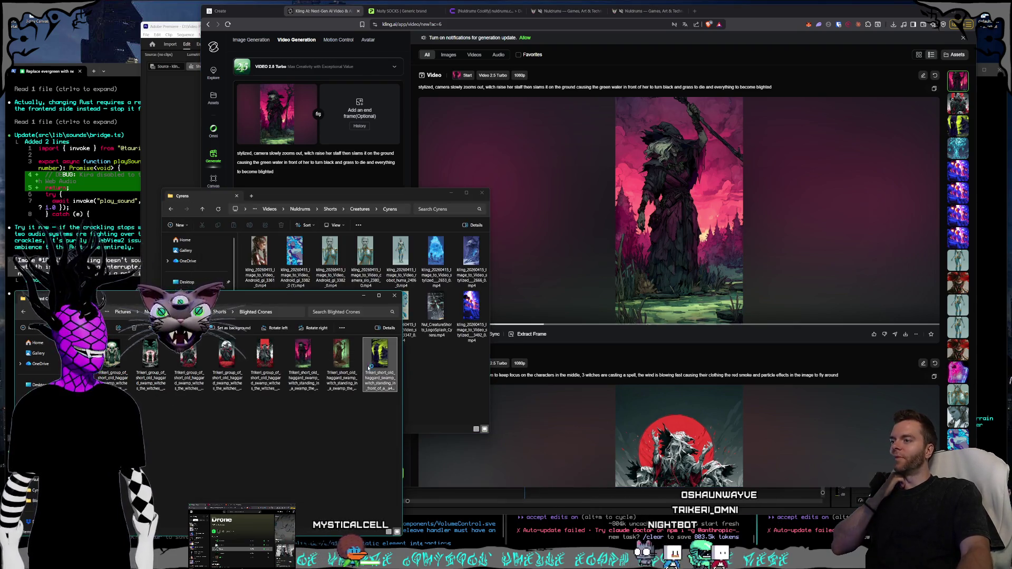
{"action": "double_click", "coordinate": [471, 311]}
{"action": "key", "text": "Right"}
{"action": "key", "text": "Right"}
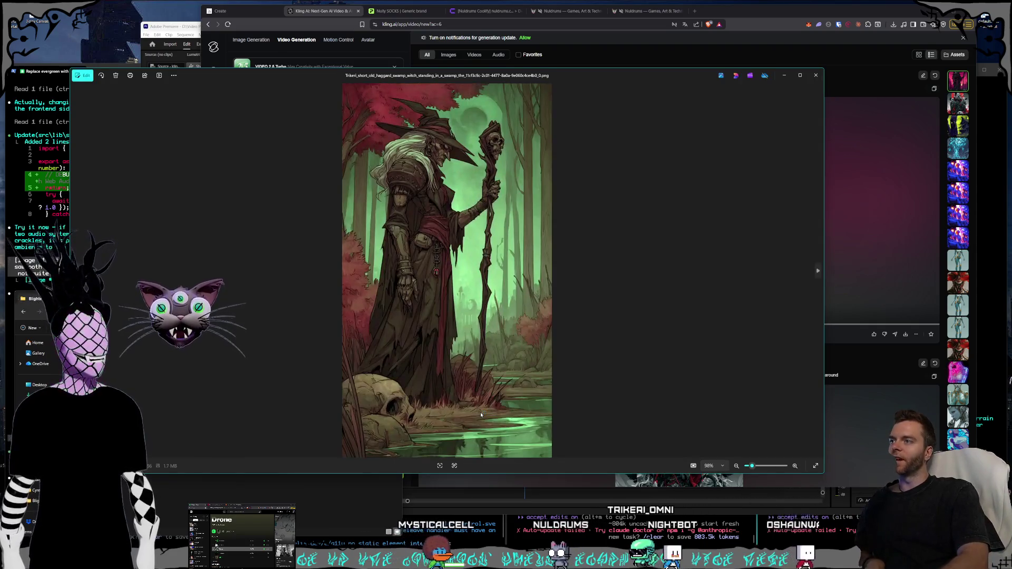
{"action": "key", "text": "Right"}
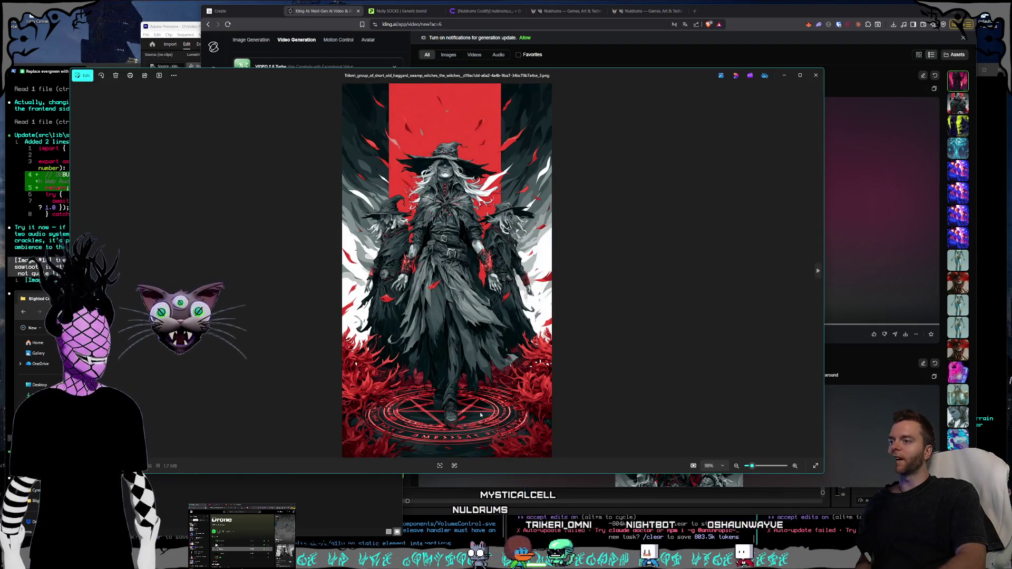
{"action": "key", "text": "Right"}
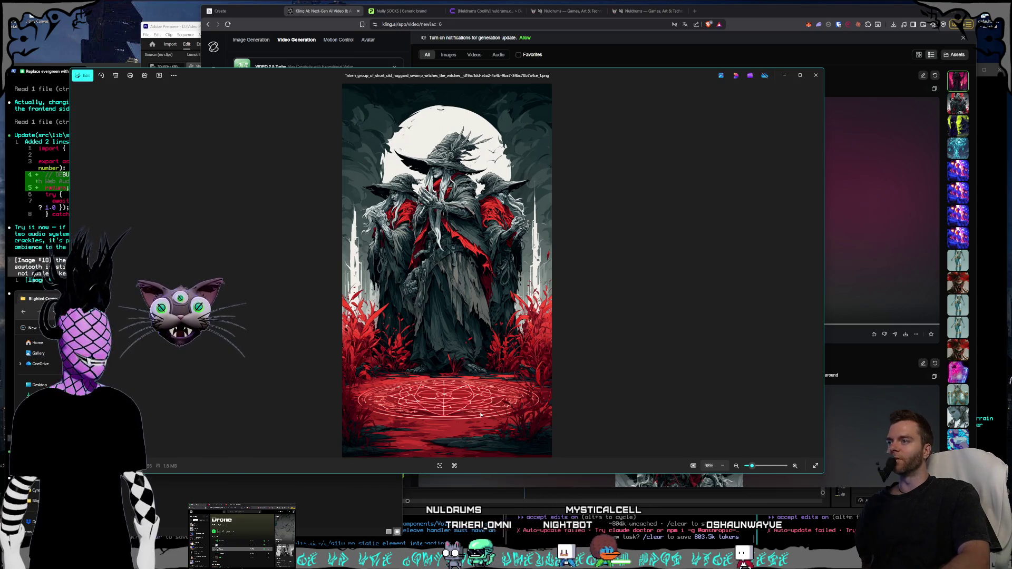
{"action": "left_click_drag", "start_coordinate": [623, 73], "coordinate": [707, 75]}
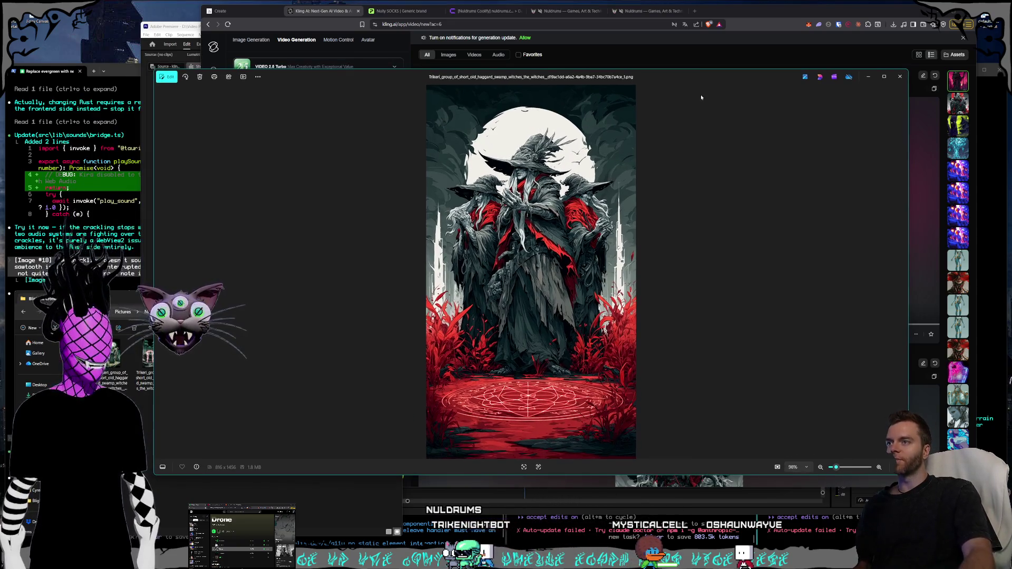
{"action": "key", "text": "Right"}
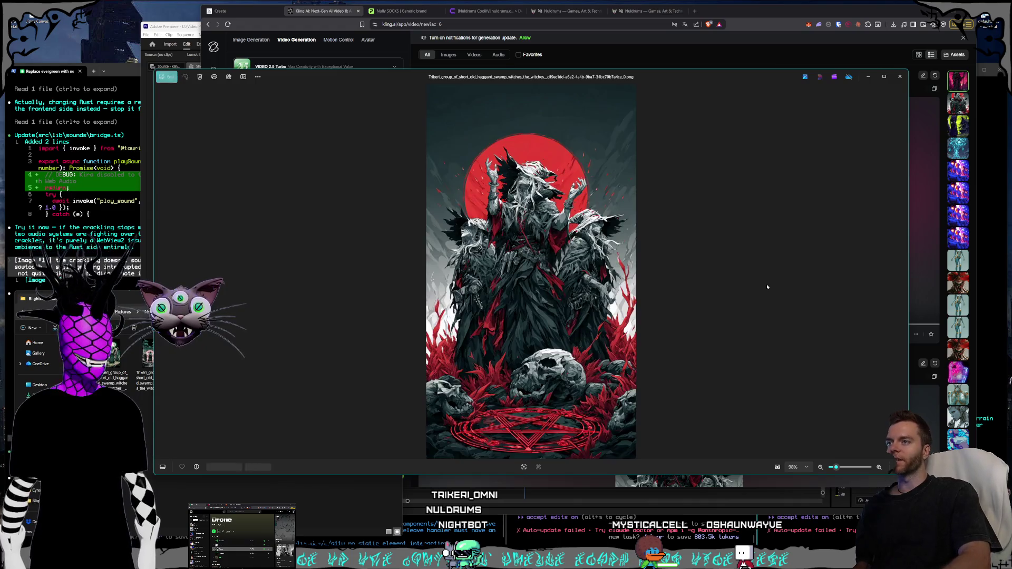
{"action": "key", "text": "Left"}
{"action": "key", "text": "Left"}
{"action": "key", "text": "Right"}
{"action": "key", "text": "Right"}
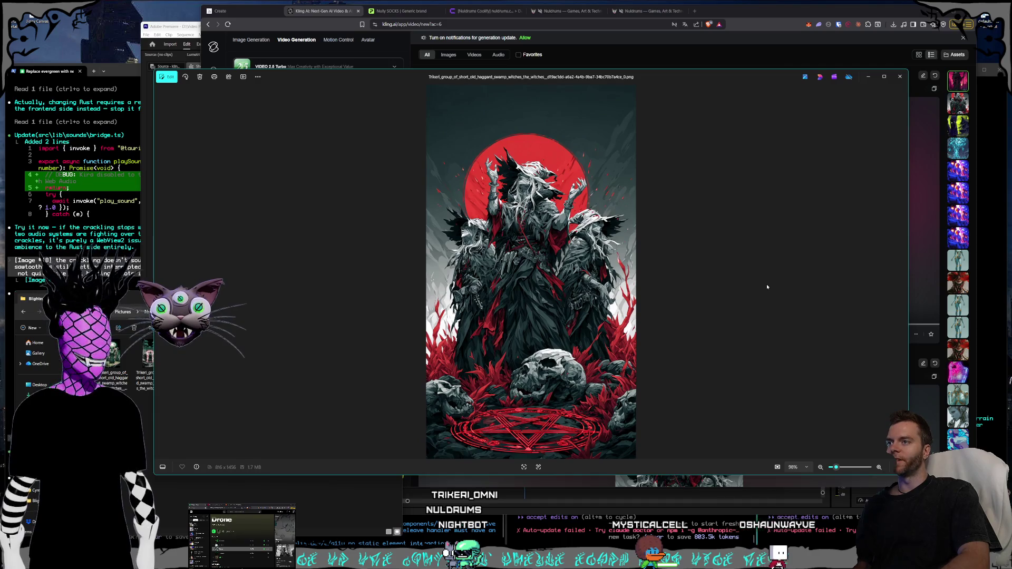
{"action": "key", "text": "Right"}
{"action": "key", "text": "Right"}
{"action": "key", "text": "Left"}
{"action": "key", "text": "Right"}
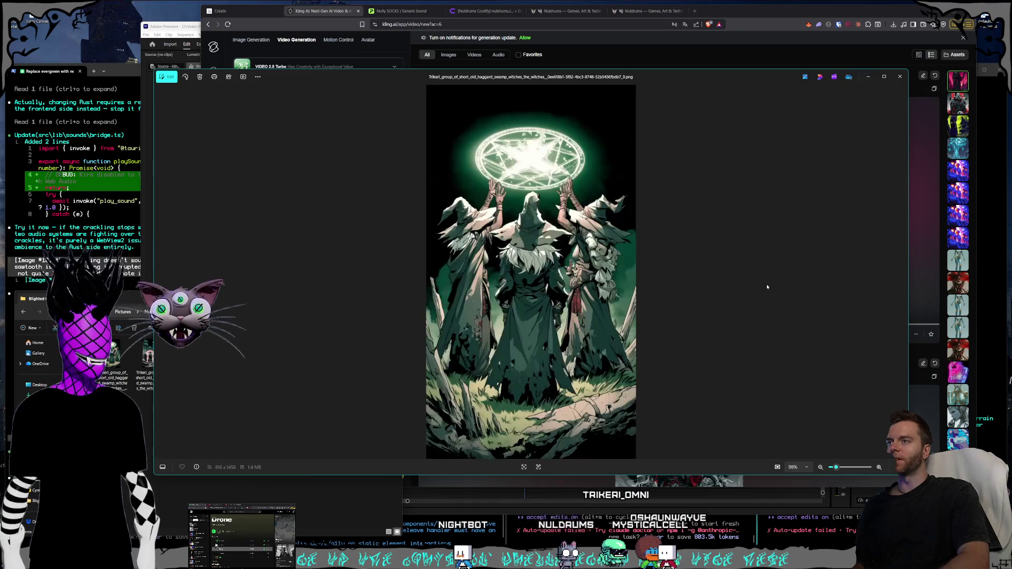
{"action": "left_click", "coordinate": [900, 77]}
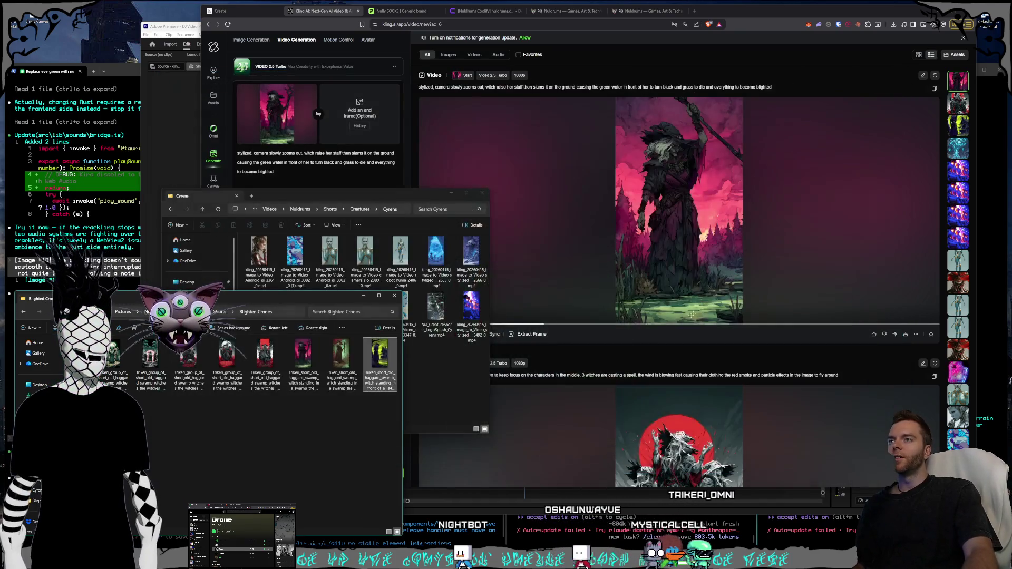
Save the red-moon witches video as an MP4 into Creatures > Blighted Crones.
{"action": "scroll", "coordinate": [893, 285], "scroll_direction": "down", "scroll_amount": 5}
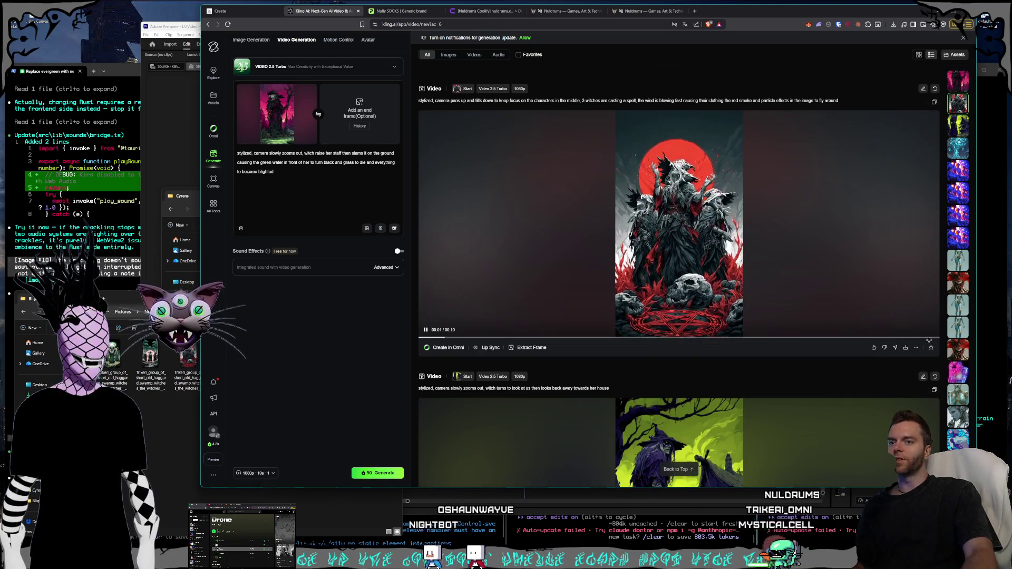
{"action": "left_click", "coordinate": [902, 352]}
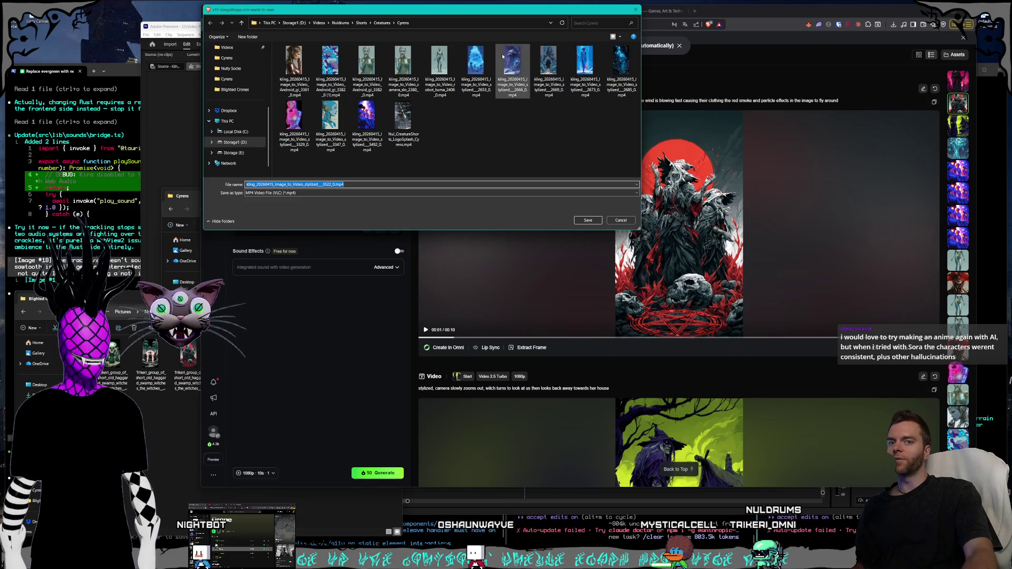
{"action": "mouse_move", "coordinate": [414, 6]}
{"action": "left_mouse_down"}
{"action": "mouse_move", "coordinate": [561, 87]}
{"action": "mouse_move", "coordinate": [611, 181]}
{"action": "left_mouse_up"}
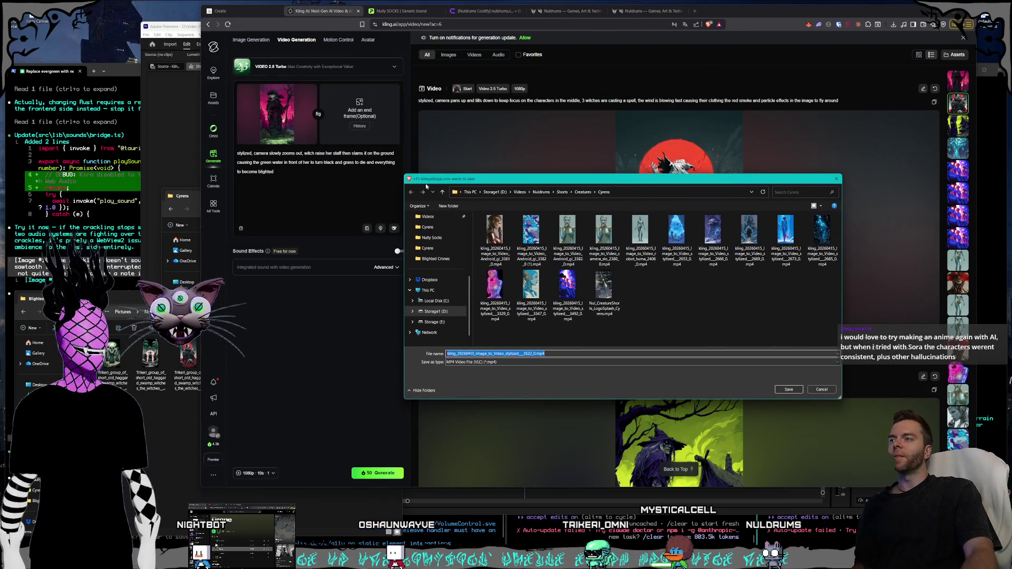
{"action": "mouse_move", "coordinate": [405, 173]}
{"action": "left_mouse_down"}
{"action": "mouse_move", "coordinate": [486, 166]}
{"action": "mouse_move", "coordinate": [470, 160]}
{"action": "mouse_move", "coordinate": [487, 173]}
{"action": "left_mouse_up"}
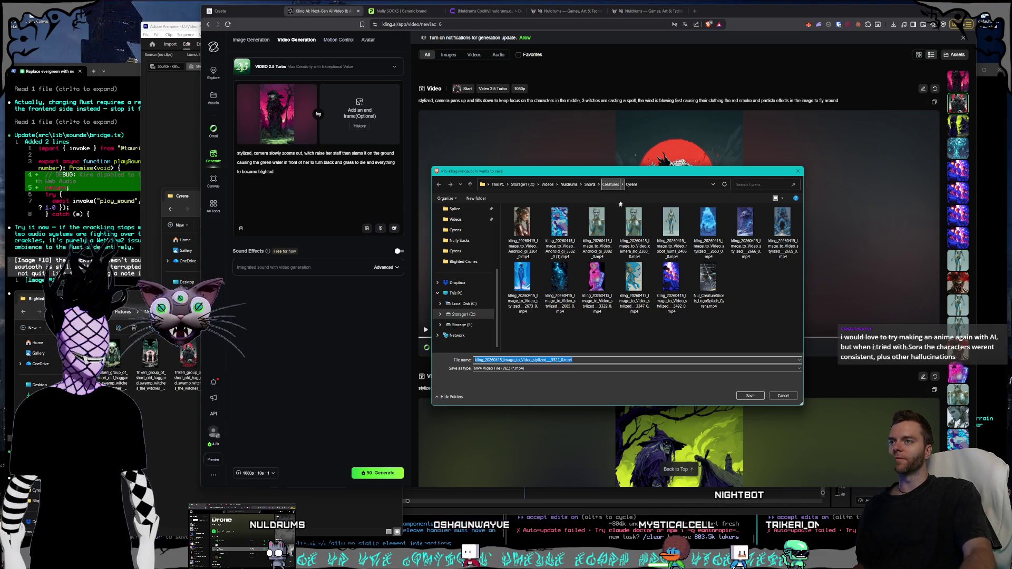
{"action": "left_click", "coordinate": [611, 185]}
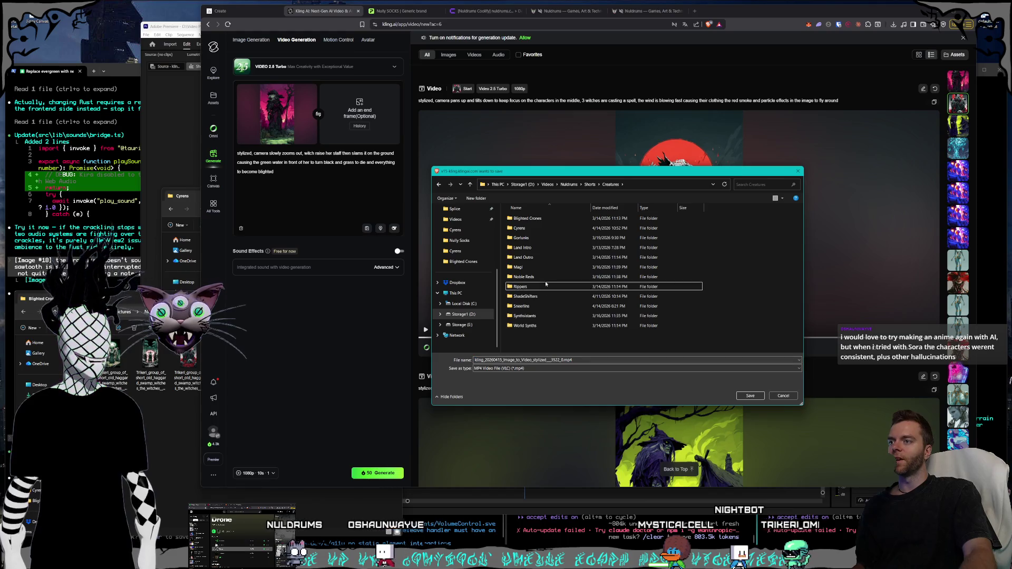
{"action": "left_click", "coordinate": [548, 306]}
{"action": "left_click", "coordinate": [549, 297]}
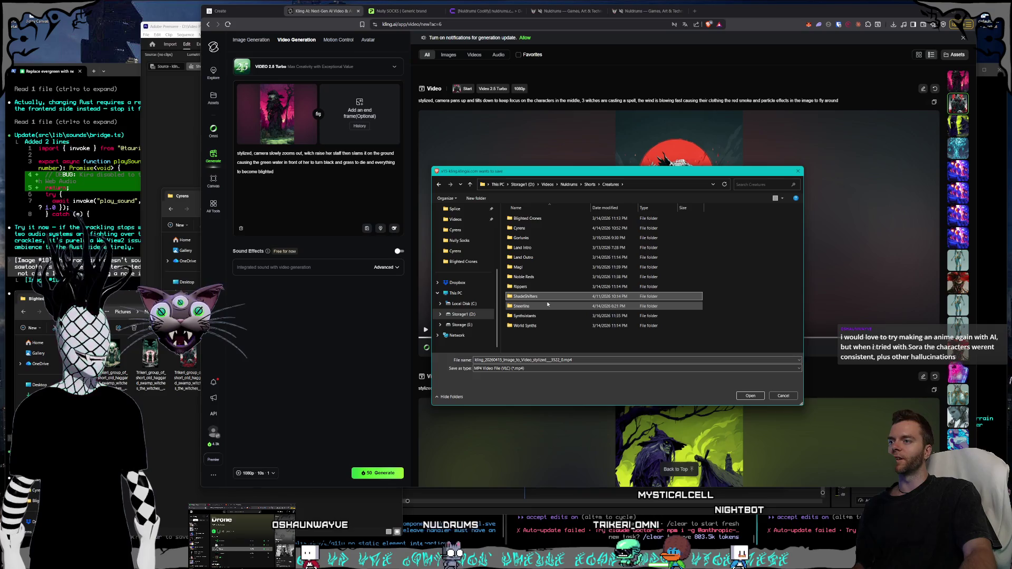
{"action": "left_click", "coordinate": [540, 277]}
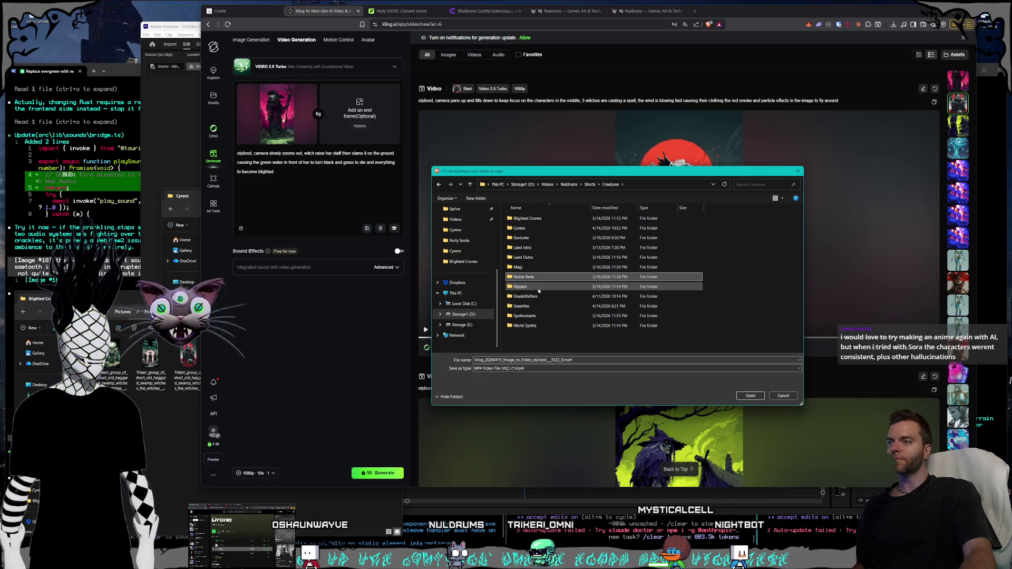
{"action": "left_click", "coordinate": [538, 288]}
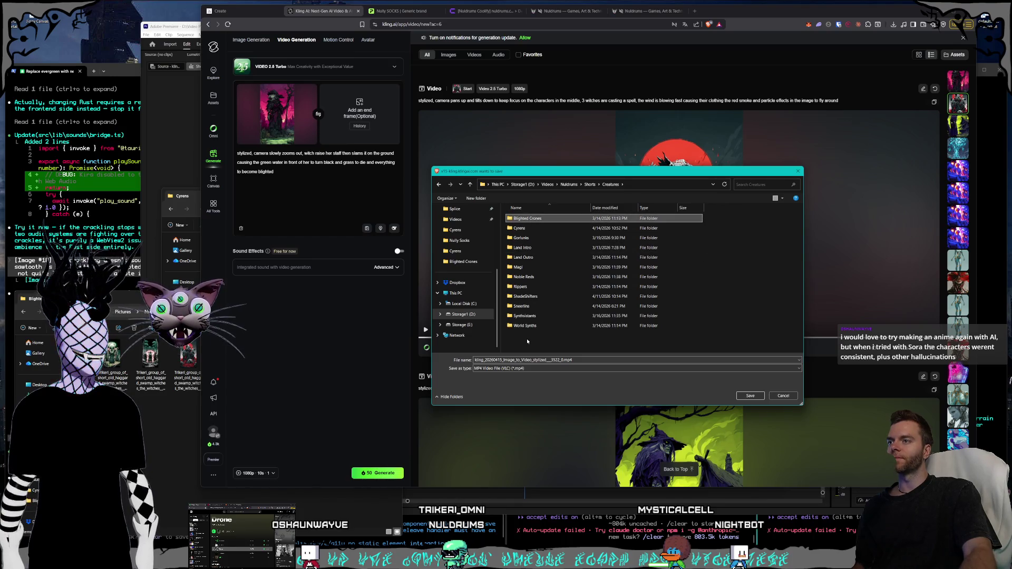
{"action": "key", "text": "Return"}
{"action": "left_click", "coordinate": [751, 396]}
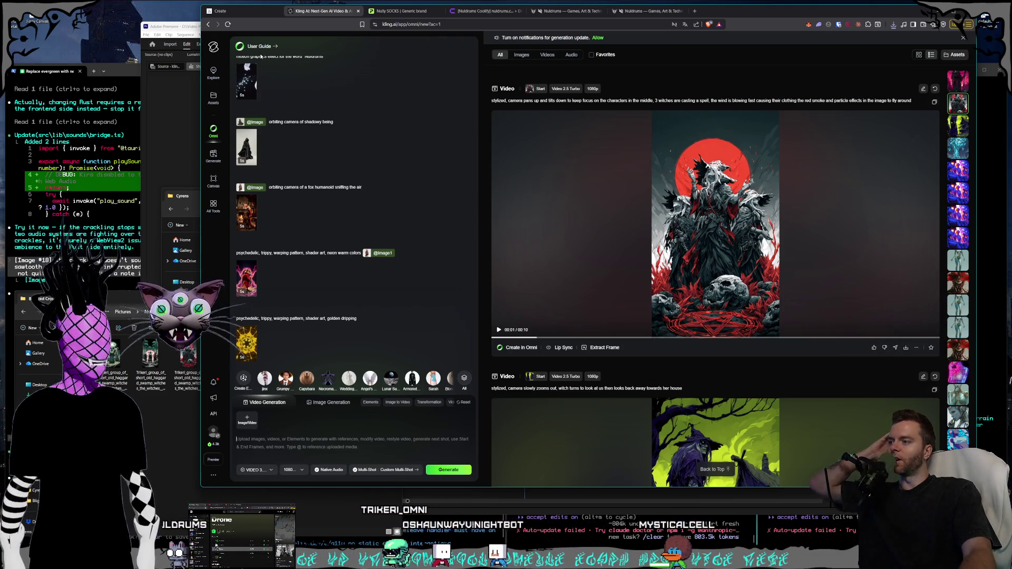
Open the Kling Omni user guide in a new tab and scroll down to the Male Protagonist sample prompt.
{"action": "left_click", "coordinate": [333, 229]}
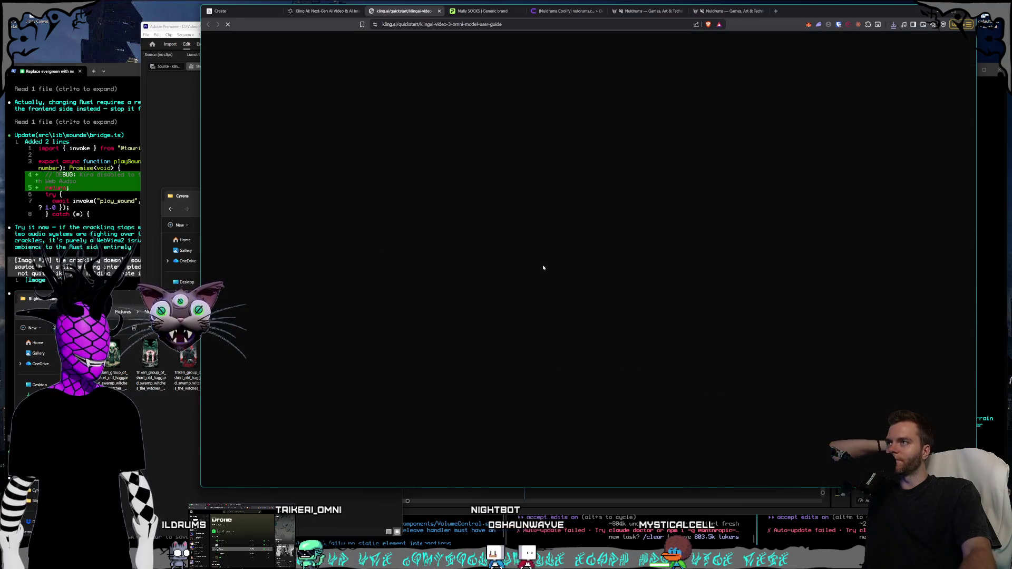
{"action": "scroll", "coordinate": [606, 258], "scroll_direction": "down", "scroll_amount": 5}
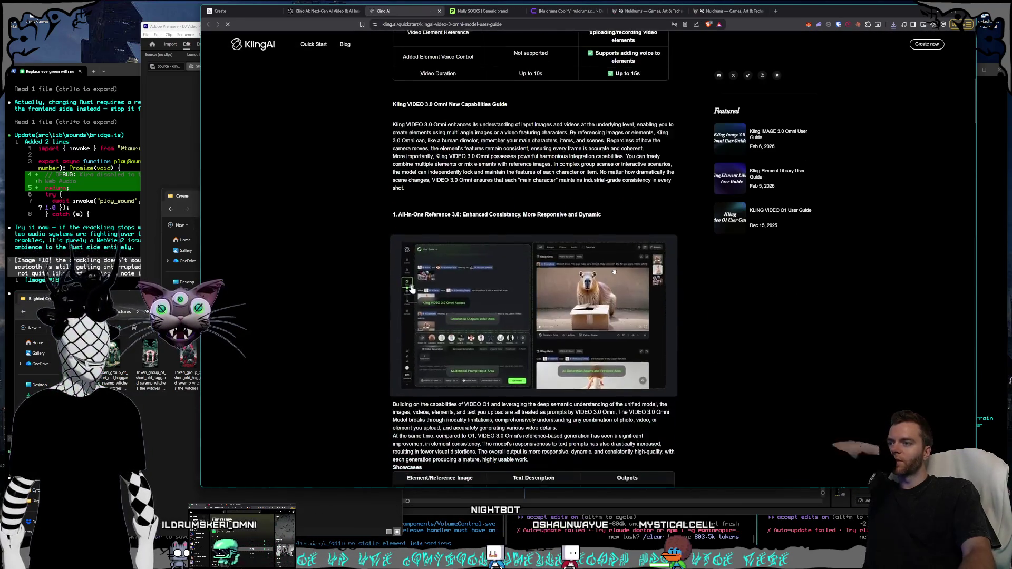
{"action": "scroll", "coordinate": [612, 267], "scroll_direction": "down", "scroll_amount": 10}
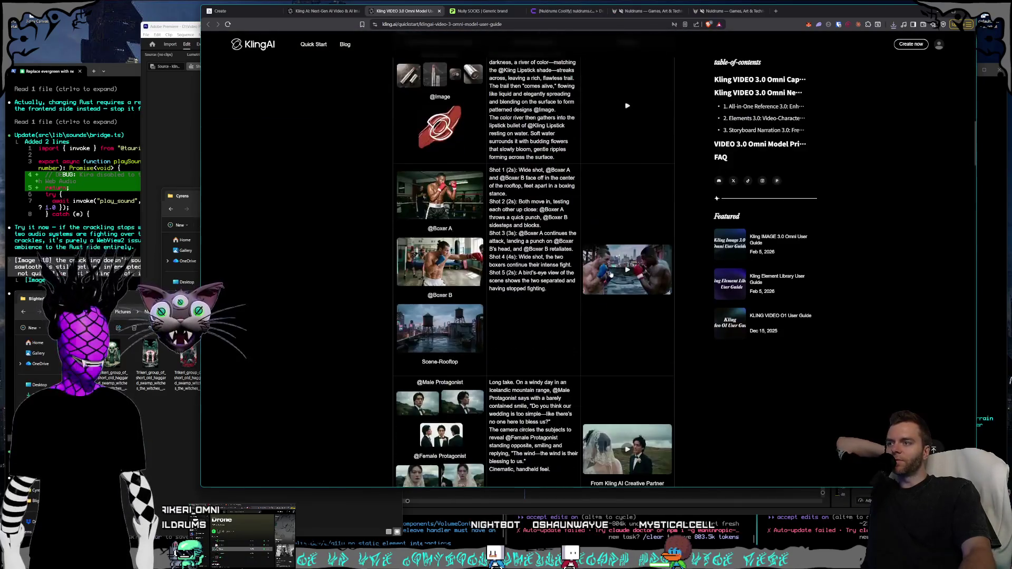
{"action": "scroll", "coordinate": [597, 266], "scroll_direction": "down", "scroll_amount": 5}
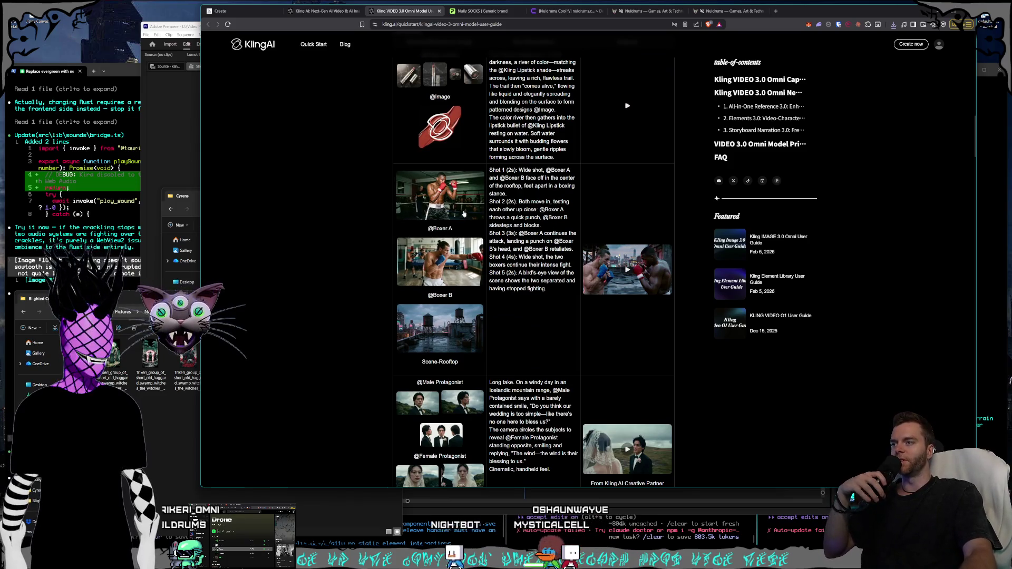
{"action": "scroll", "coordinate": [453, 207], "scroll_direction": "down", "scroll_amount": 4}
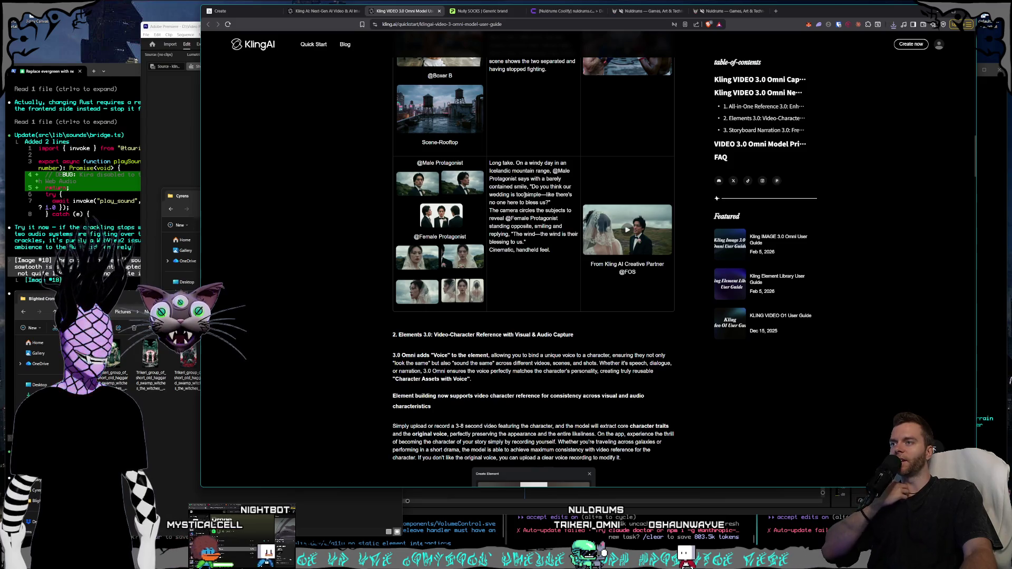
{"action": "mouse_move", "coordinate": [501, 162]}
{"action": "left_mouse_down"}
{"action": "mouse_move", "coordinate": [559, 182]}
{"action": "mouse_move", "coordinate": [551, 240]}
{"action": "left_mouse_up"}
{"action": "left_click", "coordinate": [563, 254]}
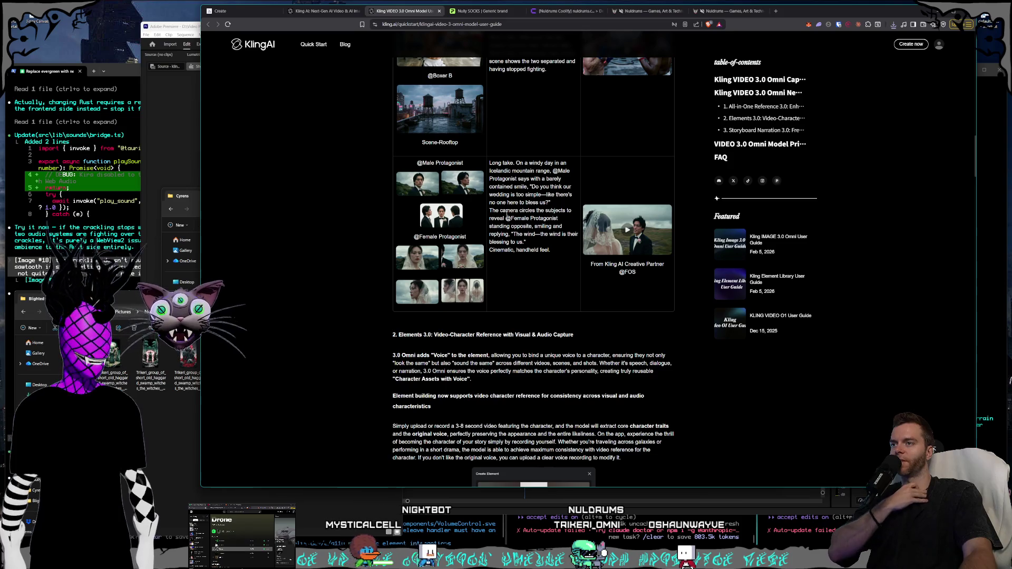
Play and pause the enlarged wedding showcase clip, then look over the protagonist example text.
{"action": "left_click", "coordinate": [627, 229]}
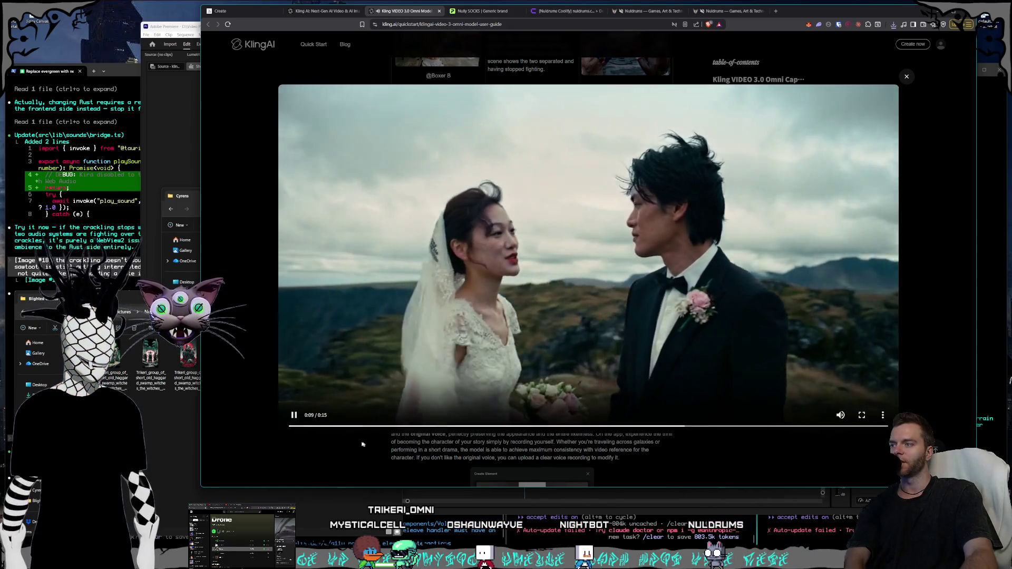
{"action": "left_click", "coordinate": [294, 416]}
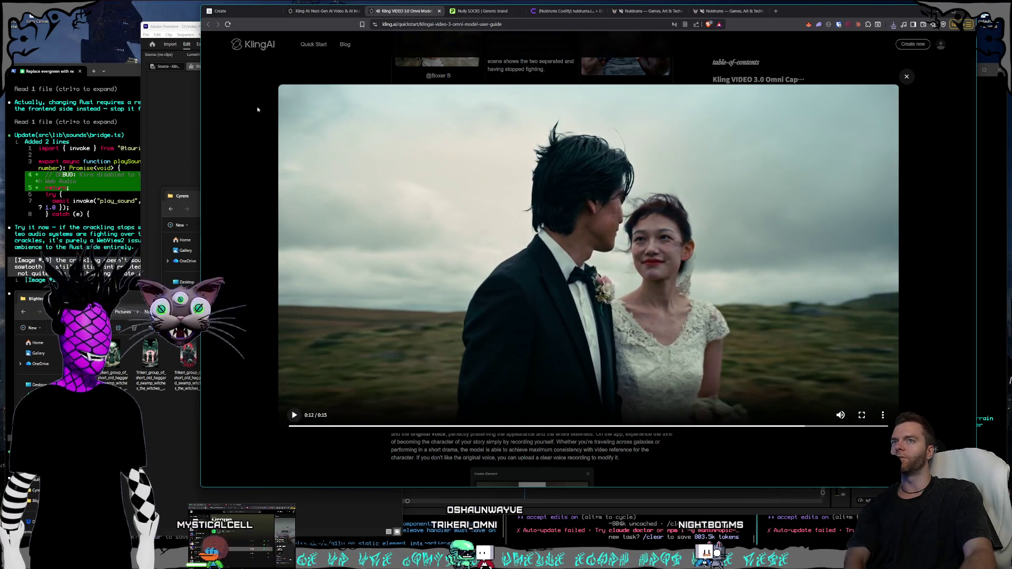
{"action": "key", "text": "Escape"}
{"action": "left_click_drag", "start_coordinate": [619, 295], "coordinate": [629, 196]}
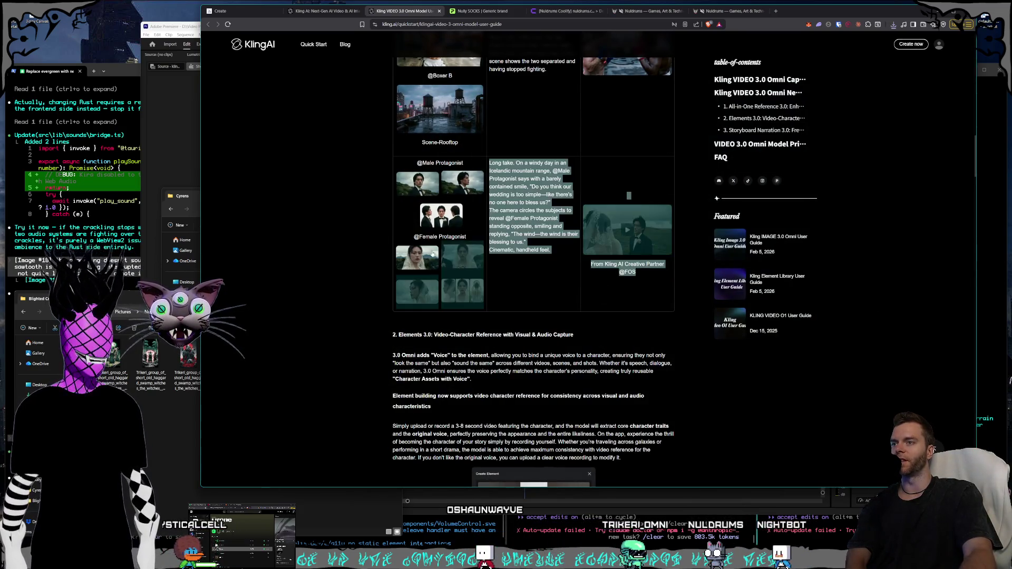
{"action": "left_click_drag", "start_coordinate": [433, 255], "coordinate": [417, 192]}
{"action": "left_click", "coordinate": [367, 193]}
Scroll back to the top of the guide and close it, returning to the Omni page.
{"action": "scroll", "coordinate": [502, 325], "scroll_direction": "up", "scroll_amount": 2}
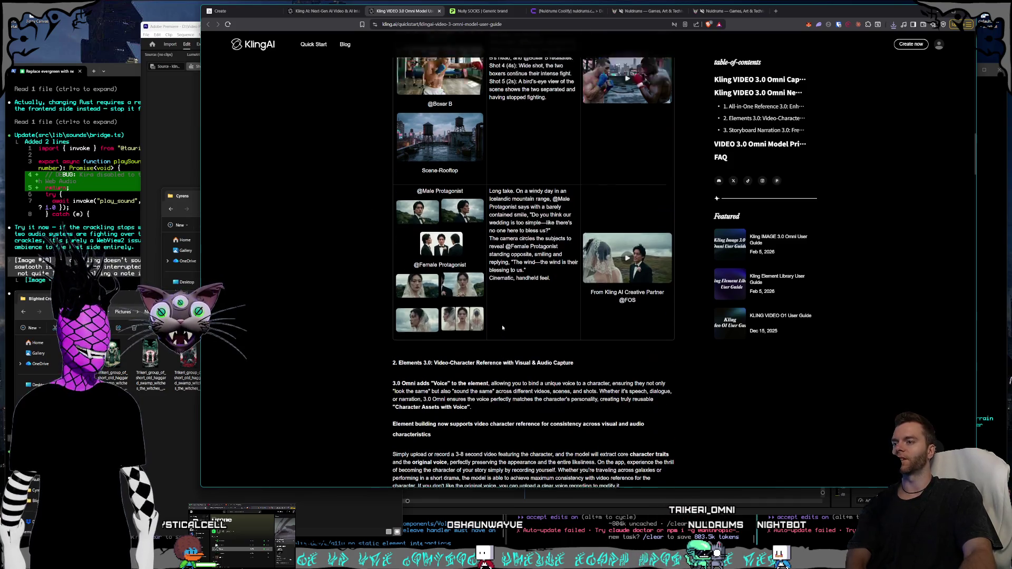
{"action": "scroll", "coordinate": [503, 326], "scroll_direction": "up", "scroll_amount": 1}
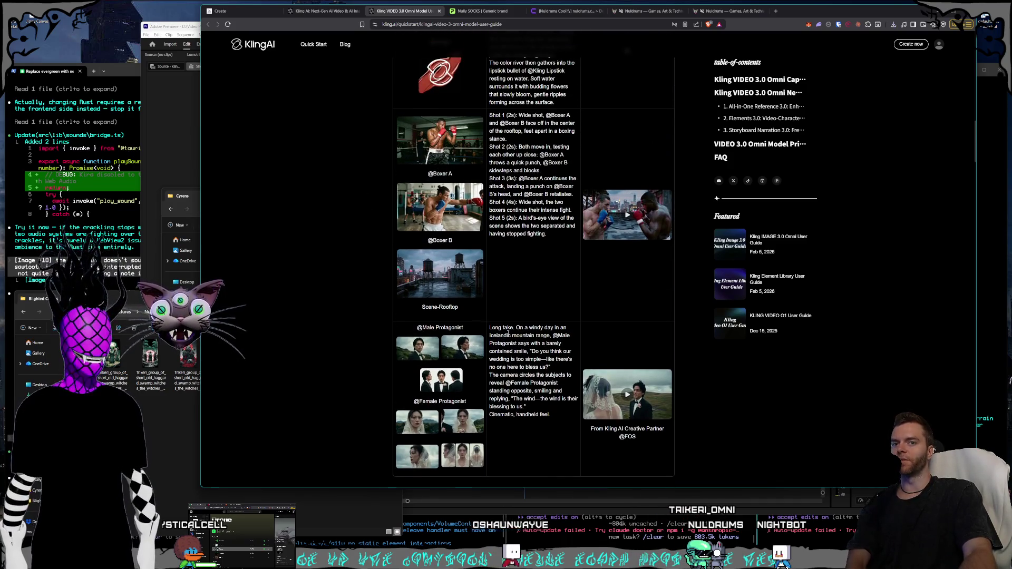
{"action": "scroll", "coordinate": [508, 334], "scroll_direction": "up", "scroll_amount": 2}
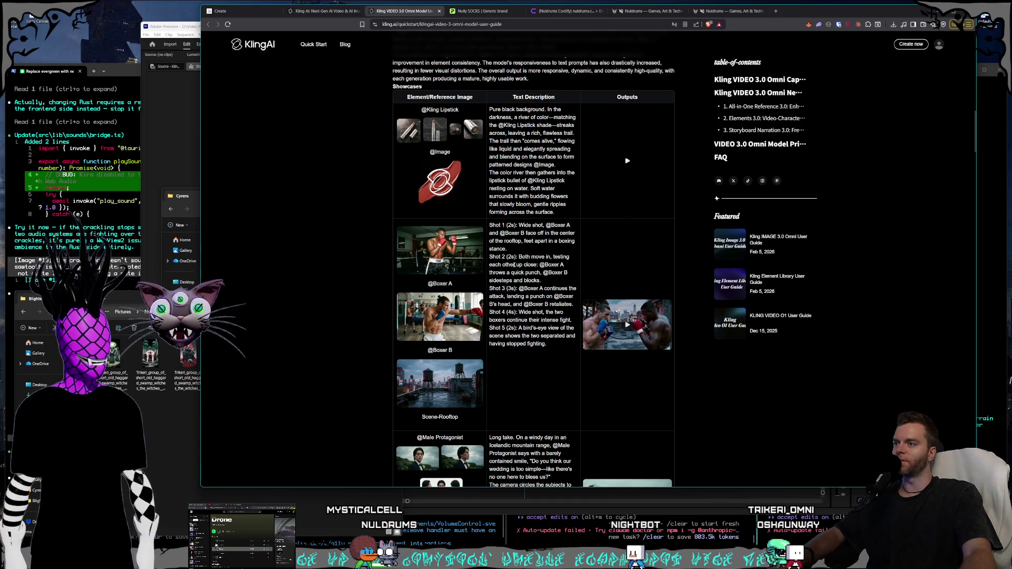
{"action": "scroll", "coordinate": [514, 265], "scroll_direction": "up", "scroll_amount": 15}
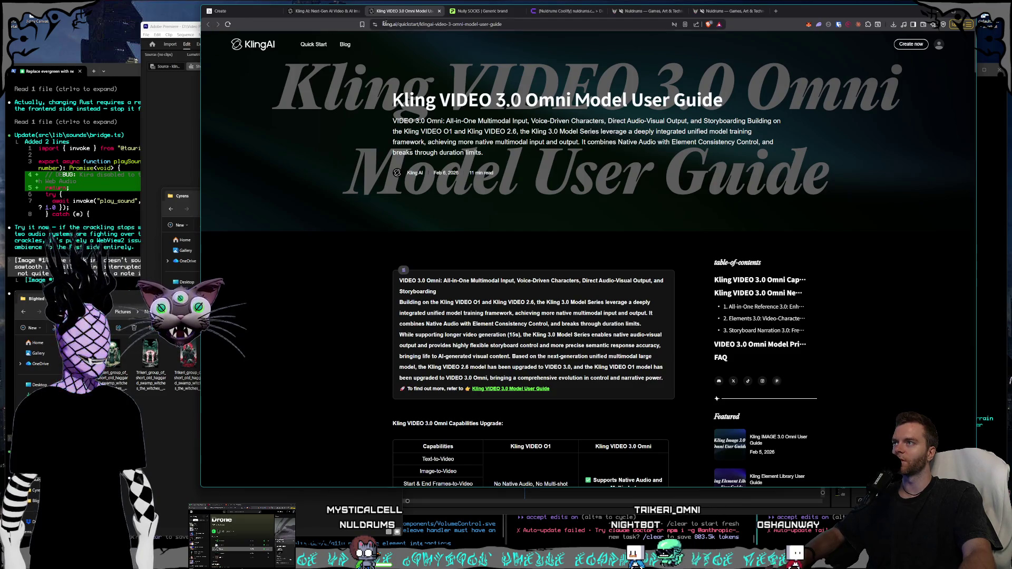
{"action": "left_click", "coordinate": [339, 12]}
{"action": "left_click", "coordinate": [429, 12]}
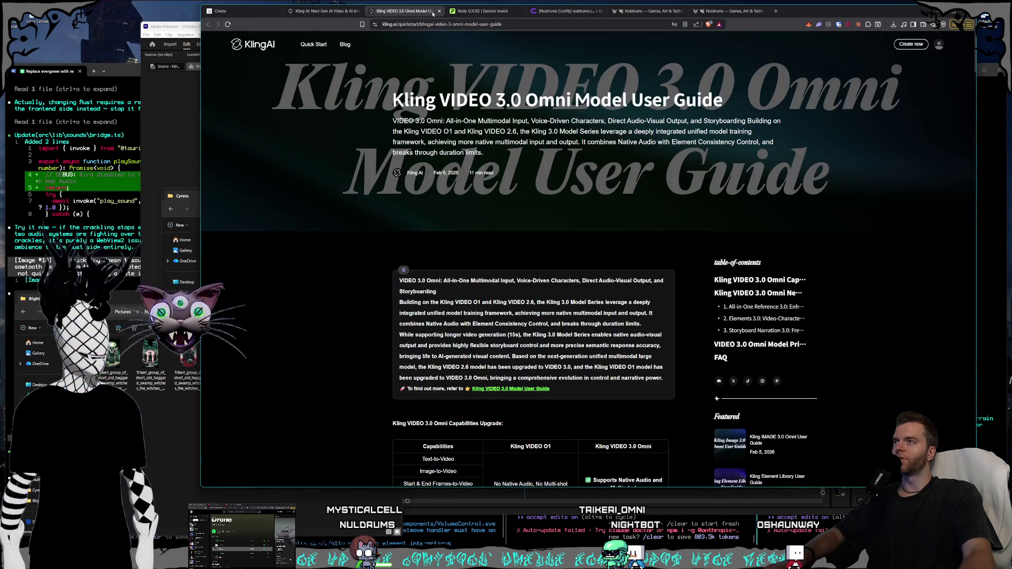
{"action": "left_click", "coordinate": [439, 11]}
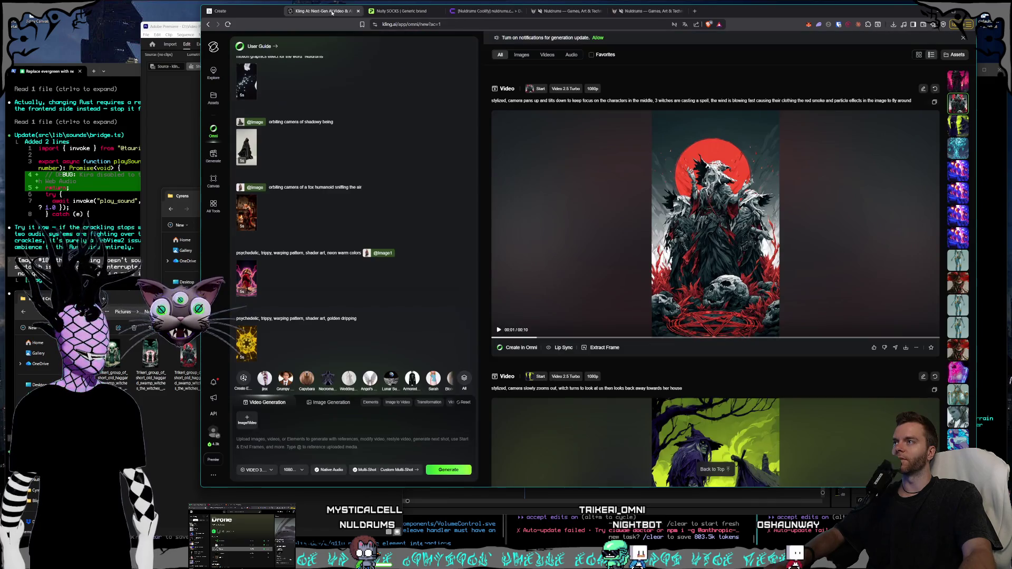
Switch to the 'Nully SOCKS | Generic brand' product page in Printify.
{"action": "left_click", "coordinate": [394, 12]}
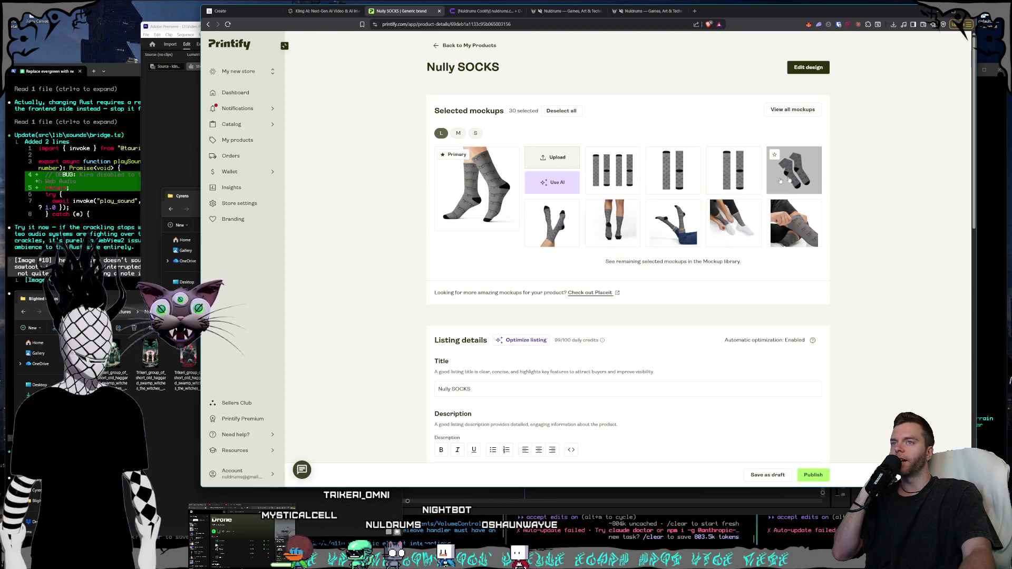
Preview the flat, standing-legs, single and bundled sock mockups, then move to the Nuldrums site.
{"action": "left_click", "coordinate": [506, 198]}
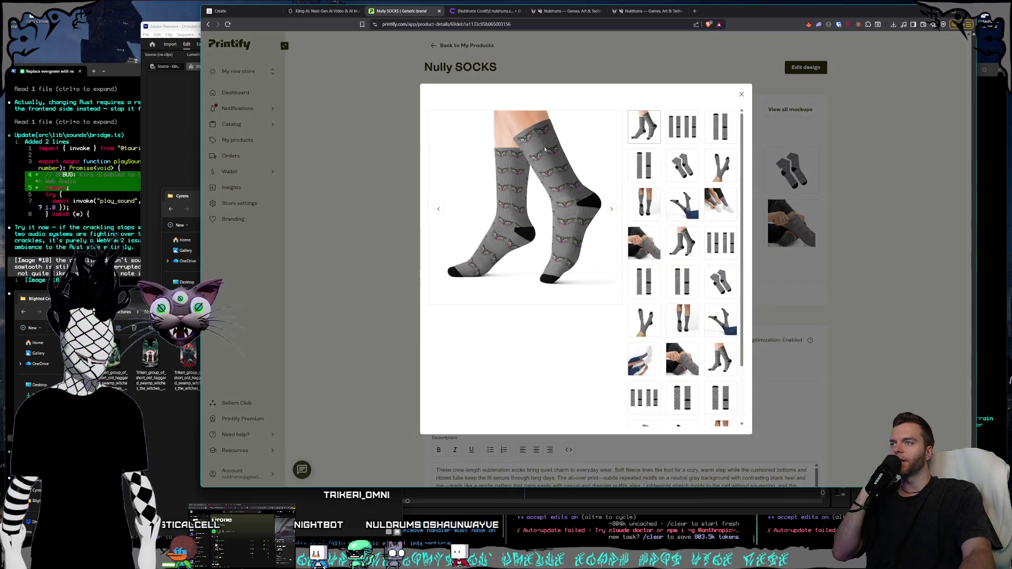
{"action": "left_click", "coordinate": [648, 175]}
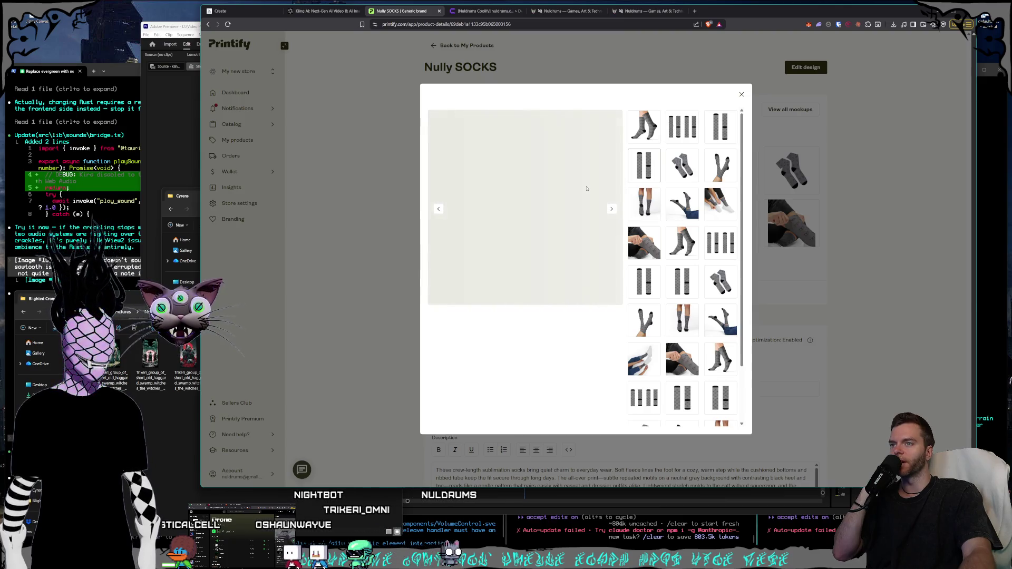
{"action": "left_click", "coordinate": [653, 204]}
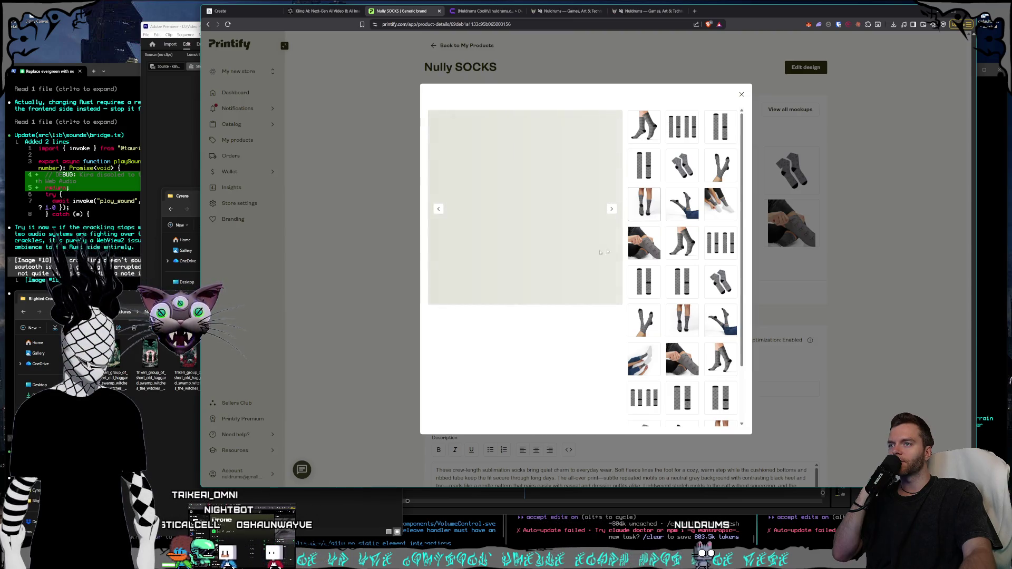
{"action": "left_click", "coordinate": [683, 242]}
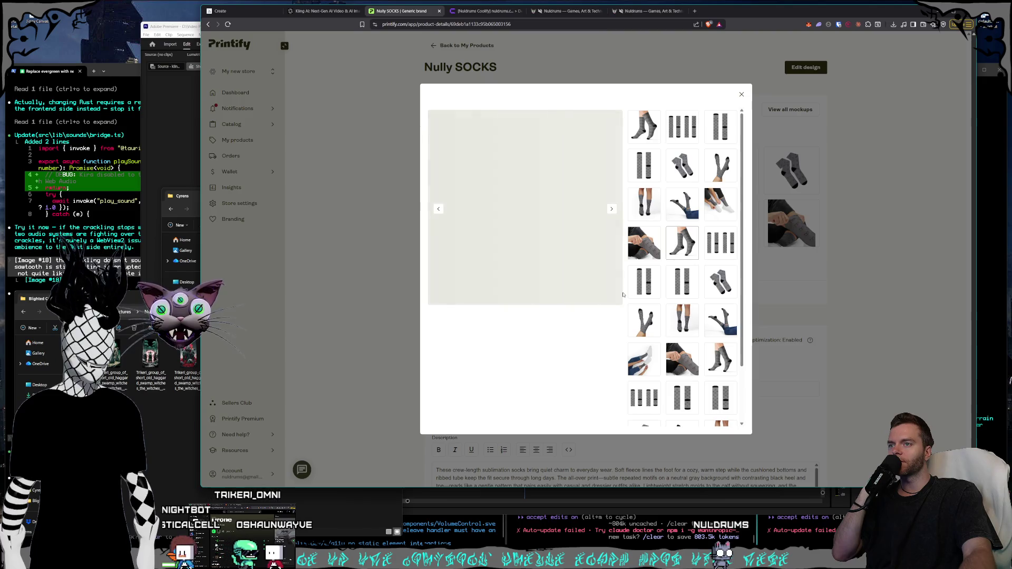
{"action": "left_click", "coordinate": [649, 285]}
{"action": "left_click", "coordinate": [683, 165]}
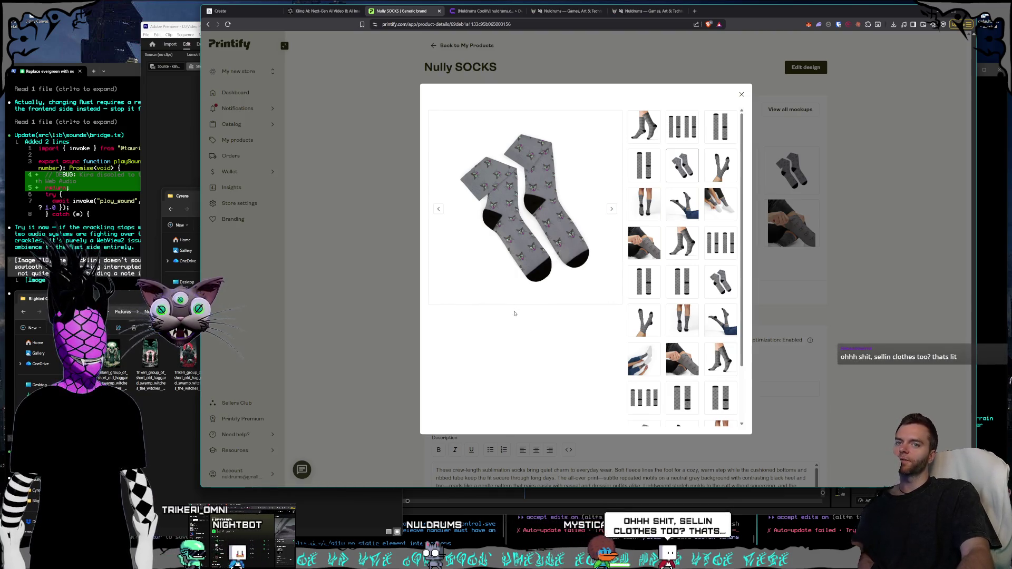
{"action": "left_click", "coordinate": [565, 10]}
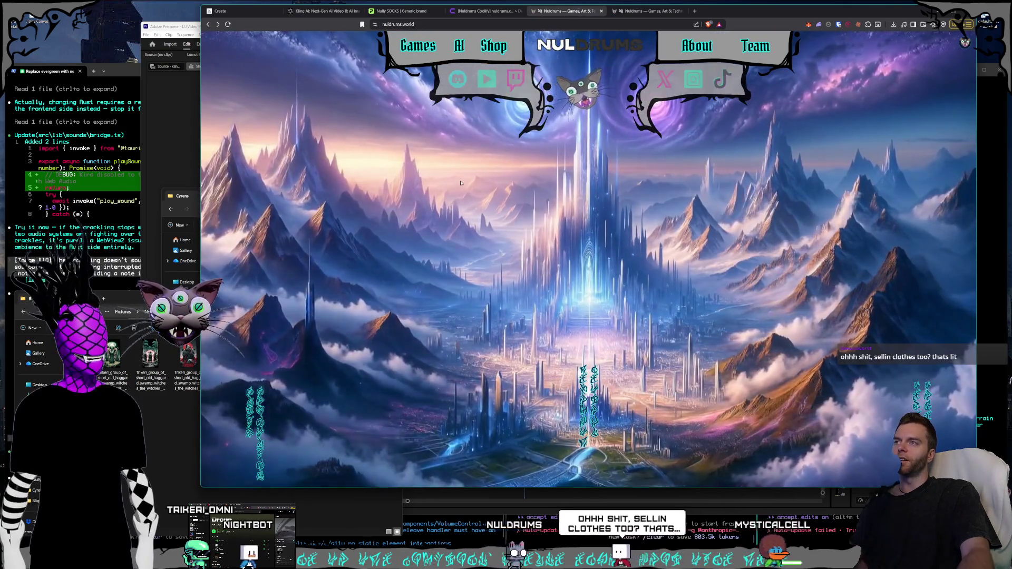
In the Shop, view the Nuldrums Classic #1 shirt in pink and page through its photos.
{"action": "left_click", "coordinate": [507, 46]}
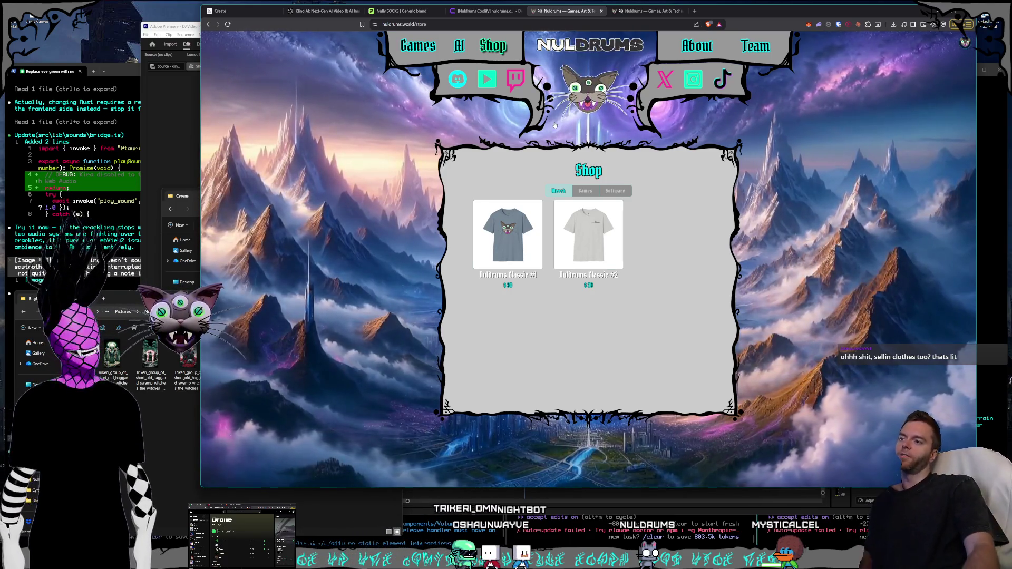
{"action": "left_click", "coordinate": [516, 263]}
{"action": "left_click", "coordinate": [562, 228]}
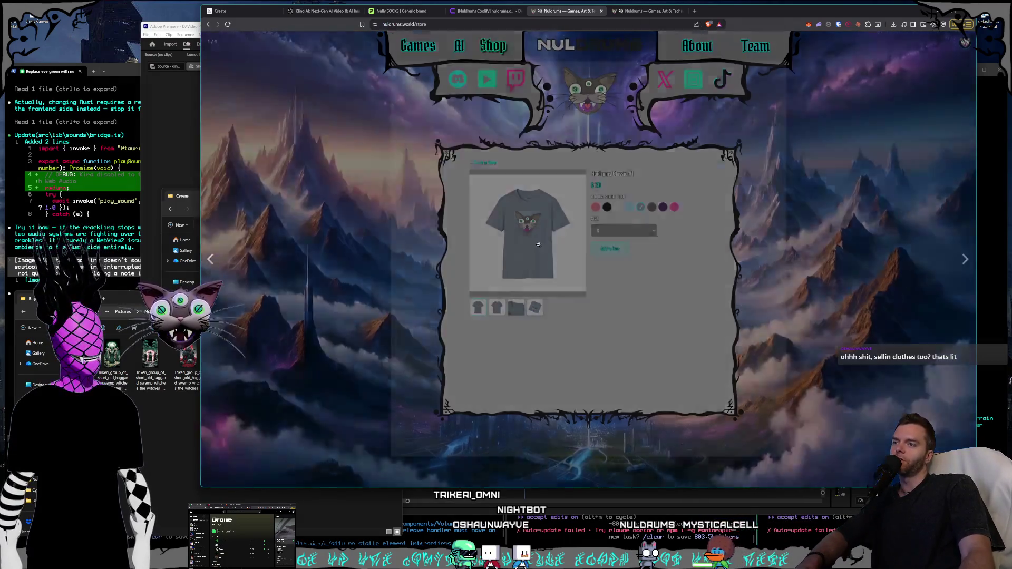
{"action": "left_click", "coordinate": [331, 172]}
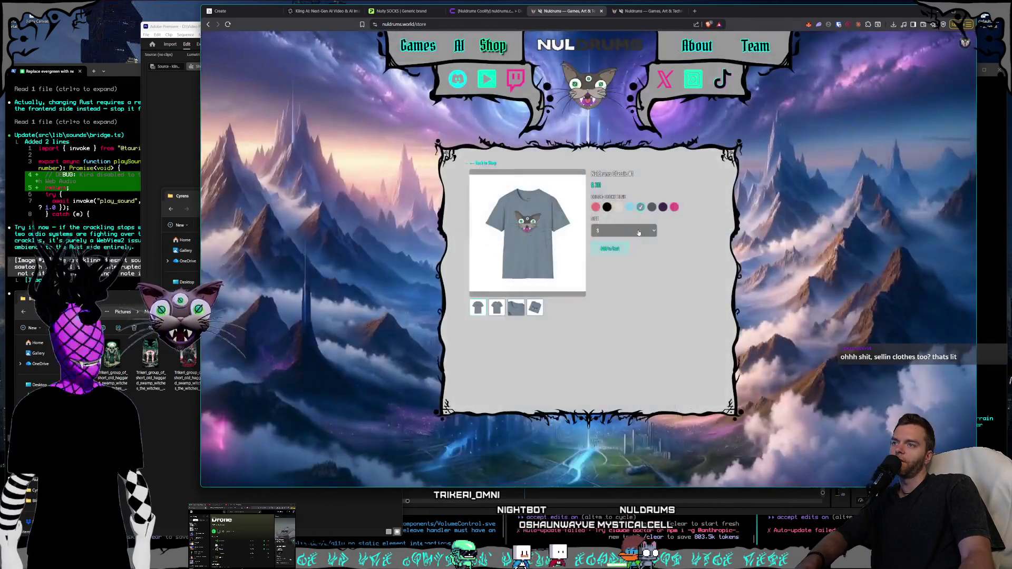
{"action": "left_click", "coordinate": [630, 207]}
{"action": "left_click", "coordinate": [652, 207]}
{"action": "left_click", "coordinate": [674, 207]}
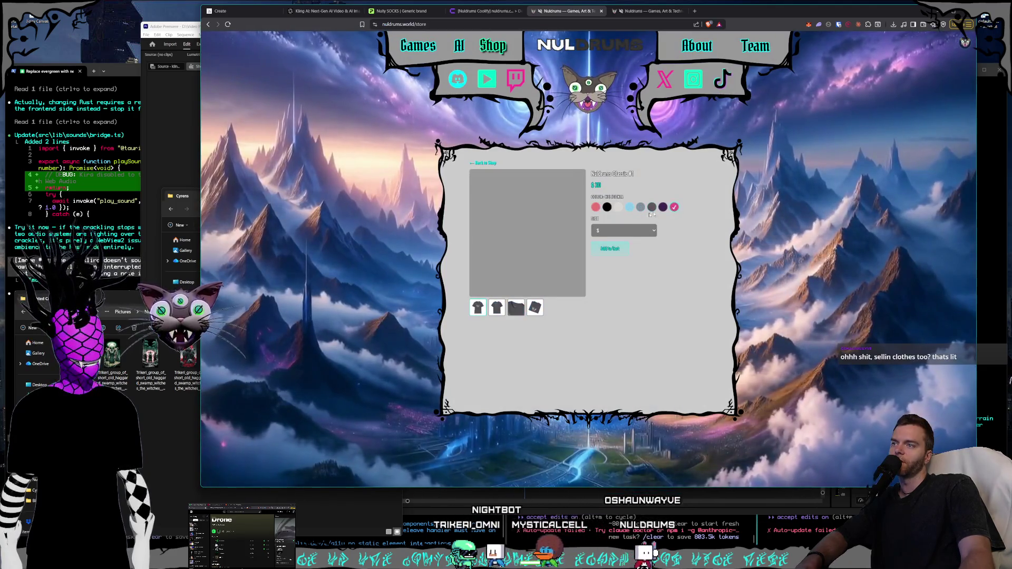
{"action": "left_click", "coordinate": [528, 232]}
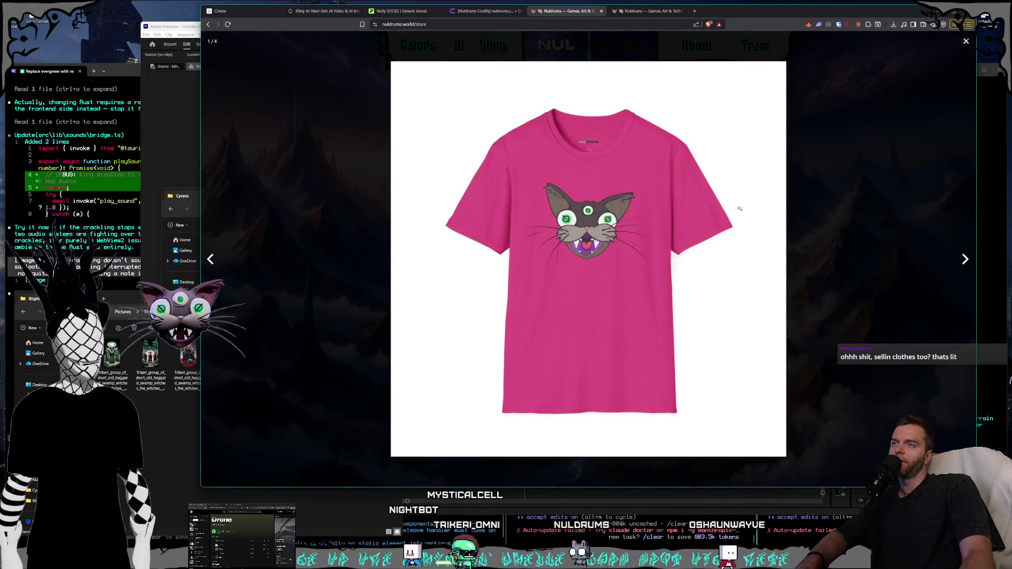
{"action": "left_click", "coordinate": [964, 259]}
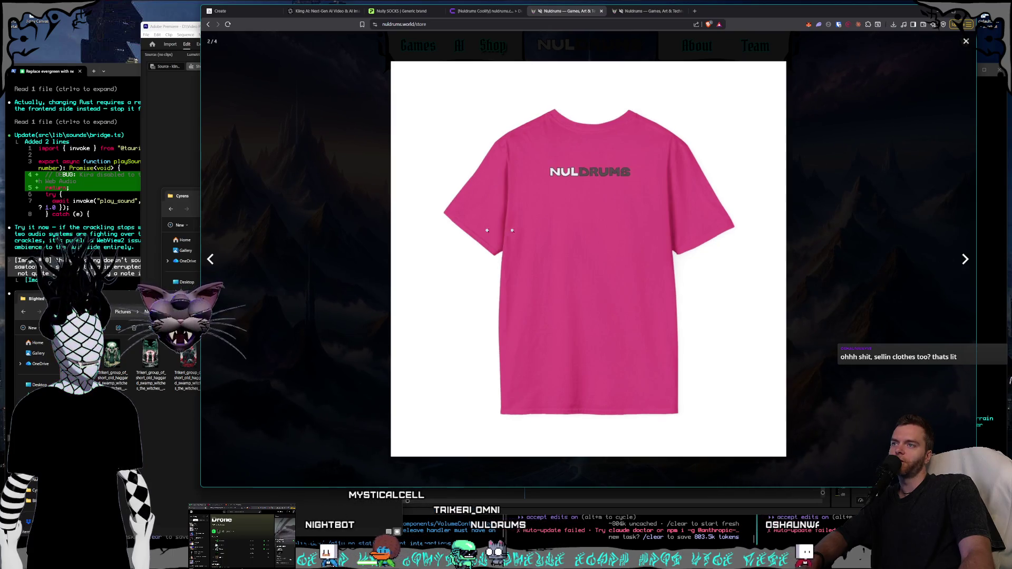
{"action": "left_click", "coordinate": [965, 259]}
{"action": "left_click", "coordinate": [966, 260]}
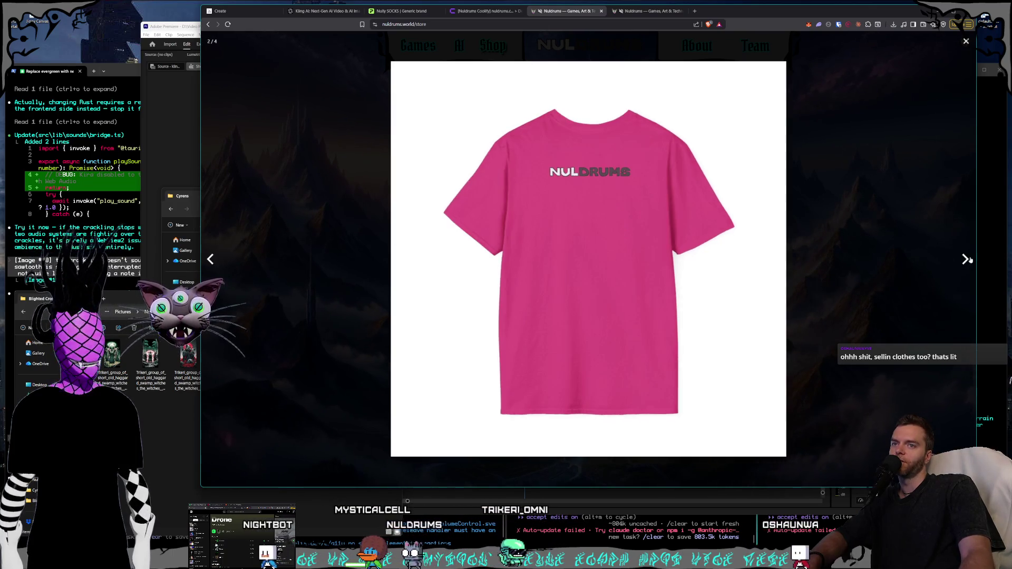
{"action": "left_click", "coordinate": [967, 260]}
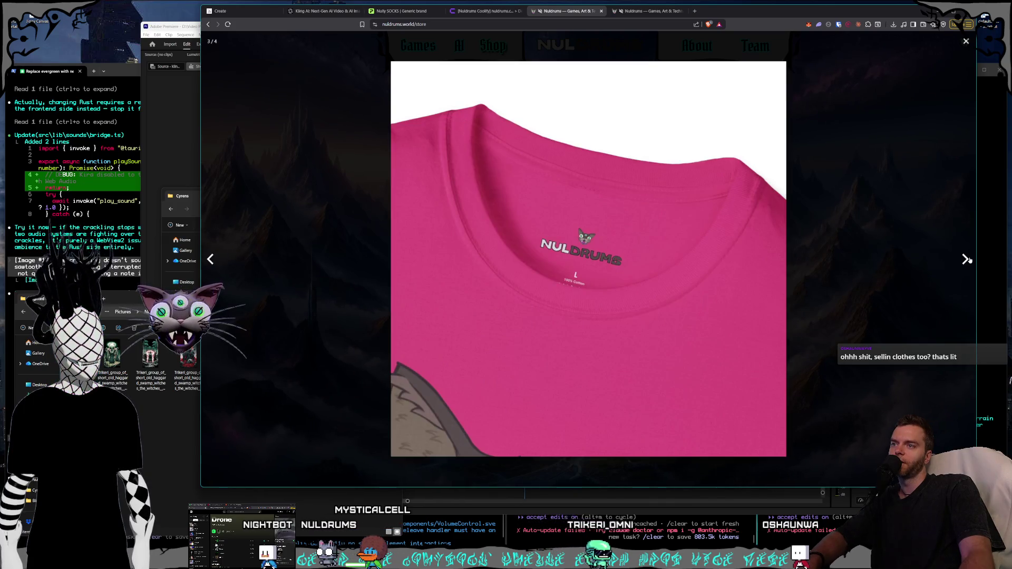
{"action": "left_click", "coordinate": [967, 260]}
{"action": "key", "text": "Escape"}
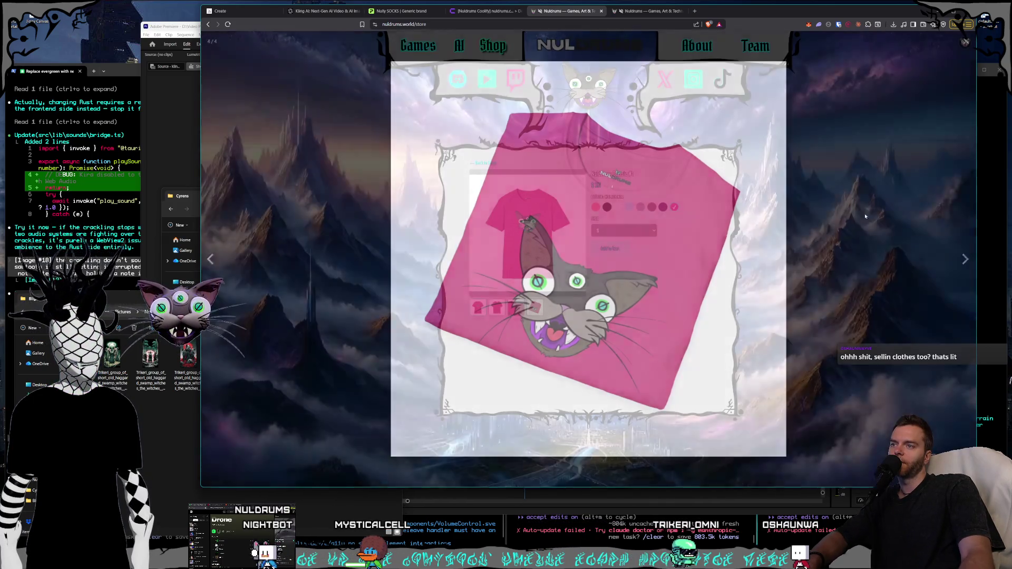
Open the Nuldrums Classic #2 shirt in light blue and flip through its back, collar and folded photos.
{"action": "left_click", "coordinate": [490, 163]}
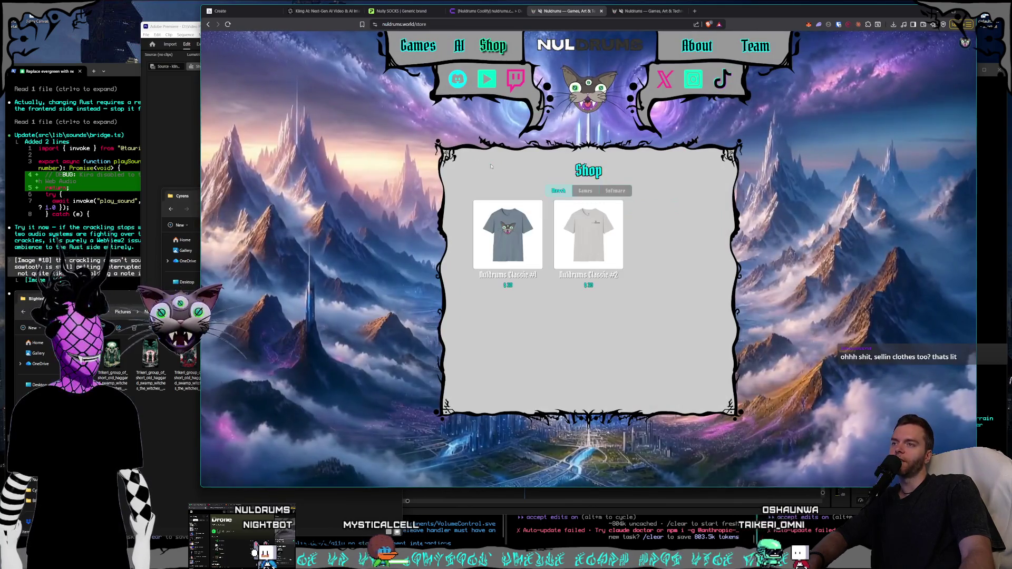
{"action": "left_click", "coordinate": [562, 234]}
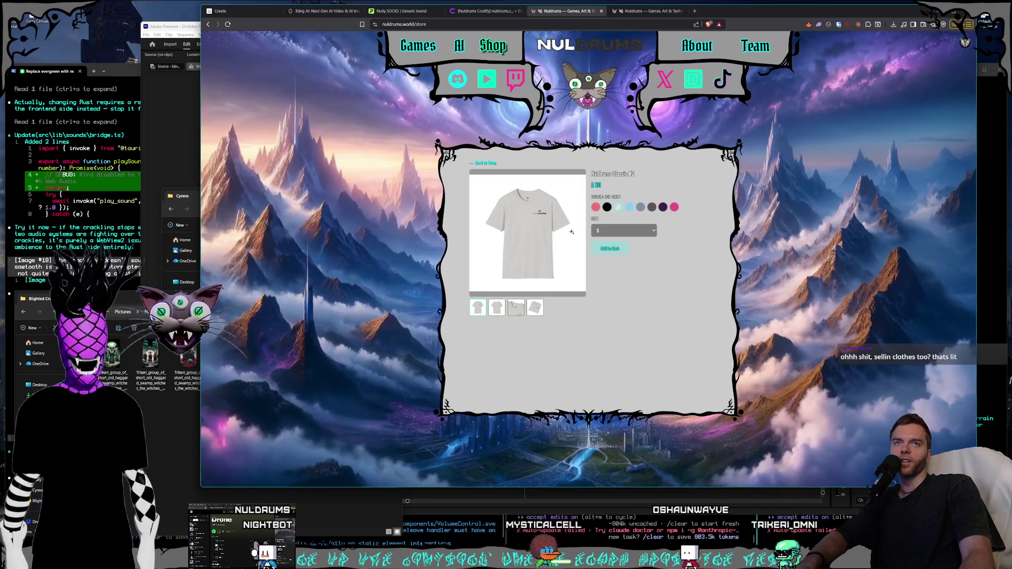
{"action": "left_click", "coordinate": [630, 207]}
{"action": "left_click", "coordinate": [527, 235]}
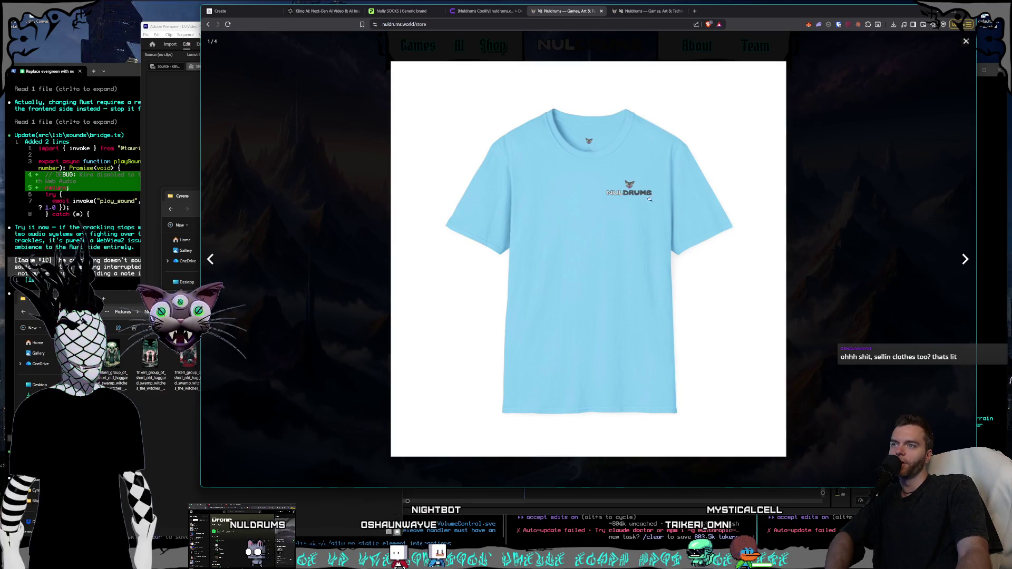
{"action": "left_click", "coordinate": [964, 259]}
{"action": "left_click", "coordinate": [964, 259]}
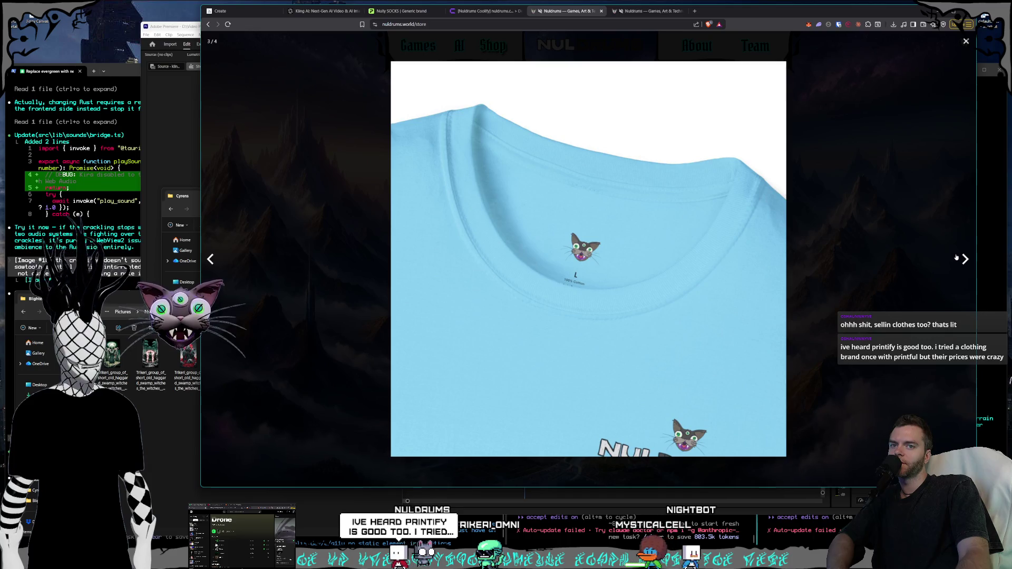
{"action": "left_click", "coordinate": [958, 256]}
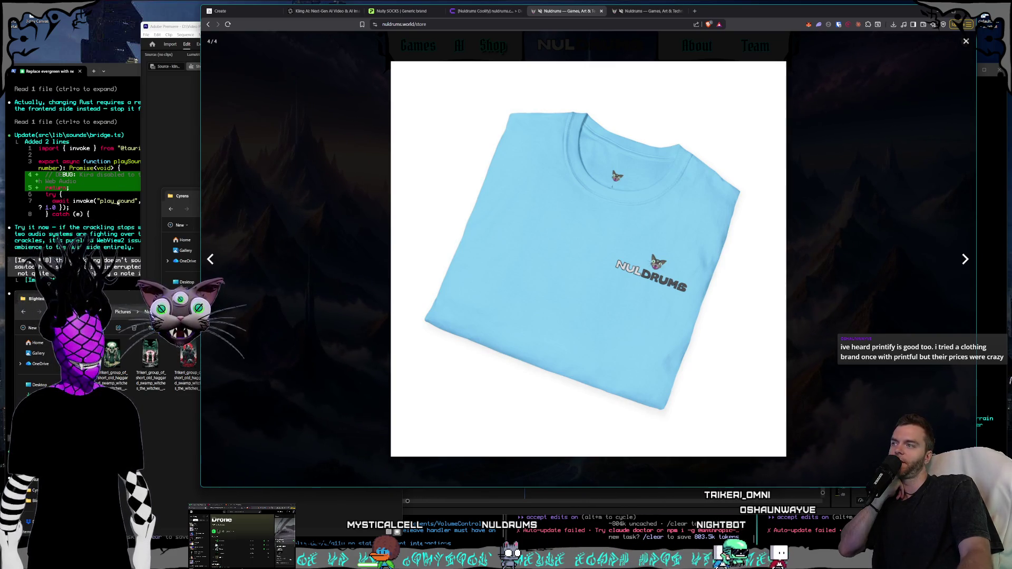
{"action": "left_click", "coordinate": [210, 260]}
{"action": "left_click", "coordinate": [209, 260]}
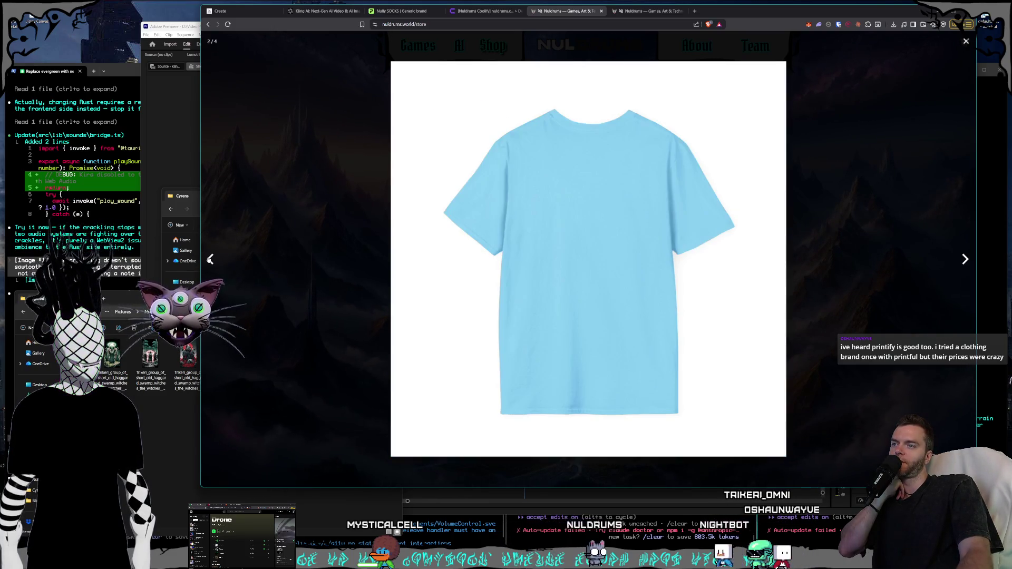
{"action": "left_click", "coordinate": [210, 259]}
{"action": "left_click", "coordinate": [321, 189]}
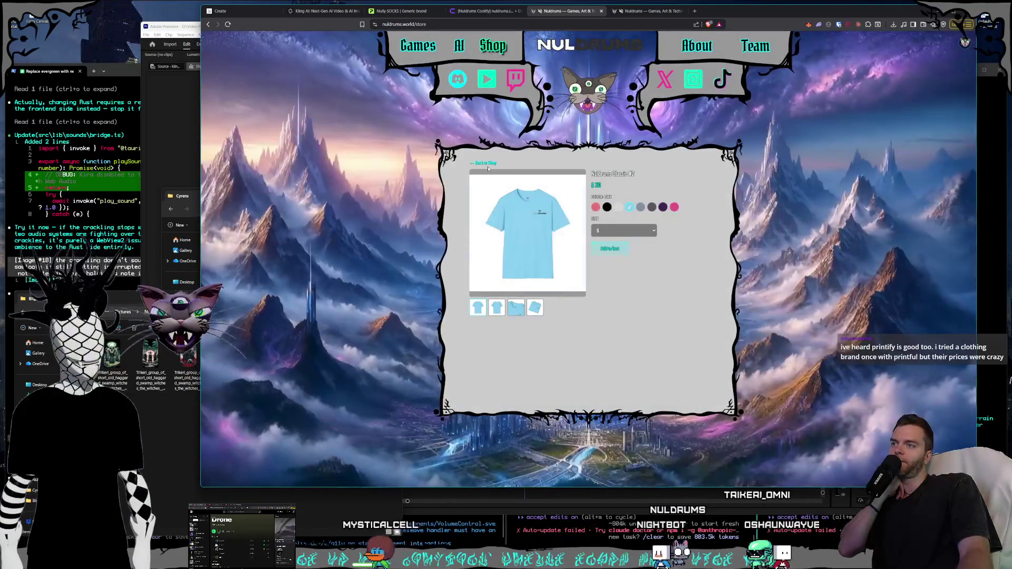
Check the shirt's main photo, return to the Shop listing, then go to the Printify Nully SOCKS tab.
{"action": "left_click", "coordinate": [521, 222]}
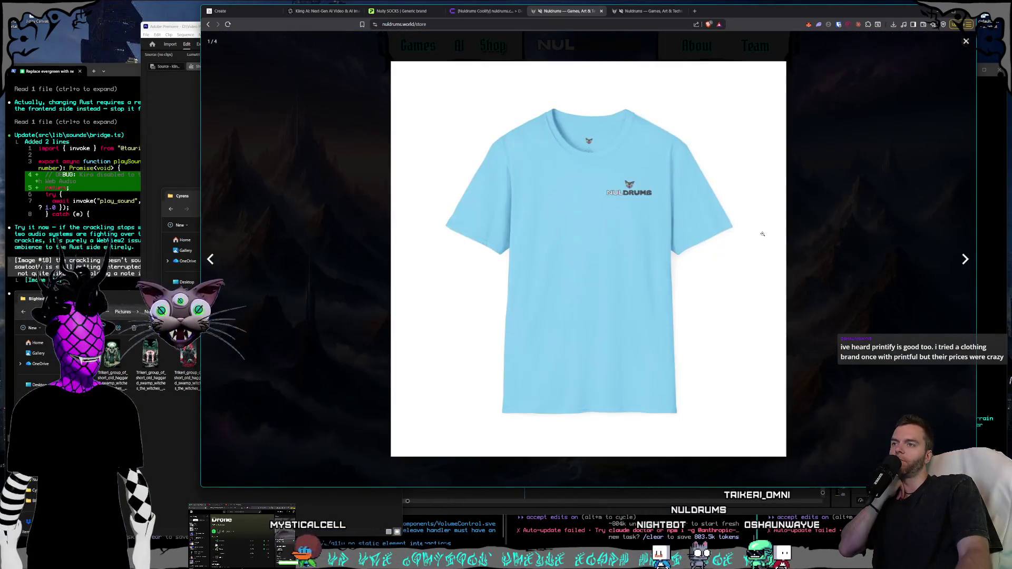
{"action": "left_click", "coordinate": [805, 195]}
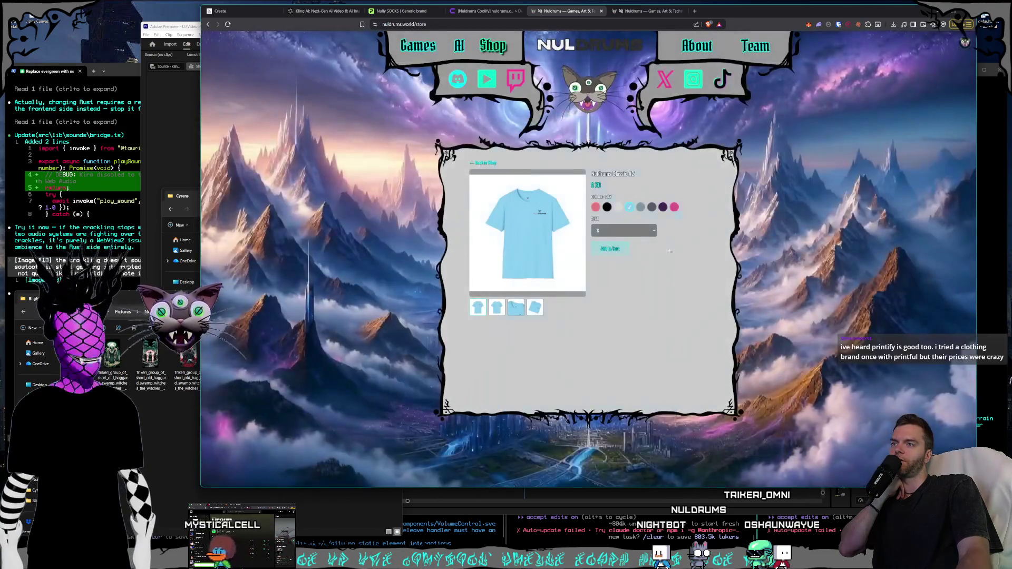
{"action": "left_click", "coordinate": [482, 163]}
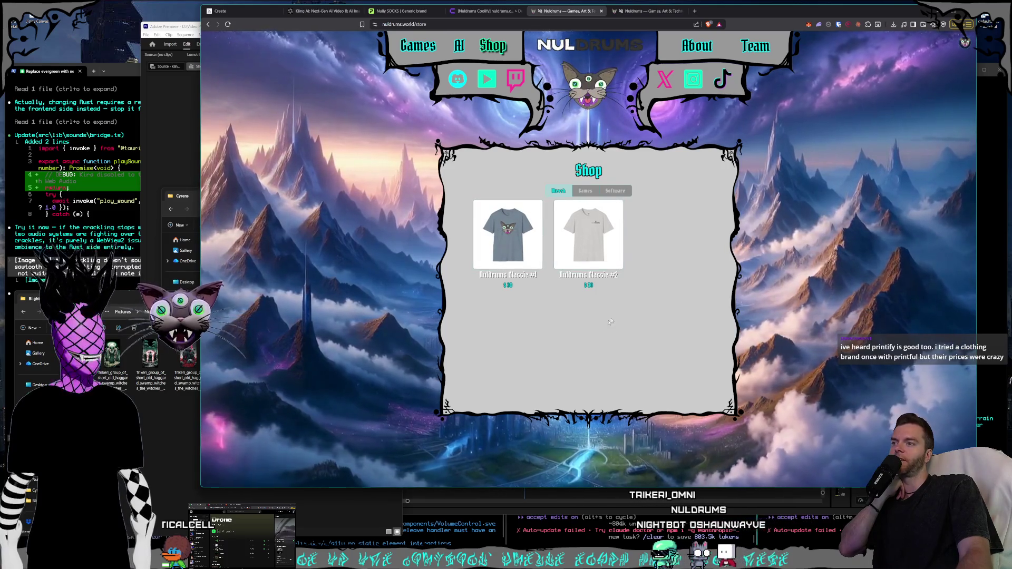
{"action": "left_click", "coordinate": [416, 16]}
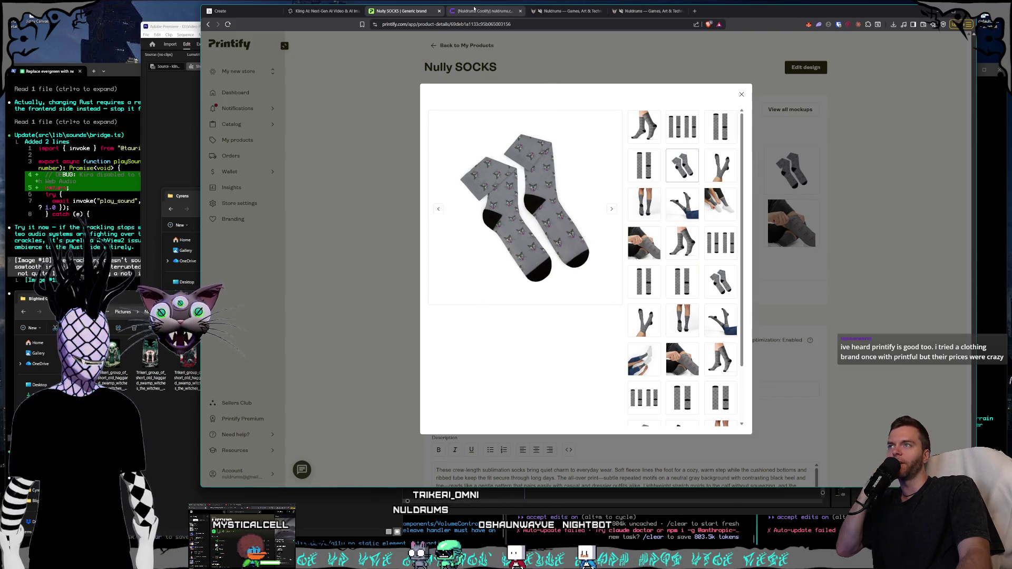
Check the Games and Merch tabs in the Nuldrums shop.
{"action": "left_click", "coordinate": [506, 12]}
{"action": "left_click", "coordinate": [559, 11]}
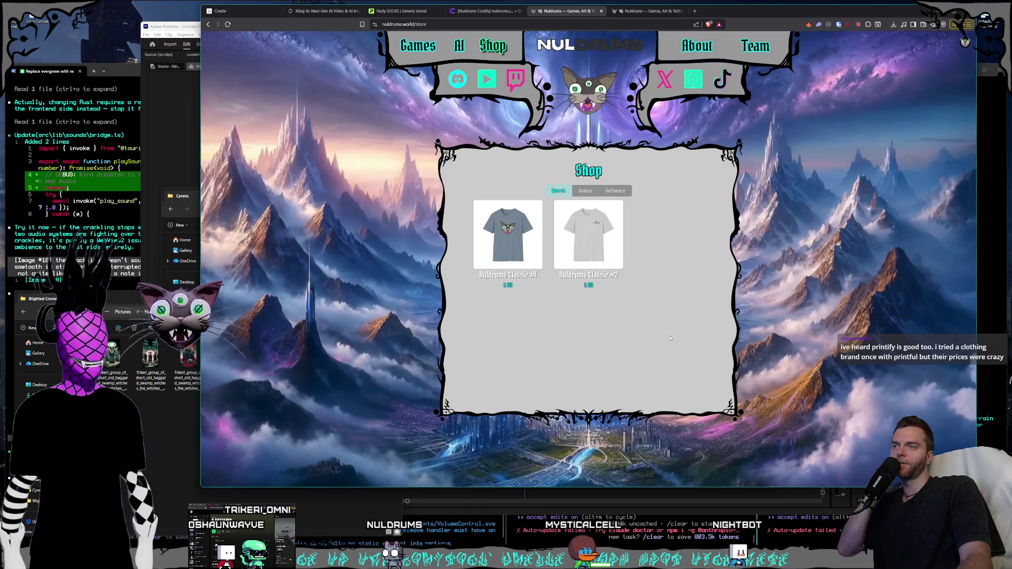
{"action": "left_click", "coordinate": [584, 191]}
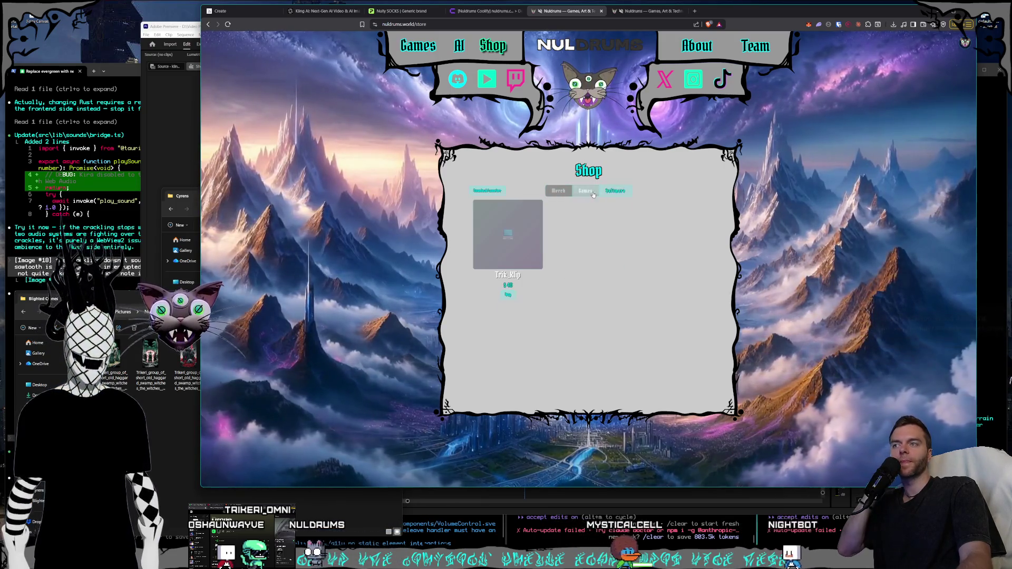
{"action": "left_click", "coordinate": [567, 194]}
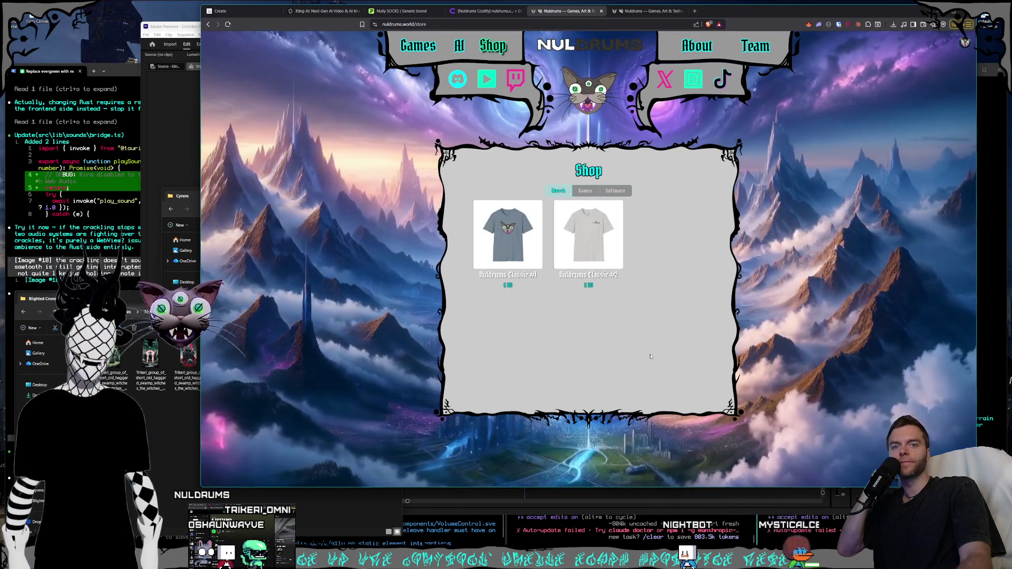
Back on Printify, pick another sock mockup and open Edit design on the front right leg.
{"action": "left_click", "coordinate": [390, 10]}
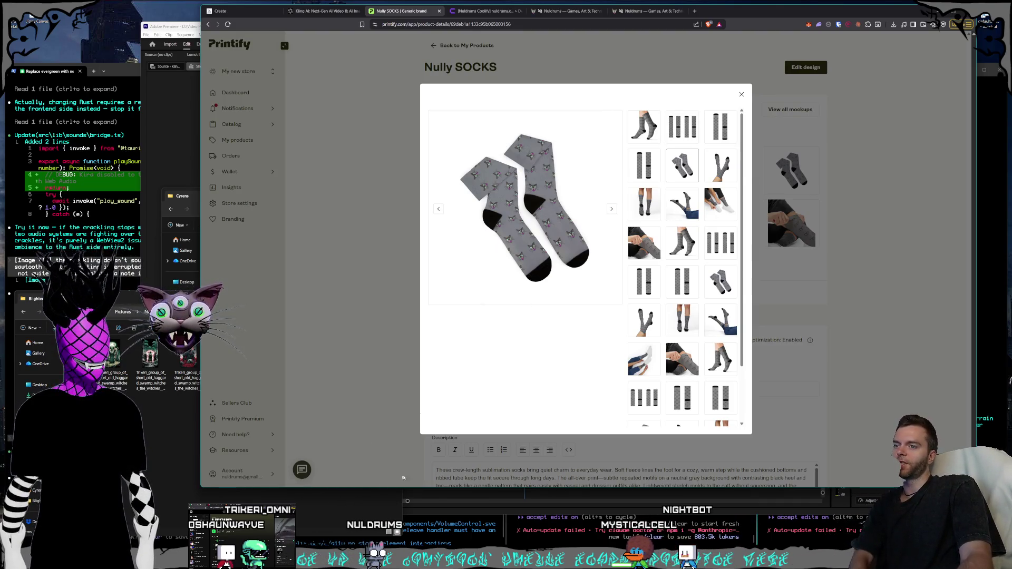
{"action": "left_click", "coordinate": [692, 368]}
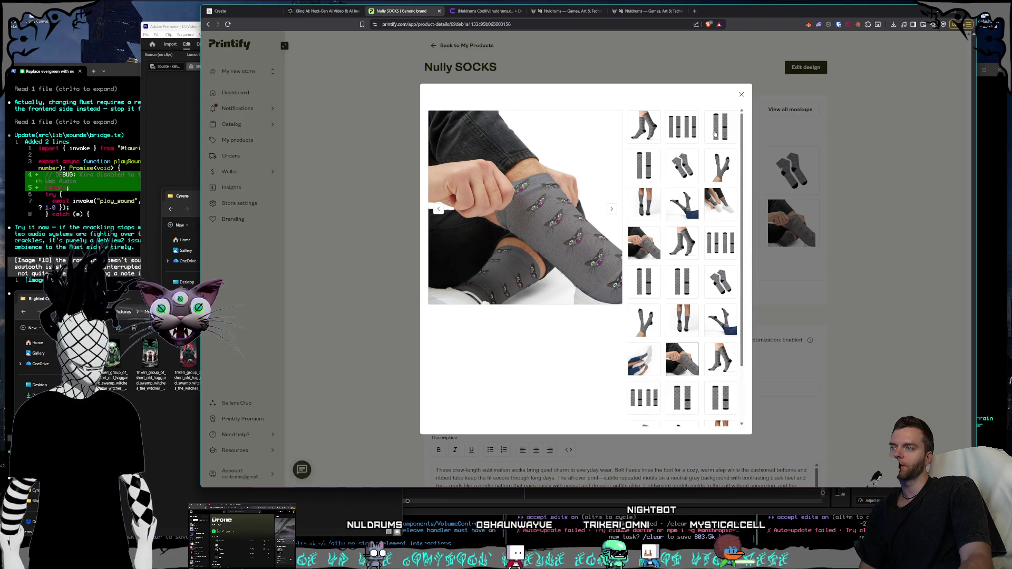
{"action": "left_click", "coordinate": [806, 67]}
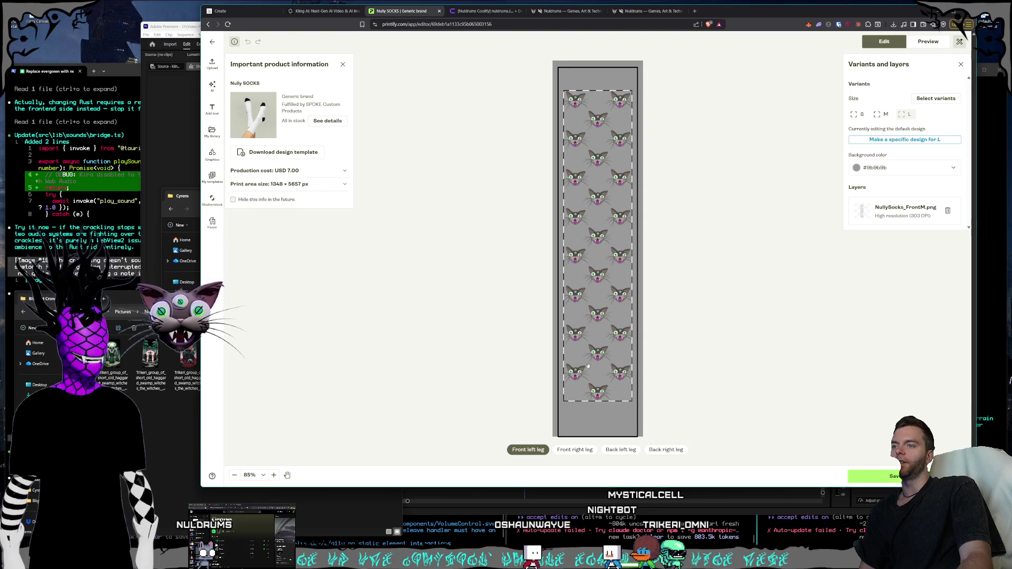
{"action": "left_click", "coordinate": [581, 451]}
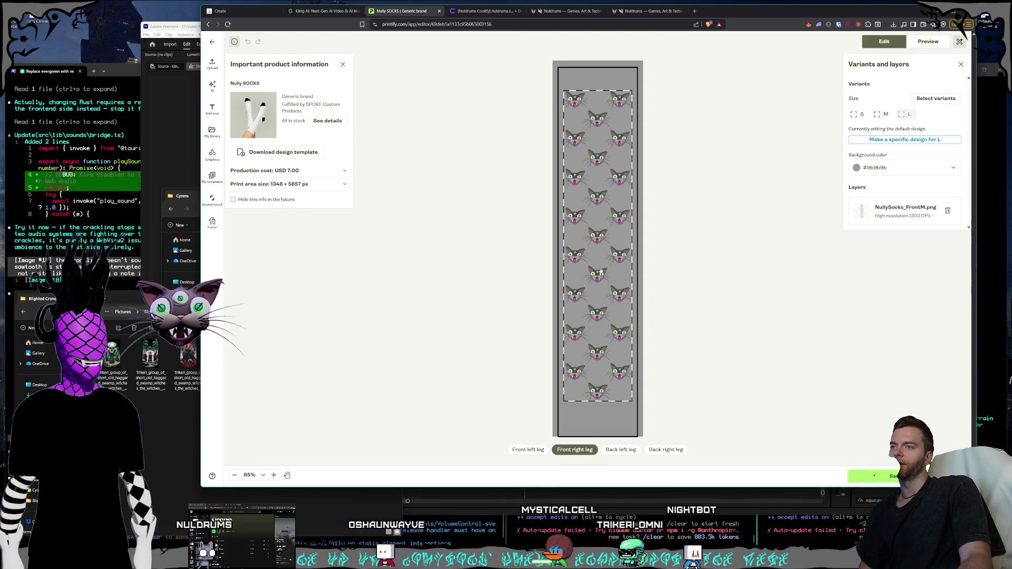
{"action": "left_click", "coordinate": [573, 452]}
{"action": "left_click", "coordinate": [574, 453]}
{"action": "left_click", "coordinate": [529, 453]}
{"action": "left_click", "coordinate": [574, 452]}
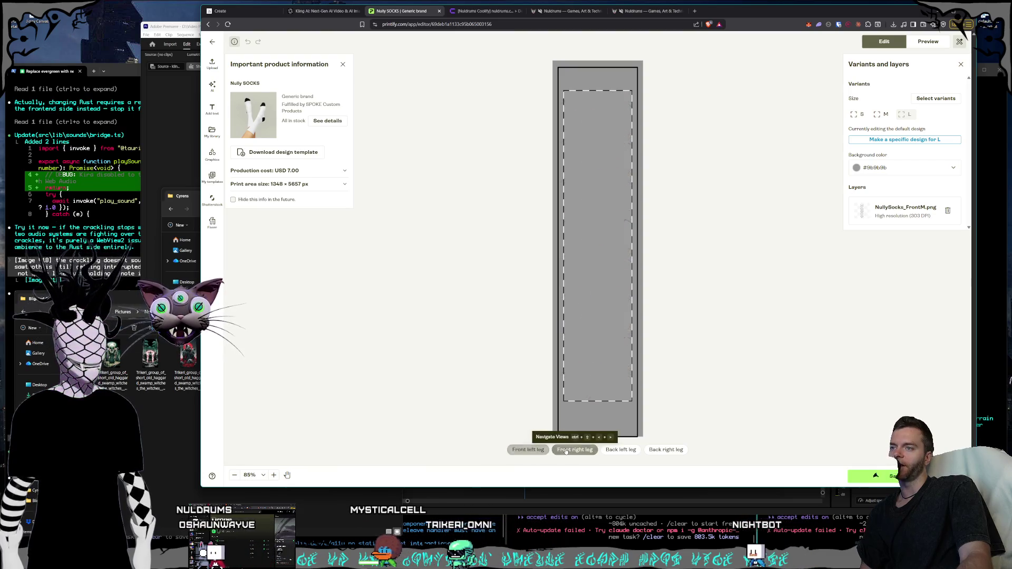
{"action": "left_click", "coordinate": [529, 452]}
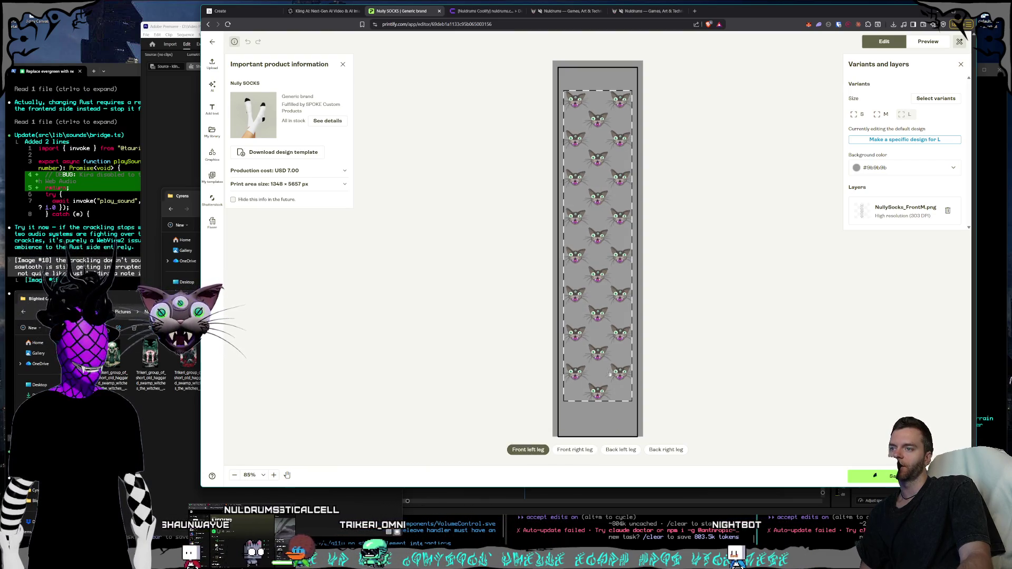
{"action": "left_click", "coordinate": [574, 450]}
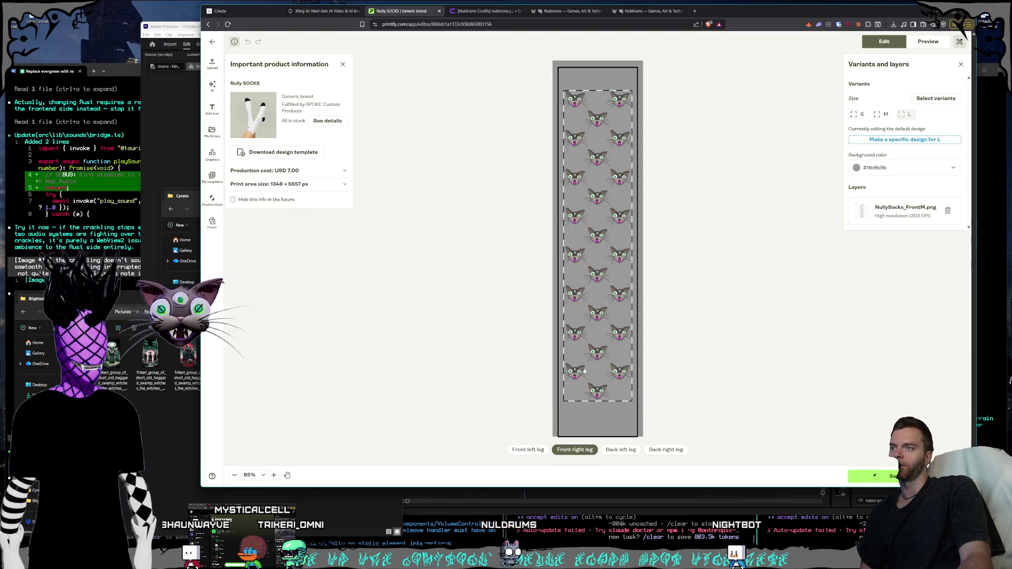
{"action": "left_click", "coordinate": [540, 452]}
{"action": "left_click", "coordinate": [575, 451]}
{"action": "left_click", "coordinate": [536, 450]}
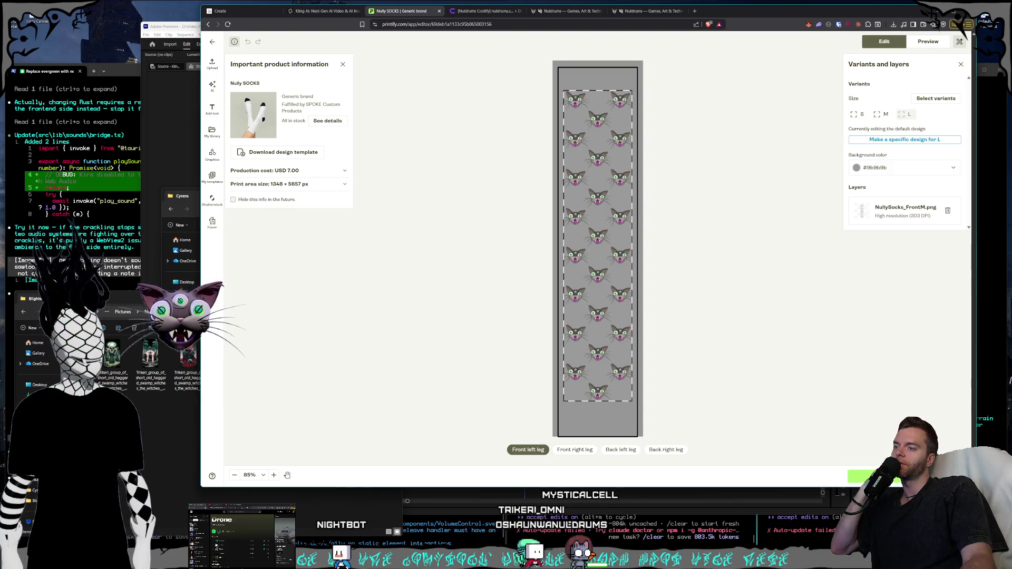
{"action": "left_click", "coordinate": [579, 12]}
{"action": "left_click", "coordinate": [567, 48]}
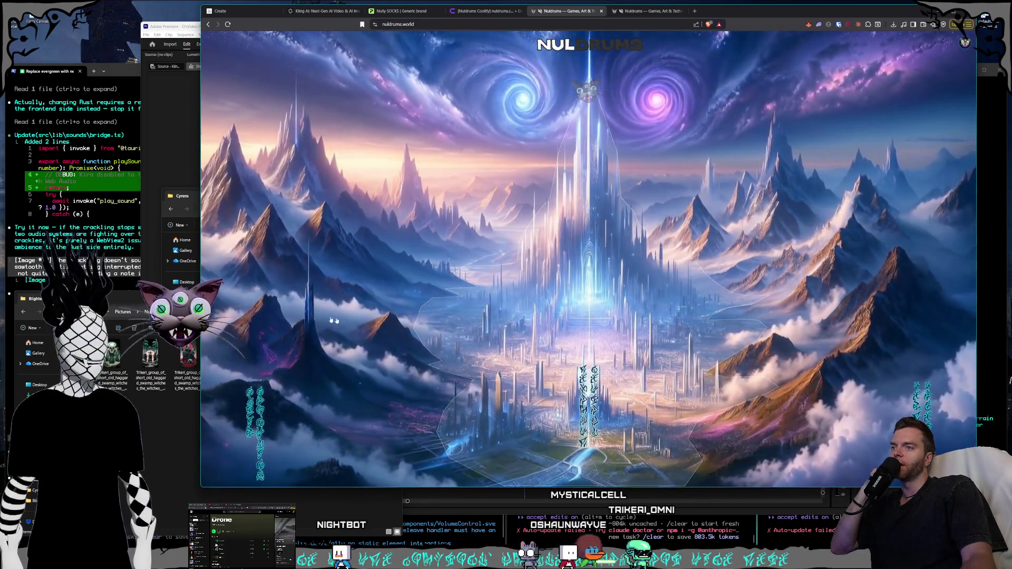
Enter Nyxweald Forest from the home map, back out twice to the city, then open the local About page.
{"action": "left_click", "coordinate": [353, 312]}
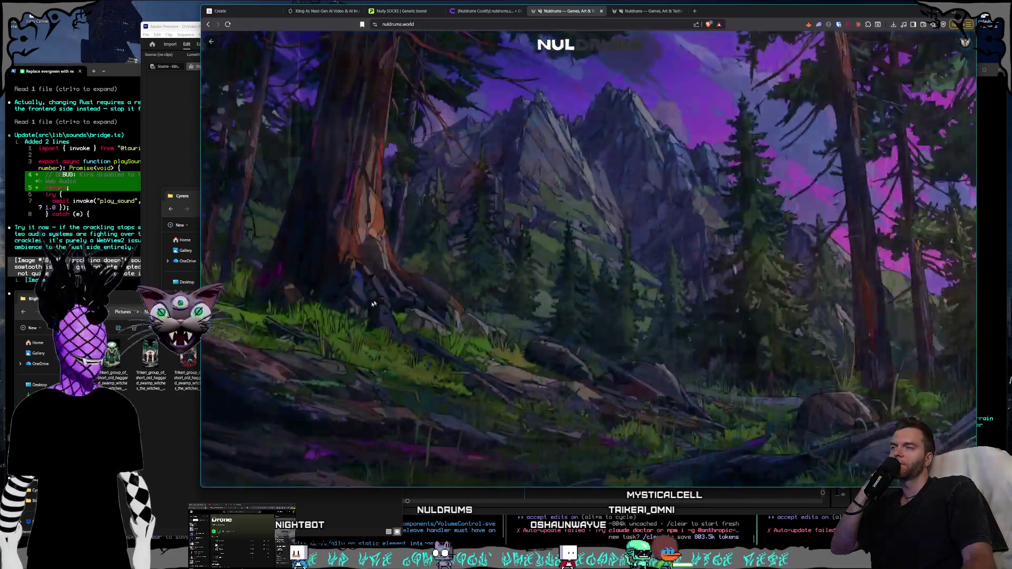
{"action": "left_click", "coordinate": [470, 283]}
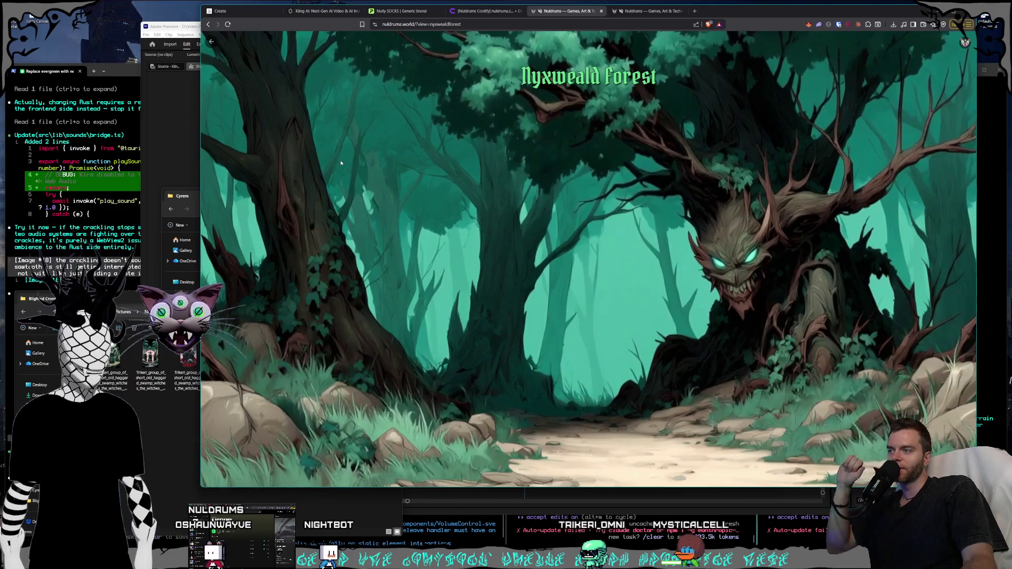
{"action": "left_click", "coordinate": [215, 43]}
{"action": "left_click", "coordinate": [216, 43]}
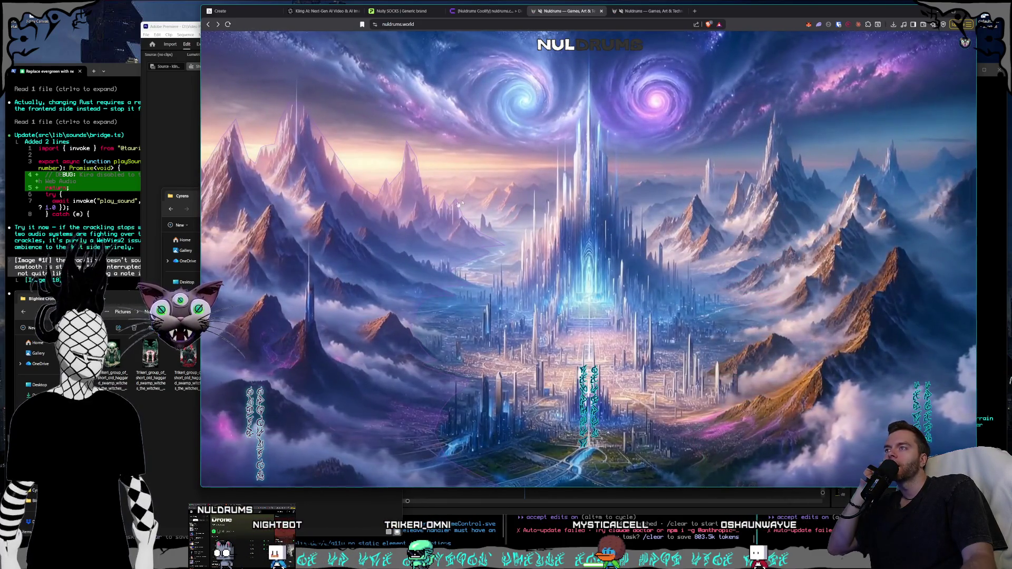
{"action": "left_click", "coordinate": [662, 5]}
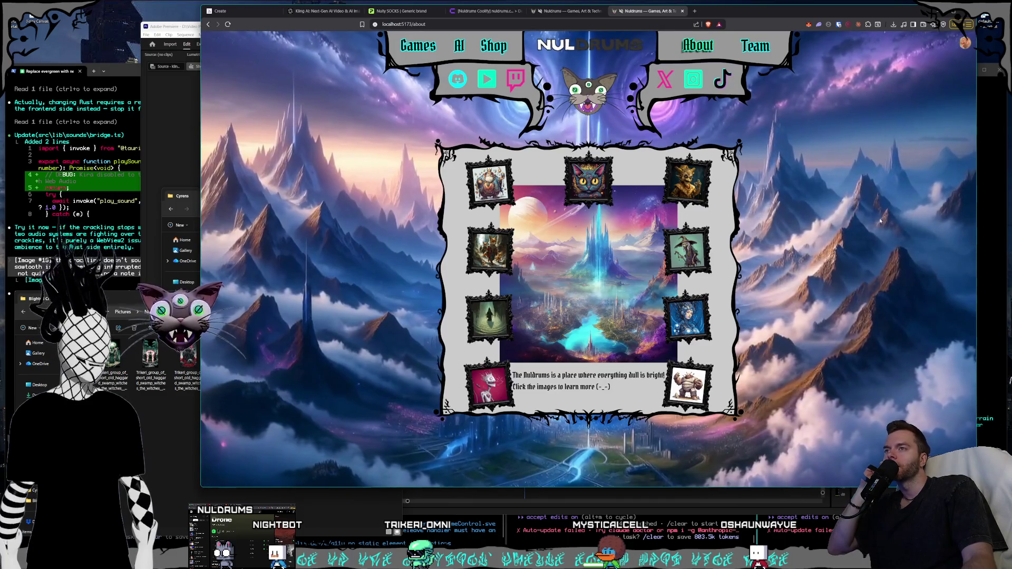
Return to the localhost home page via the NULDRUMS logo, then bring Premiere Pro forward.
{"action": "left_click", "coordinate": [584, 45]}
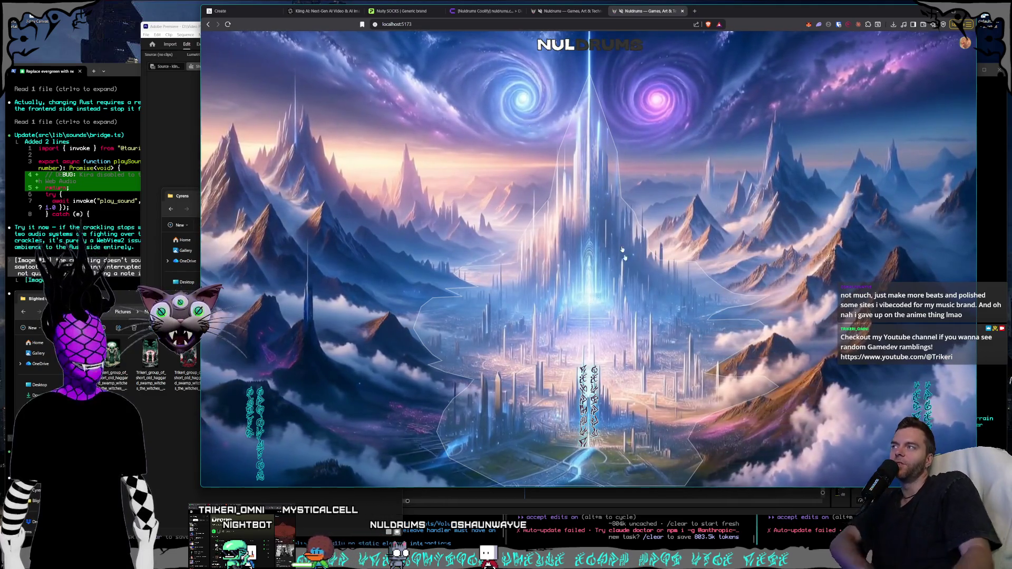
{"action": "left_click", "coordinate": [192, 28]}
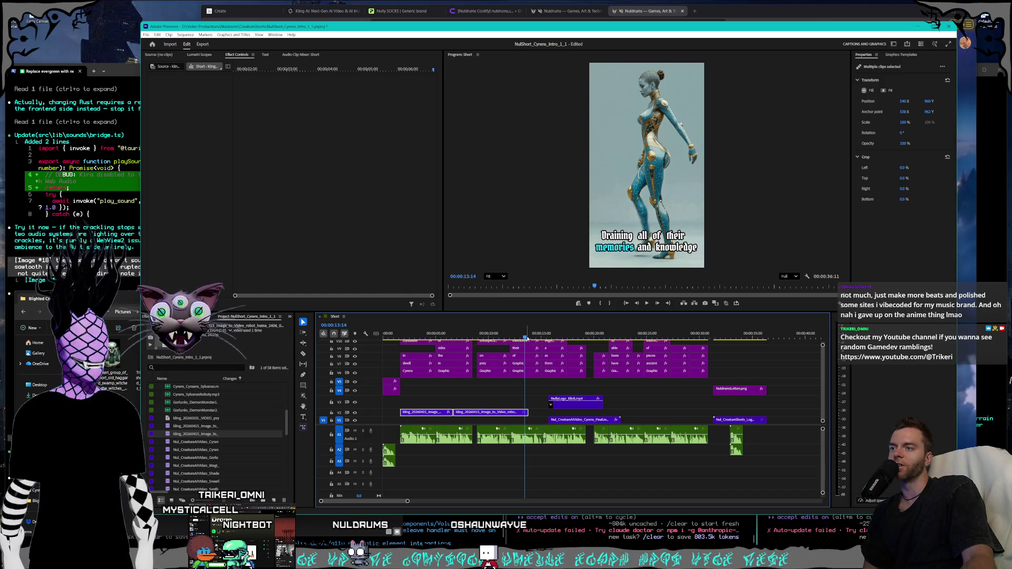
{"action": "left_click", "coordinate": [489, 333]}
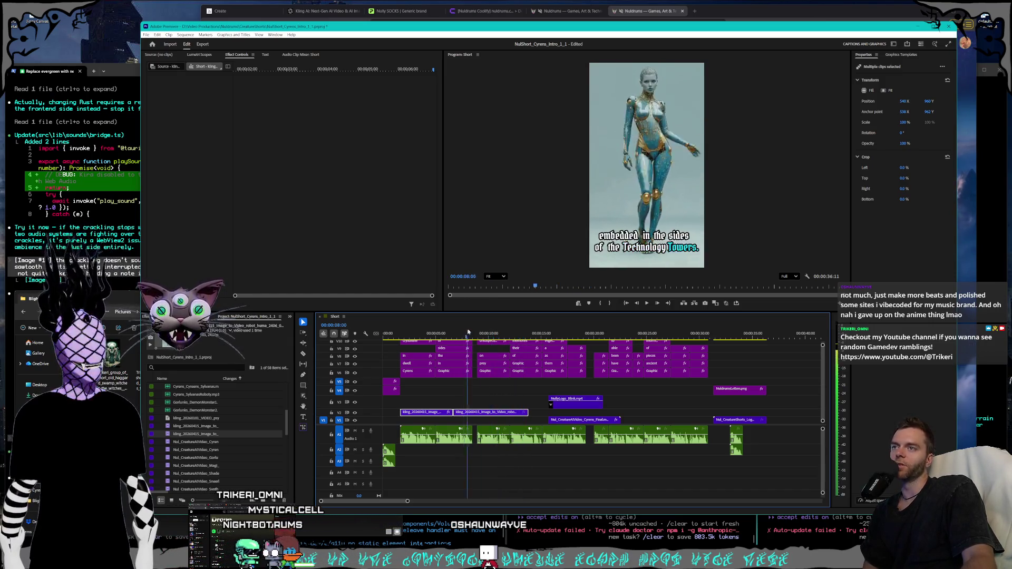
{"action": "mouse_move", "coordinate": [490, 333]}
{"action": "left_mouse_down"}
{"action": "mouse_move", "coordinate": [549, 338]}
{"action": "mouse_move", "coordinate": [501, 338]}
{"action": "left_mouse_up"}
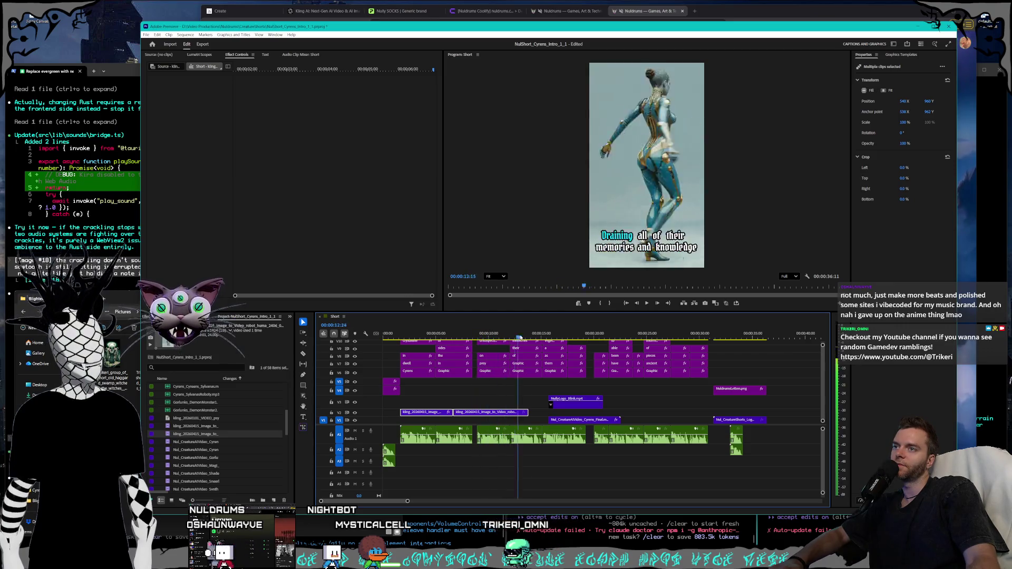
{"action": "mouse_move", "coordinate": [588, 338]}
{"action": "left_mouse_down"}
{"action": "mouse_move", "coordinate": [601, 337]}
{"action": "mouse_move", "coordinate": [383, 341]}
{"action": "left_mouse_up"}
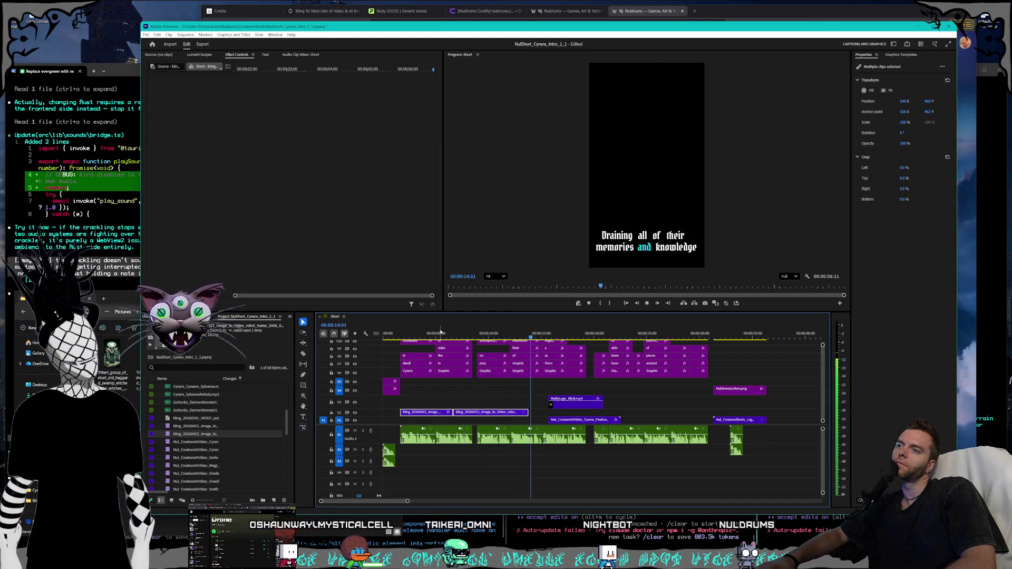
{"action": "left_click", "coordinate": [478, 333]}
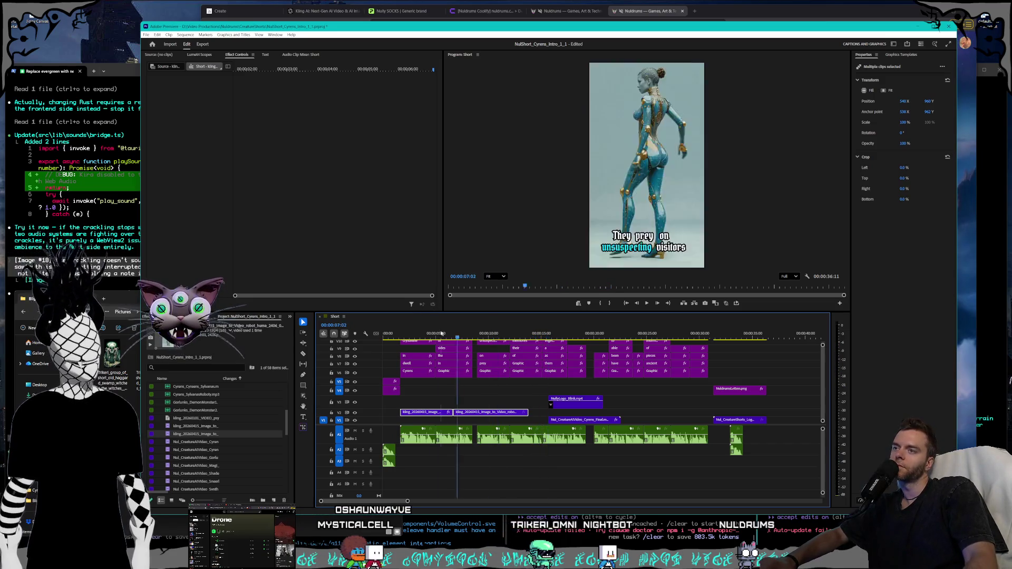
{"action": "left_click_drag", "start_coordinate": [478, 333], "coordinate": [500, 330]}
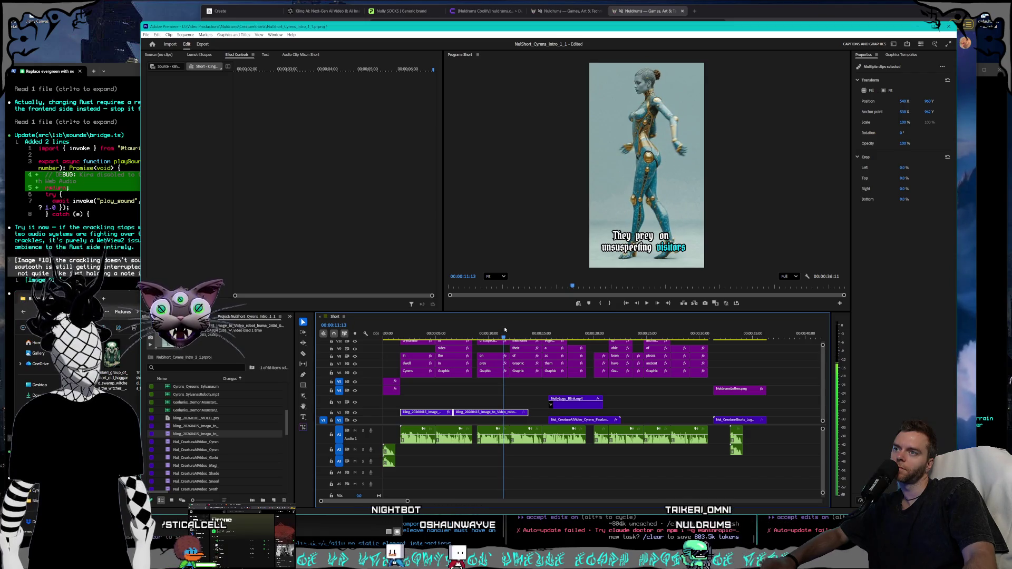
{"action": "left_click_drag", "start_coordinate": [505, 330], "coordinate": [506, 331]}
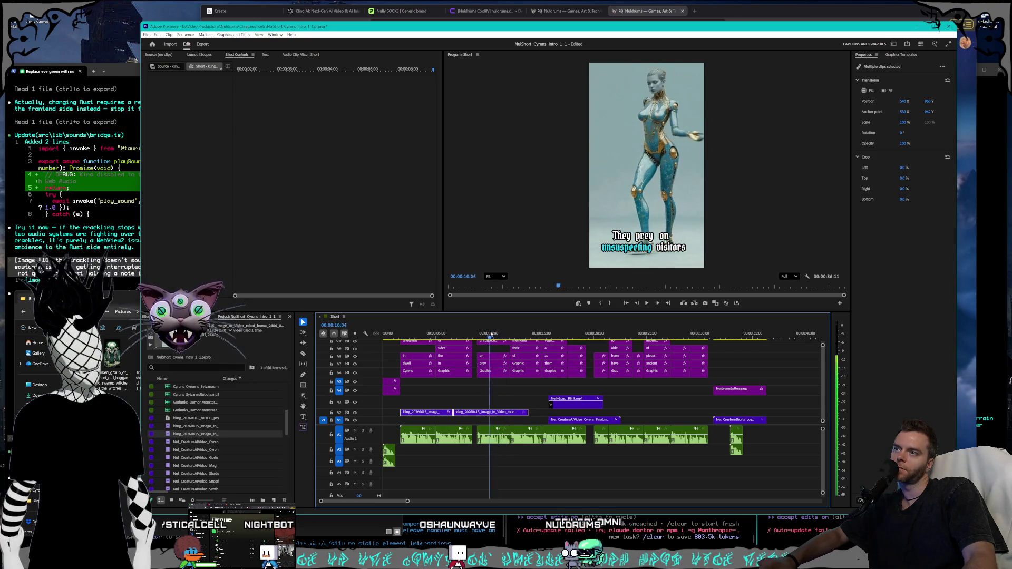
{"action": "mouse_move", "coordinate": [485, 338]}
{"action": "left_mouse_down"}
{"action": "mouse_move", "coordinate": [523, 331]}
{"action": "mouse_move", "coordinate": [502, 331]}
{"action": "mouse_move", "coordinate": [515, 329]}
{"action": "left_mouse_up"}
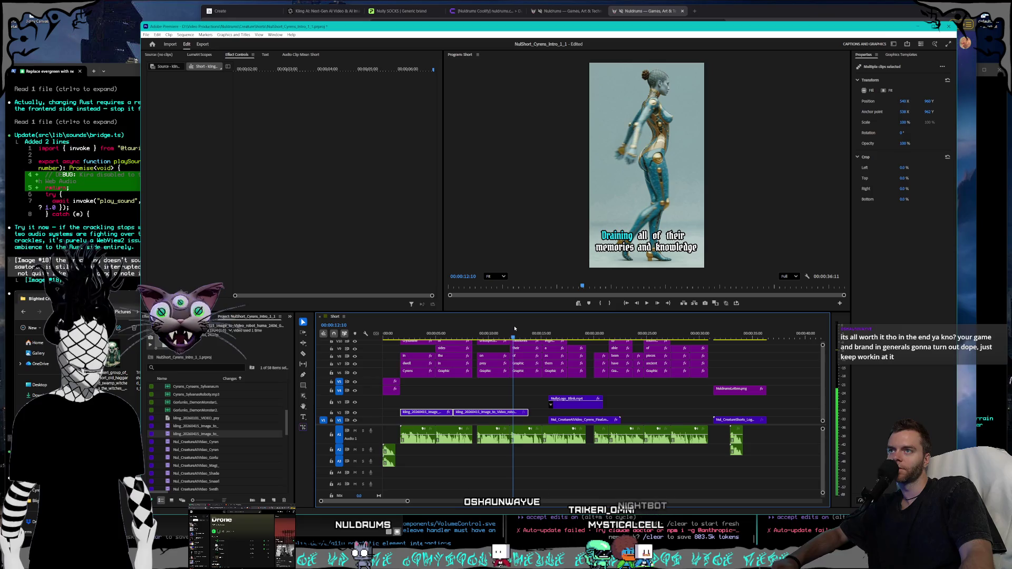
Trim the upper V2 Kling clip to end at 00:00:12:10 and preview the cyborg shot at 00:00:08:07.
{"action": "left_click_drag", "start_coordinate": [528, 412], "coordinate": [512, 413]}
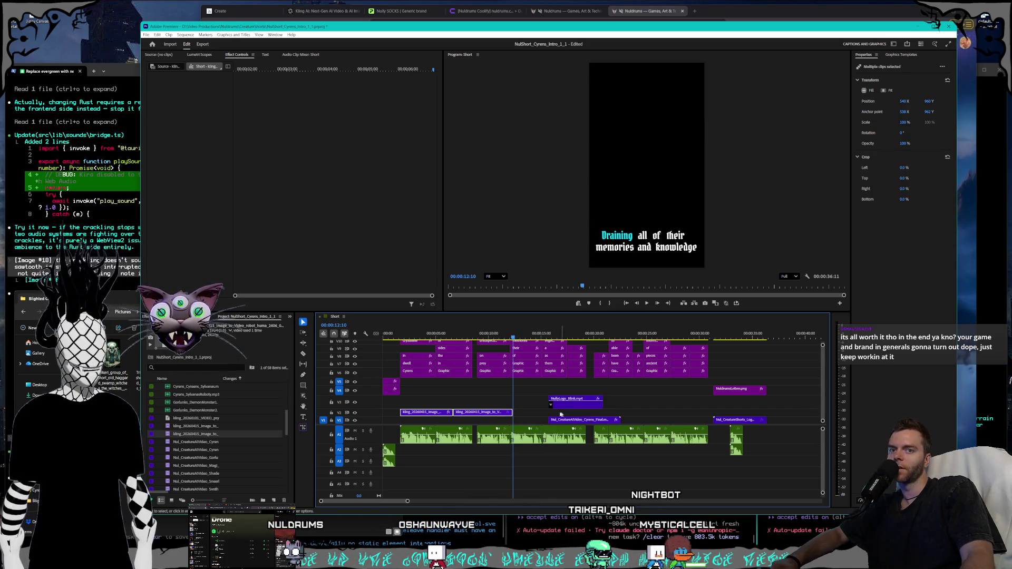
{"action": "left_click", "coordinate": [531, 412]}
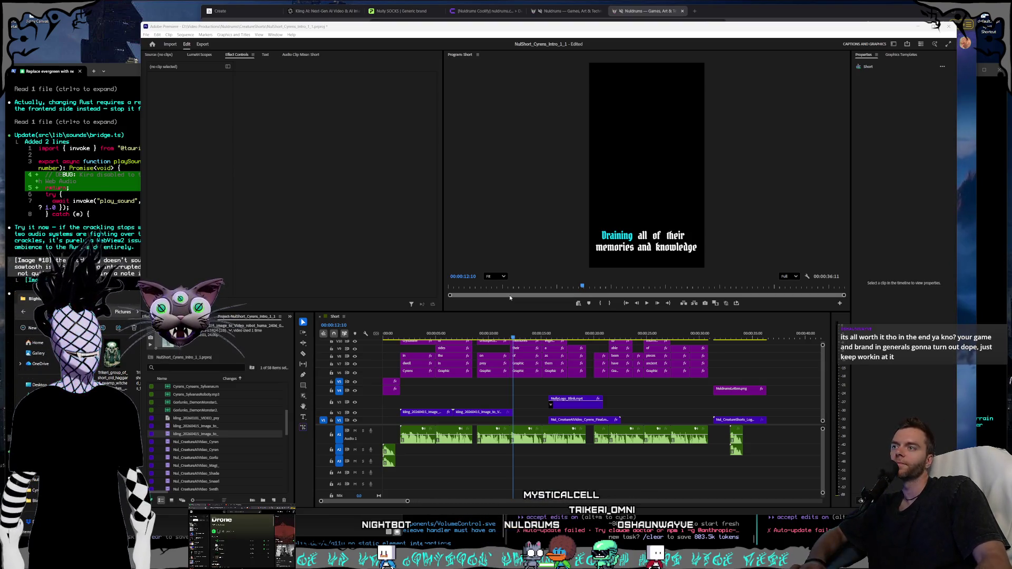
{"action": "left_click", "coordinate": [444, 31]}
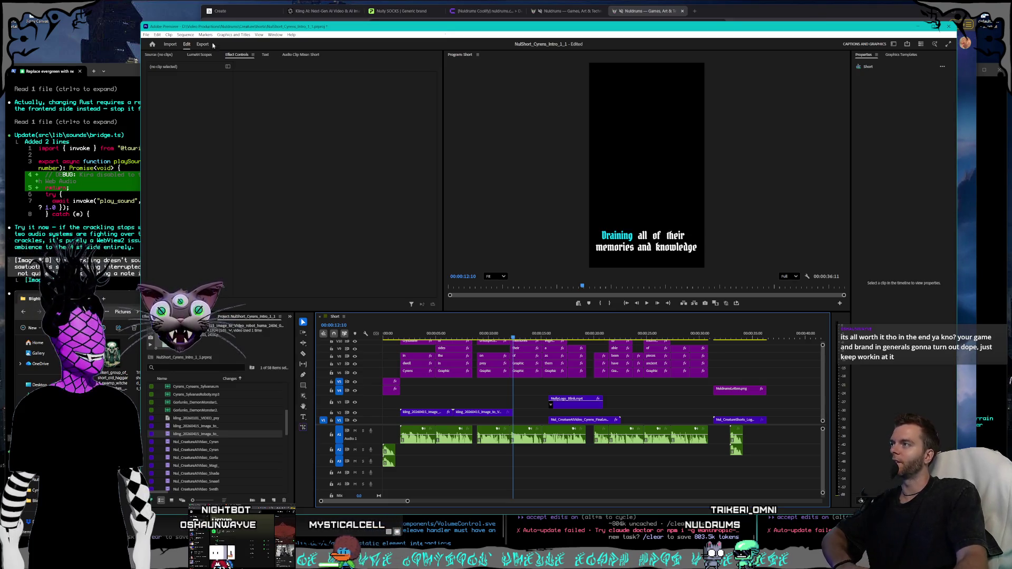
{"action": "left_click", "coordinate": [131, 39]}
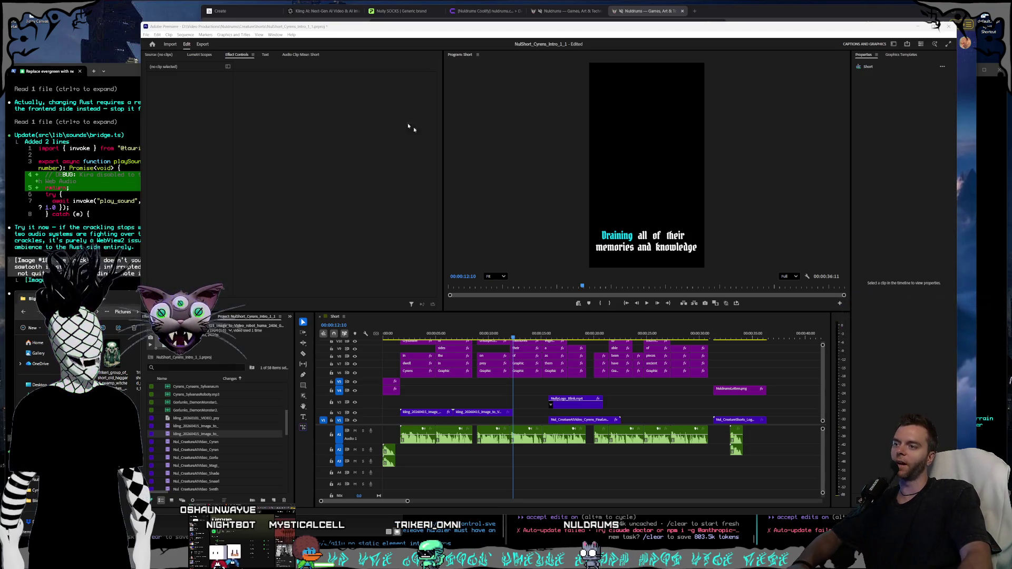
{"action": "left_click", "coordinate": [469, 333]}
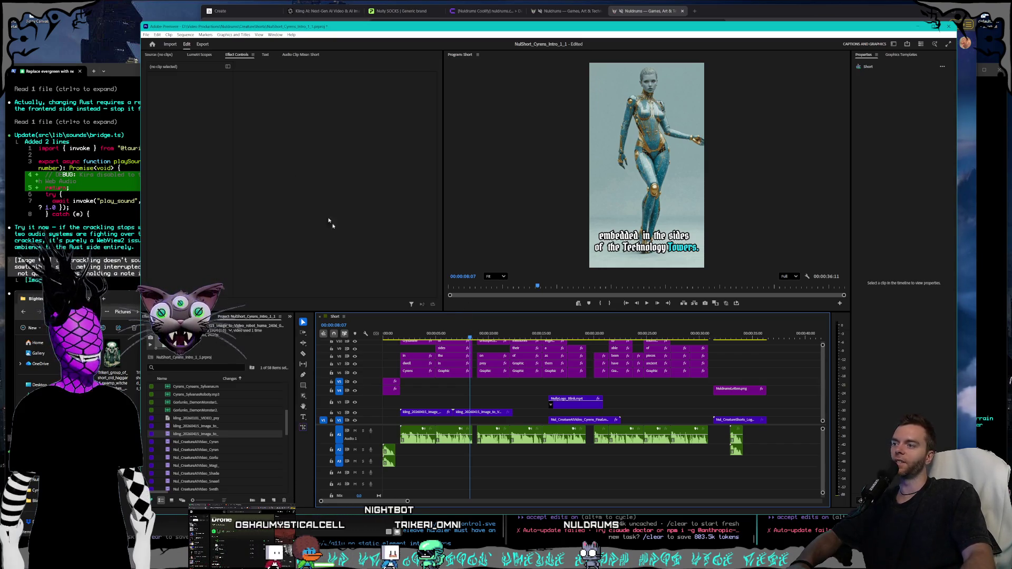
{"action": "left_click", "coordinate": [146, 35]}
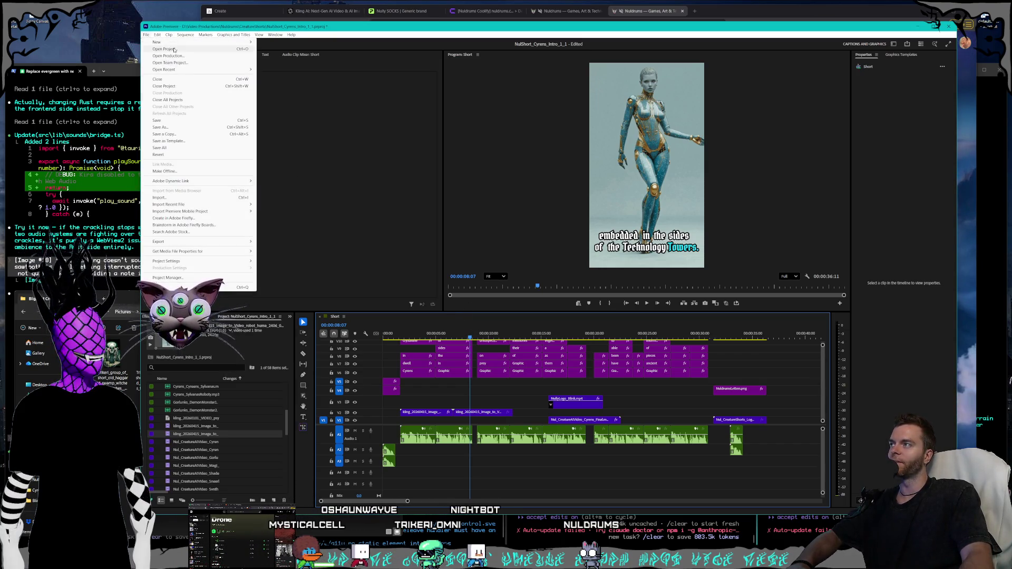
Open NulShort_BlightedCrones_Intro.prproj from the CreatureShorts folder and accept converting the older project.
{"action": "left_click", "coordinate": [174, 50]}
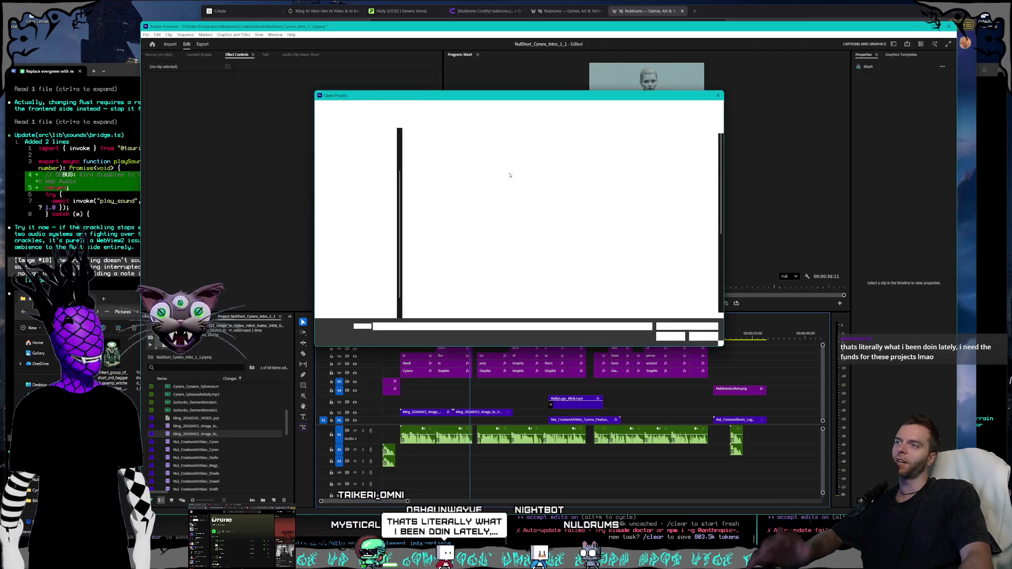
{"action": "scroll", "coordinate": [484, 180], "scroll_direction": "down", "scroll_amount": 3}
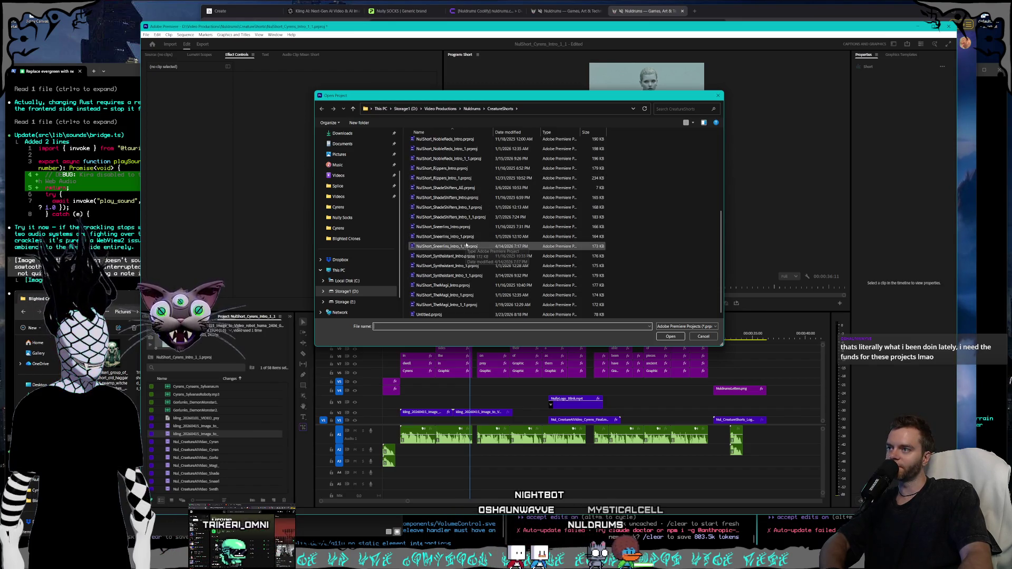
{"action": "scroll", "coordinate": [466, 240], "scroll_direction": "up", "scroll_amount": 2}
{"action": "left_click", "coordinate": [466, 220]}
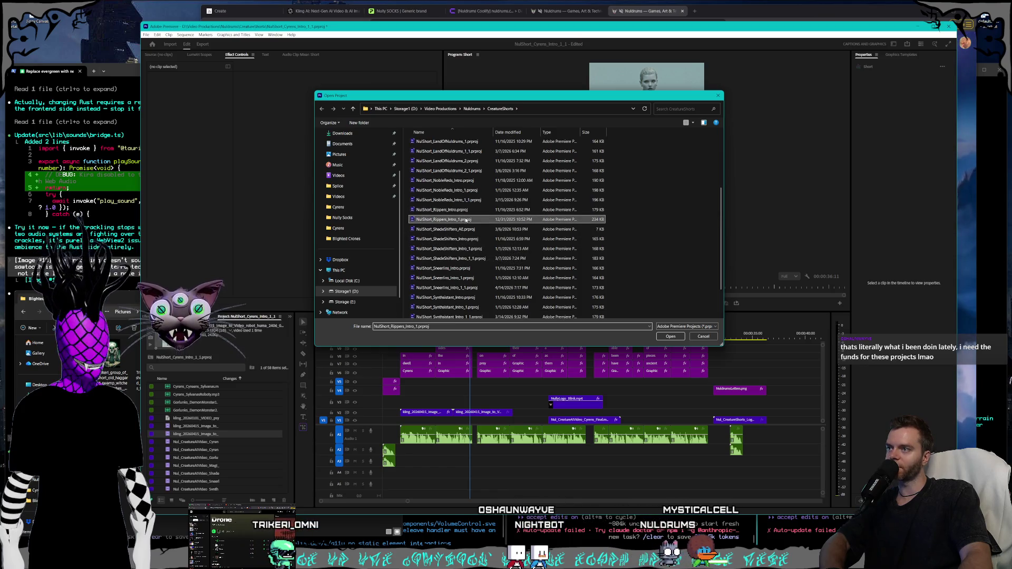
{"action": "scroll", "coordinate": [466, 220], "scroll_direction": "up", "scroll_amount": 3}
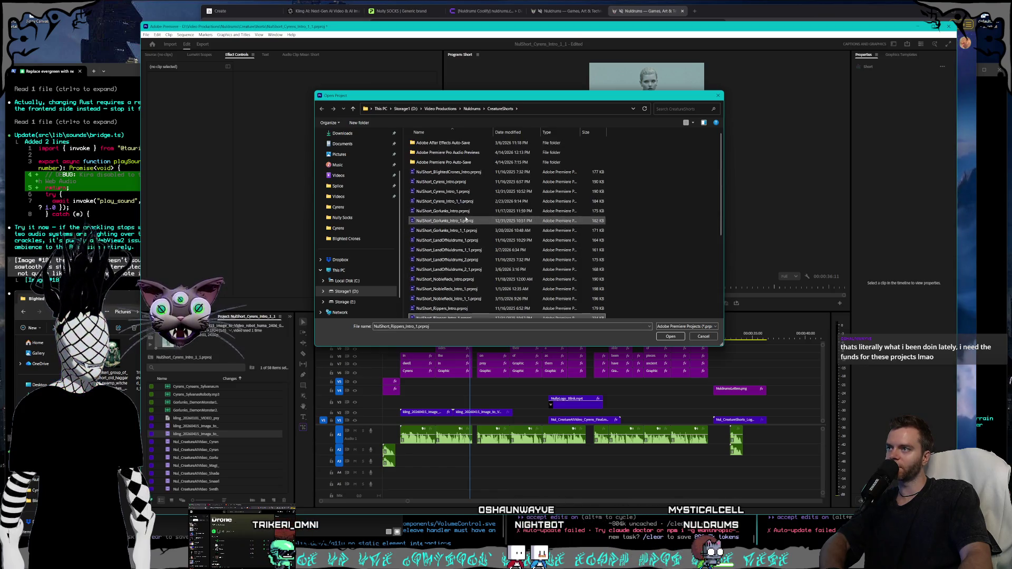
{"action": "double_click", "coordinate": [472, 174]}
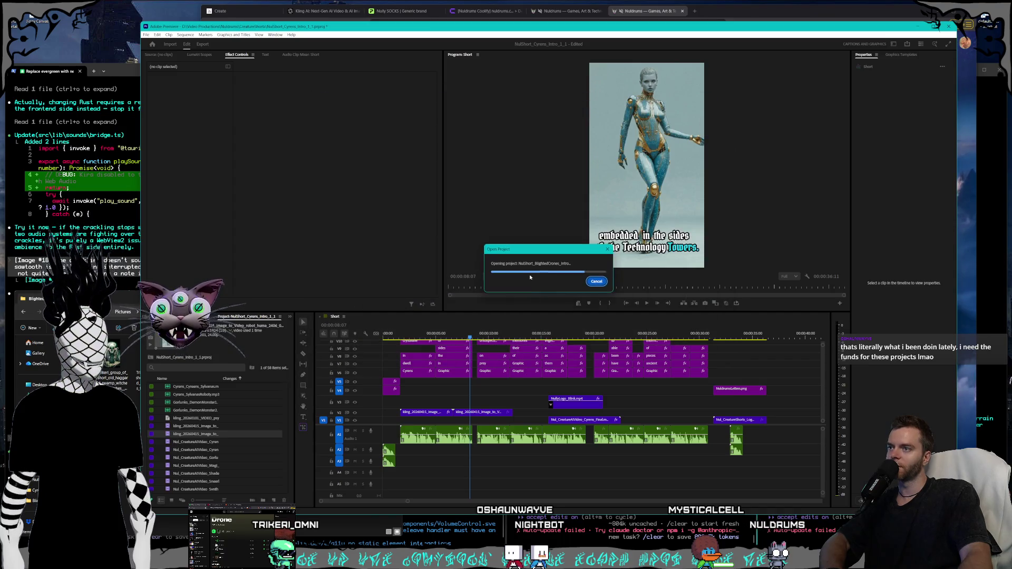
{"action": "left_click", "coordinate": [634, 304]}
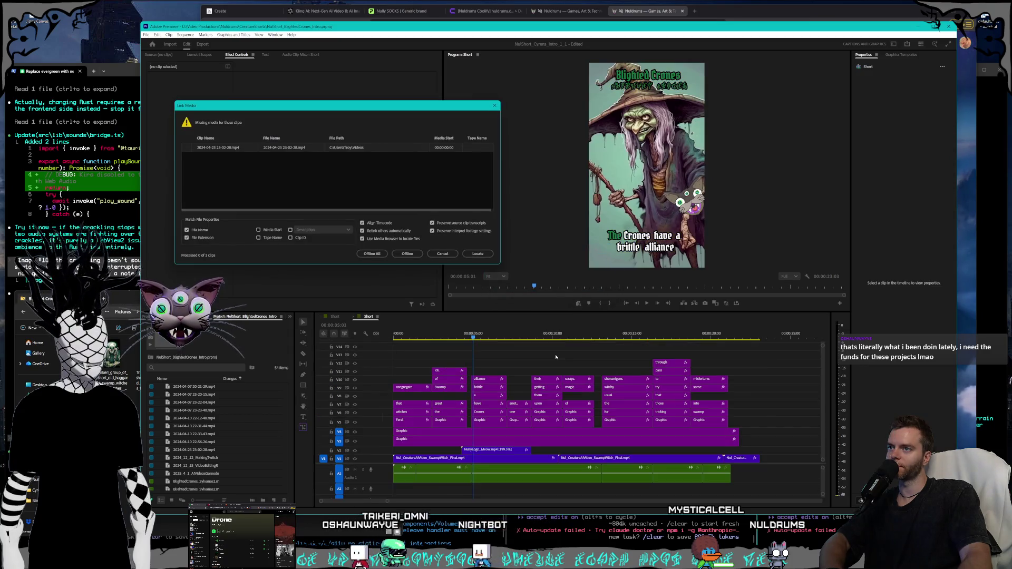
Leave the missing MP4 clip offline, play the Blighted Crones short through, then close its sequence.
{"action": "left_click", "coordinate": [378, 256]}
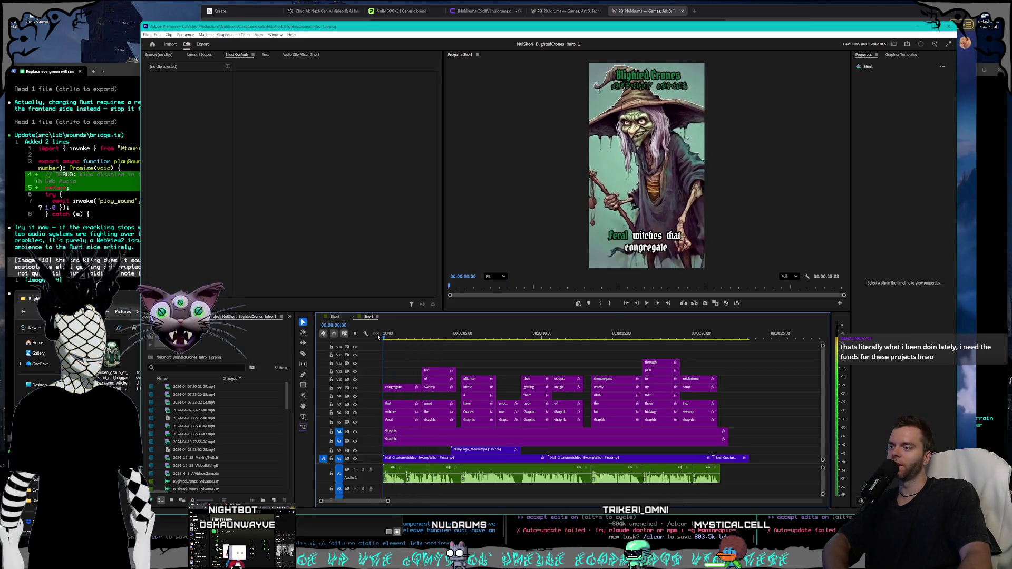
{"action": "left_click", "coordinate": [648, 304]}
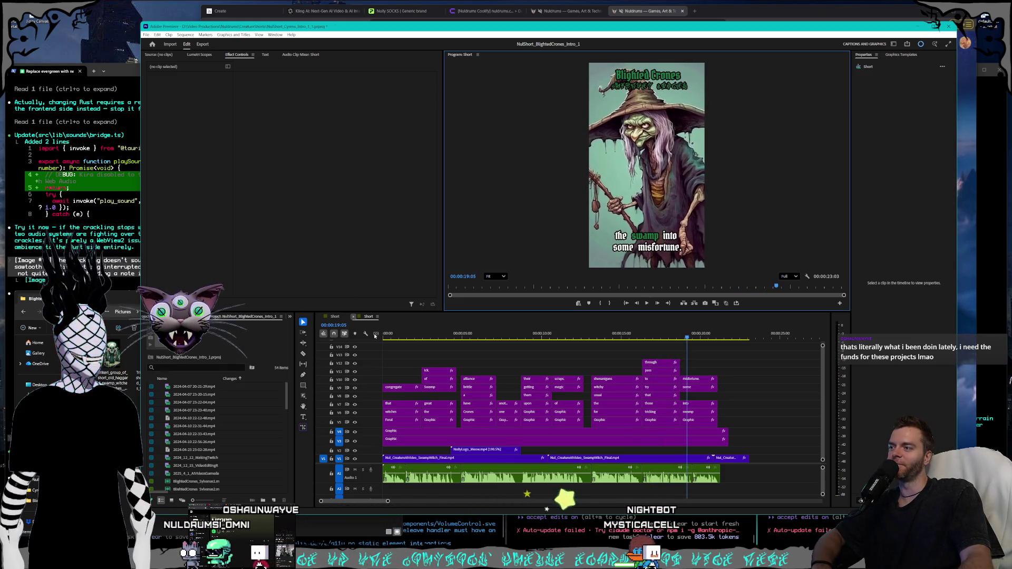
{"action": "key", "text": "ctrl+w"}
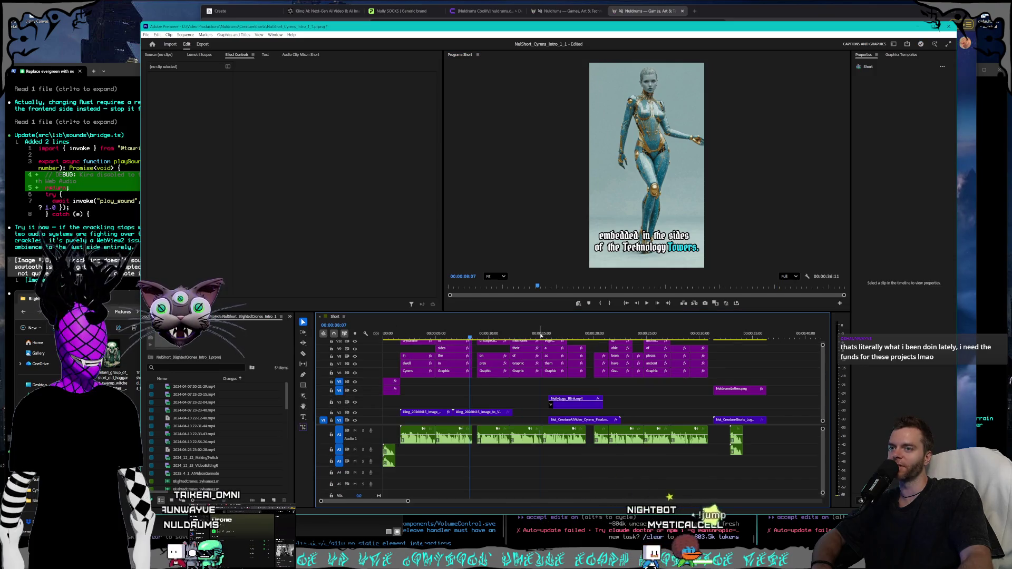
Scrub the Cyrens short to about 00:00:05:17 and resize the panels beside the Program monitor.
{"action": "mouse_move", "coordinate": [590, 331]}
{"action": "left_mouse_down"}
{"action": "mouse_move", "coordinate": [651, 320]}
{"action": "mouse_move", "coordinate": [383, 315]}
{"action": "left_mouse_up"}
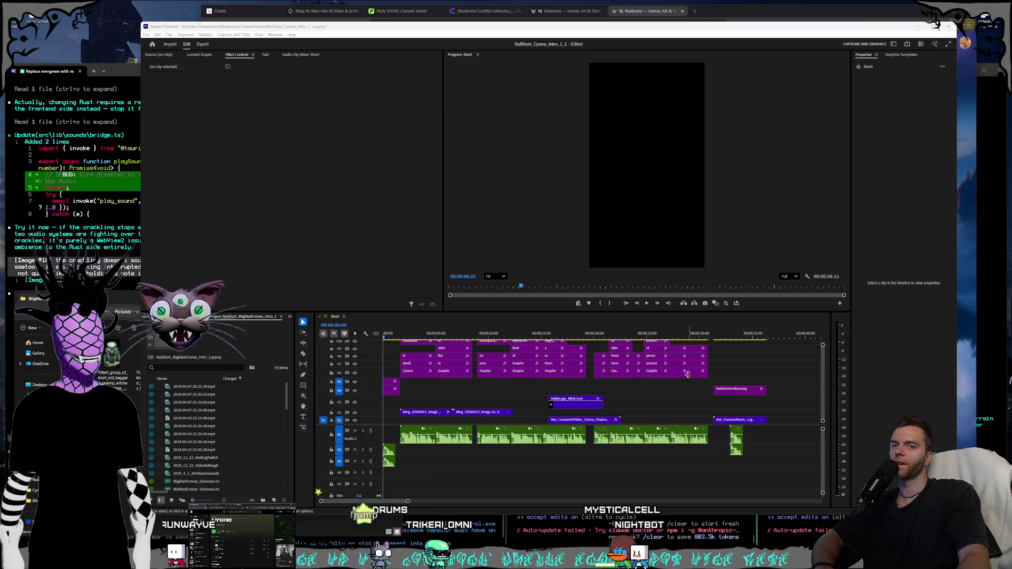
{"action": "left_click", "coordinate": [413, 334]}
{"action": "mouse_move", "coordinate": [424, 334]}
{"action": "left_mouse_down"}
{"action": "mouse_move", "coordinate": [503, 336]}
{"action": "mouse_move", "coordinate": [427, 330]}
{"action": "mouse_move", "coordinate": [467, 324]}
{"action": "left_mouse_up"}
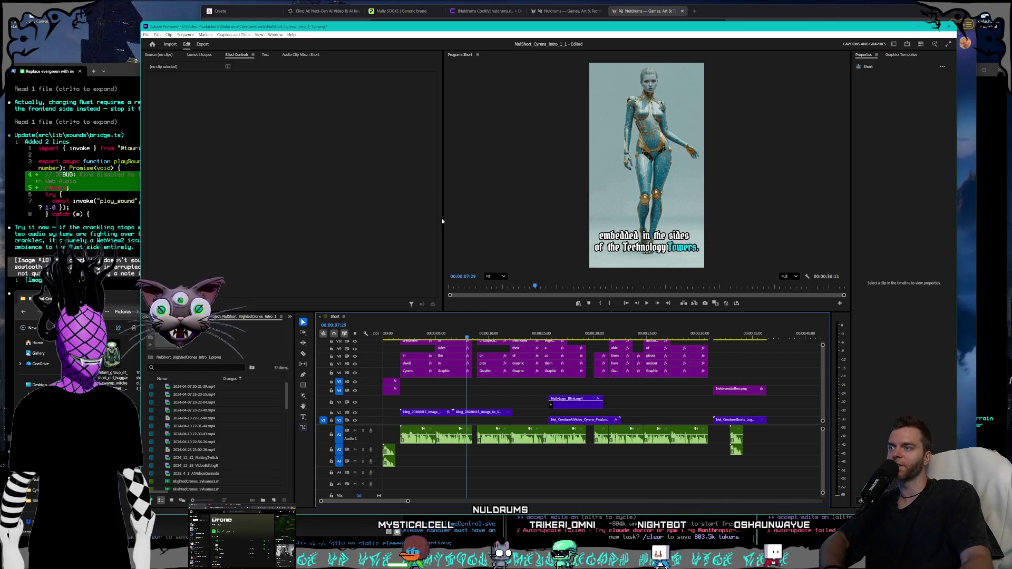
{"action": "left_click_drag", "start_coordinate": [444, 221], "coordinate": [446, 221]}
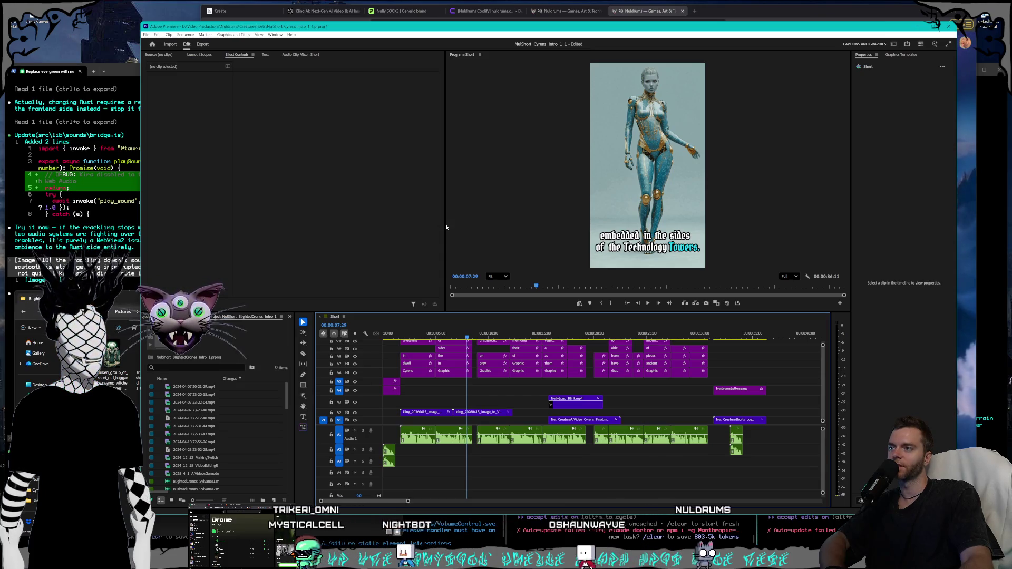
{"action": "mouse_move", "coordinate": [443, 225]}
{"action": "left_mouse_down"}
{"action": "mouse_move", "coordinate": [548, 222]}
{"action": "mouse_move", "coordinate": [437, 220]}
{"action": "left_mouse_up"}
{"action": "left_click_drag", "start_coordinate": [454, 335], "coordinate": [441, 335]}
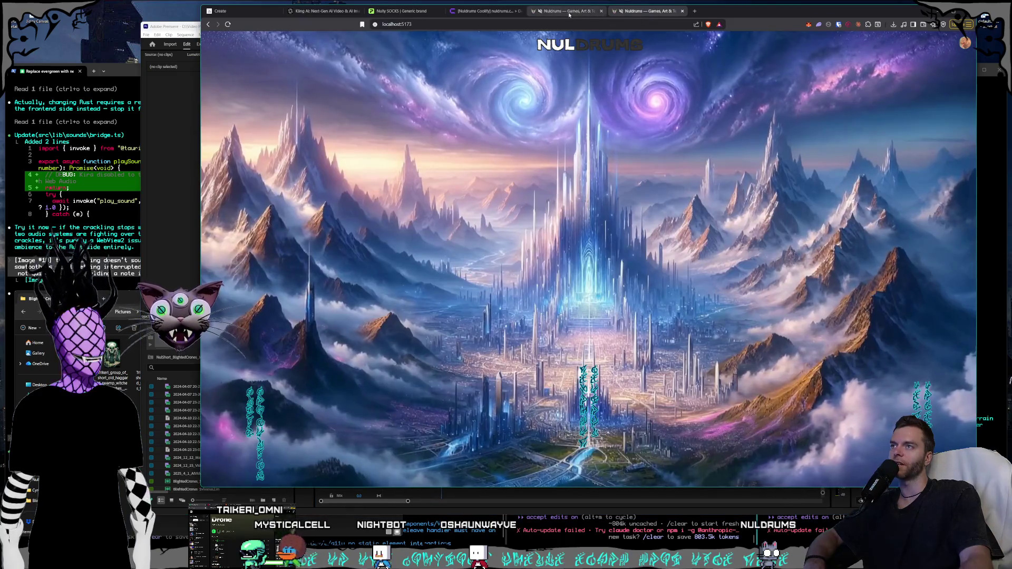
On the About page, read the Blighted Crones and Cyrens description cards.
{"action": "mouse_move", "coordinate": [496, 76]}
{"action": "left_click", "coordinate": [703, 49]}
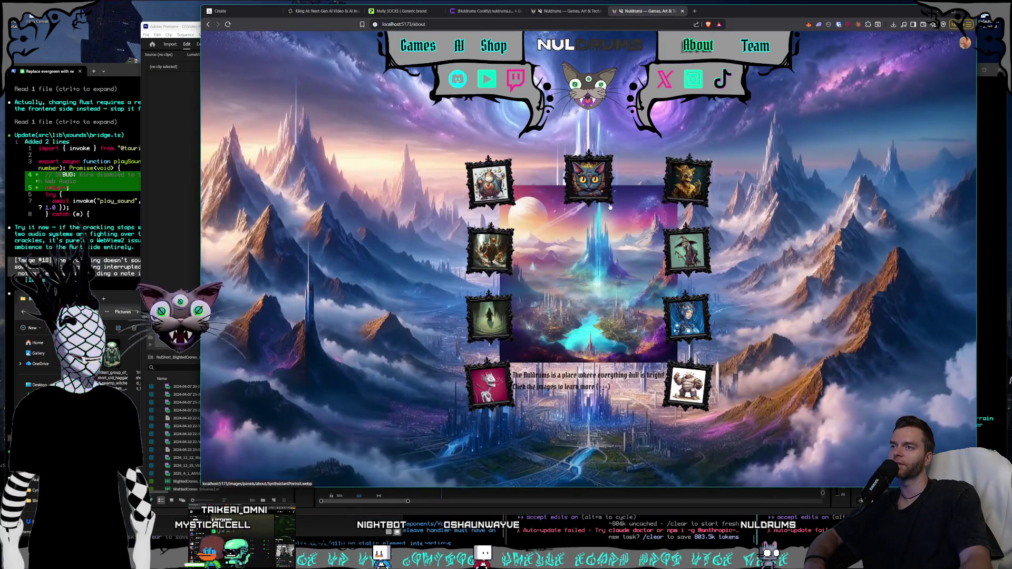
{"action": "triple_click", "coordinate": [587, 322]}
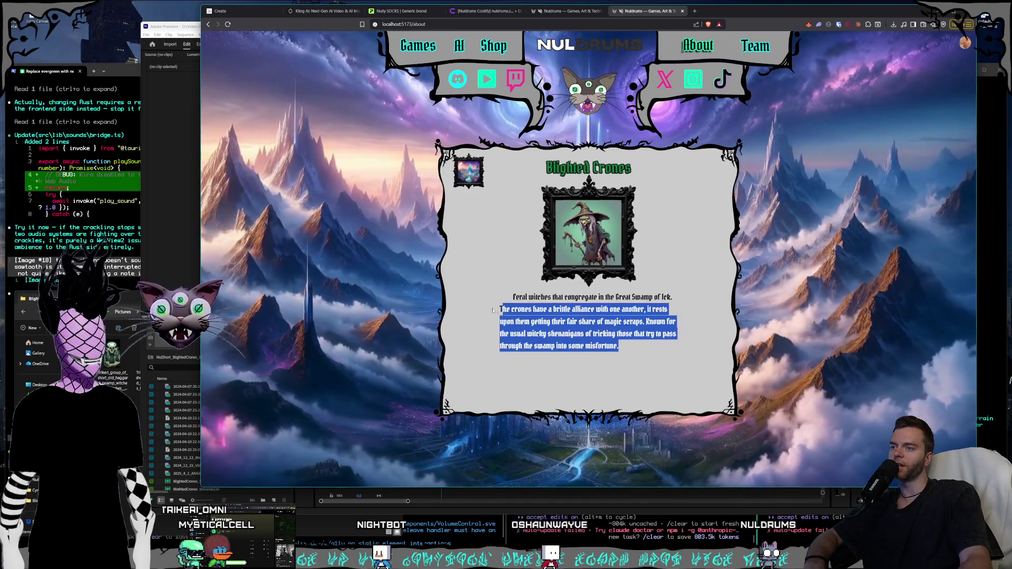
{"action": "left_click", "coordinate": [680, 319]}
{"action": "left_click", "coordinate": [680, 320]}
{"action": "left_click_drag", "start_coordinate": [673, 370], "coordinate": [506, 297]}
{"action": "left_click", "coordinate": [471, 195]}
{"action": "left_click", "coordinate": [469, 174]}
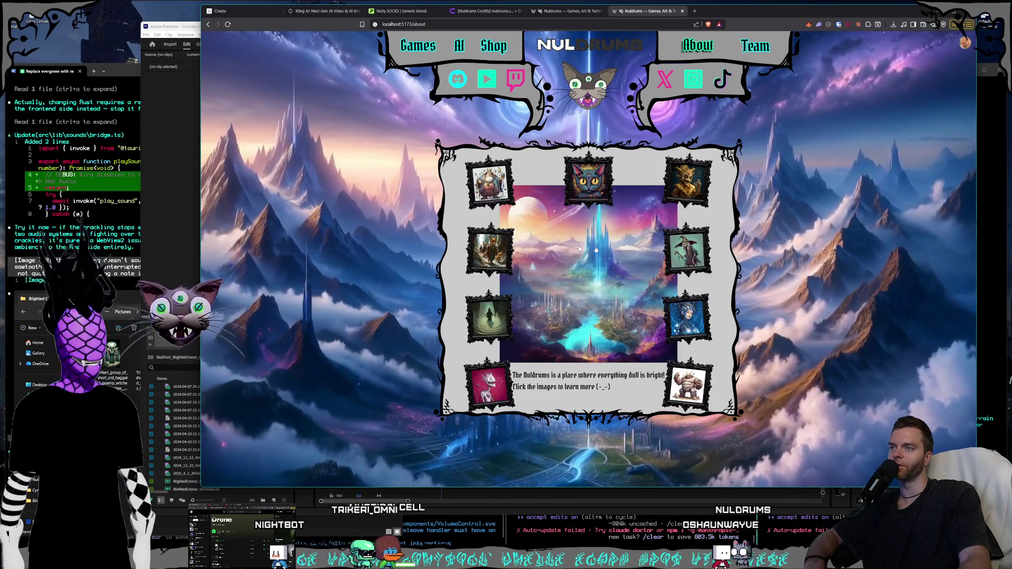
{"action": "left_click", "coordinate": [487, 314]}
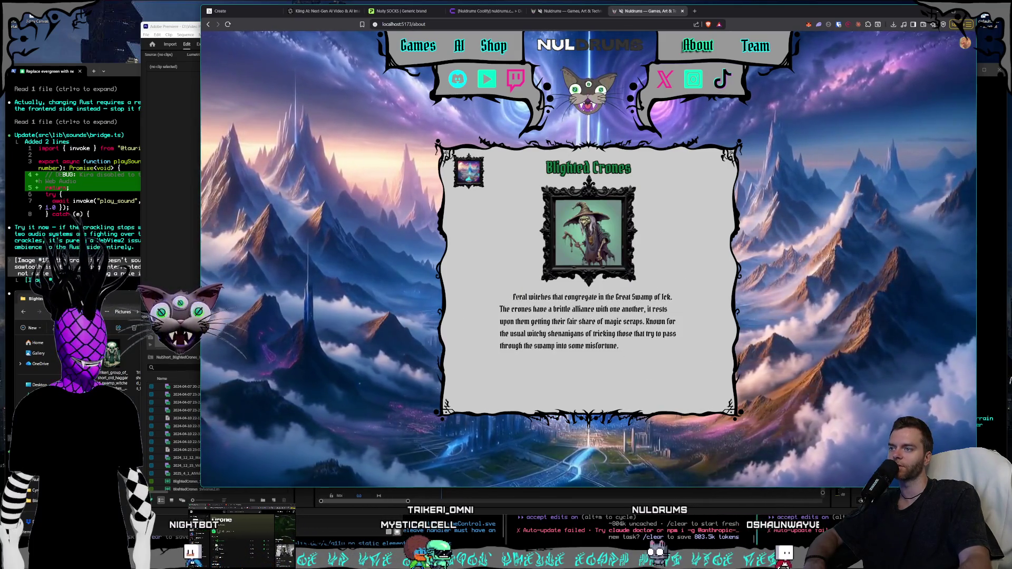
{"action": "left_click_drag", "start_coordinate": [620, 347], "coordinate": [529, 293]}
{"action": "left_click", "coordinate": [518, 287]}
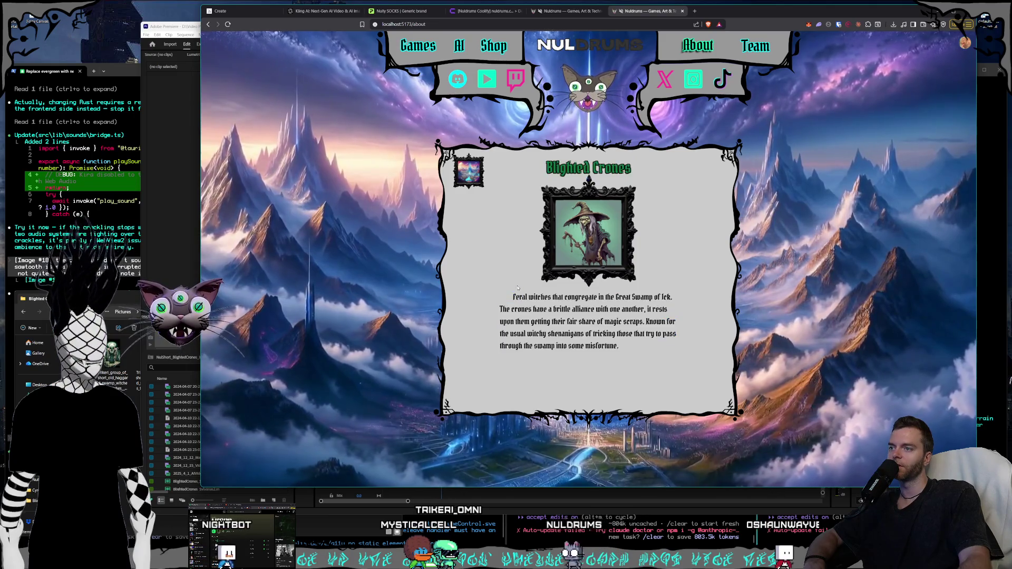
{"action": "left_click", "coordinate": [458, 170]}
View the Noble Reds, The Magi, enlarged cat portrait and Sneerlins cards in turn.
{"action": "left_click", "coordinate": [481, 247]}
{"action": "mouse_move", "coordinate": [575, 383]}
{"action": "left_mouse_down"}
{"action": "mouse_move", "coordinate": [506, 333]}
{"action": "mouse_move", "coordinate": [500, 296]}
{"action": "left_mouse_up"}
{"action": "left_click", "coordinate": [480, 297]}
{"action": "left_click", "coordinate": [472, 181]}
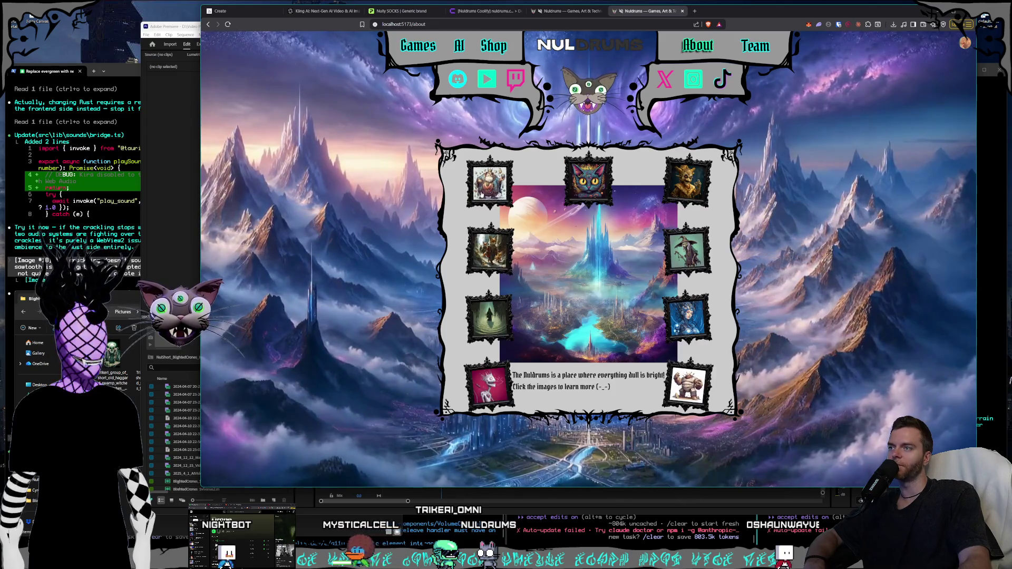
{"action": "left_click", "coordinate": [487, 182]}
{"action": "left_click", "coordinate": [468, 171]}
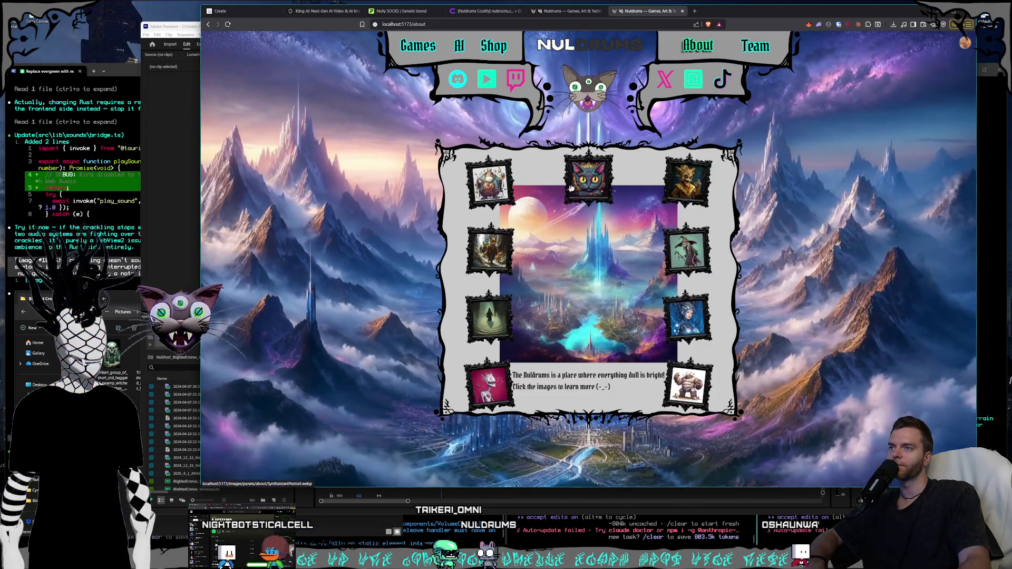
{"action": "left_click", "coordinate": [441, 262]}
{"action": "left_click", "coordinate": [441, 262]}
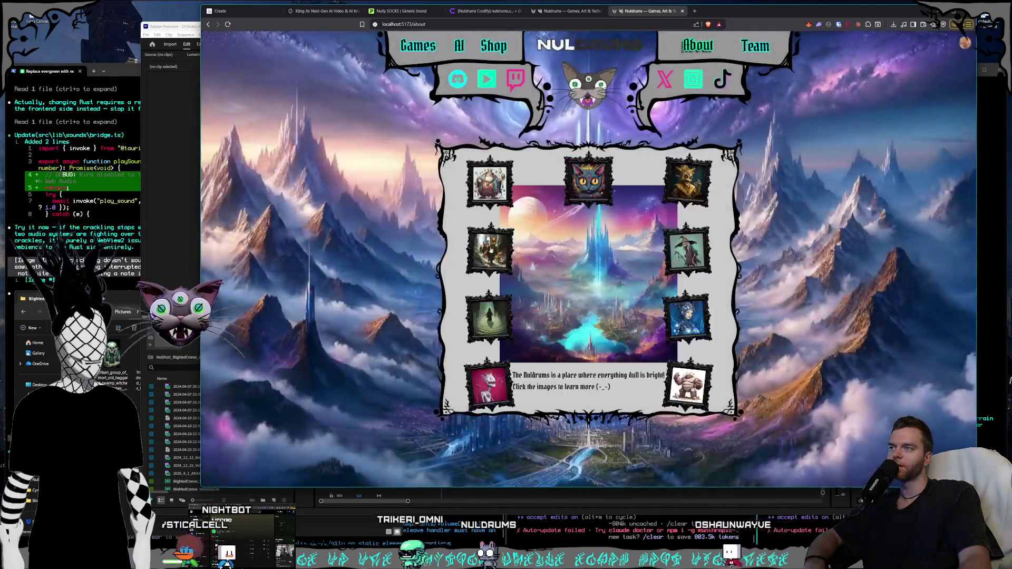
{"action": "left_click", "coordinate": [486, 323]}
{"action": "mouse_move", "coordinate": [536, 361]}
{"action": "left_mouse_down"}
{"action": "mouse_move", "coordinate": [542, 333]}
{"action": "mouse_move", "coordinate": [509, 309]}
{"action": "left_mouse_up"}
{"action": "left_click", "coordinate": [526, 325]}
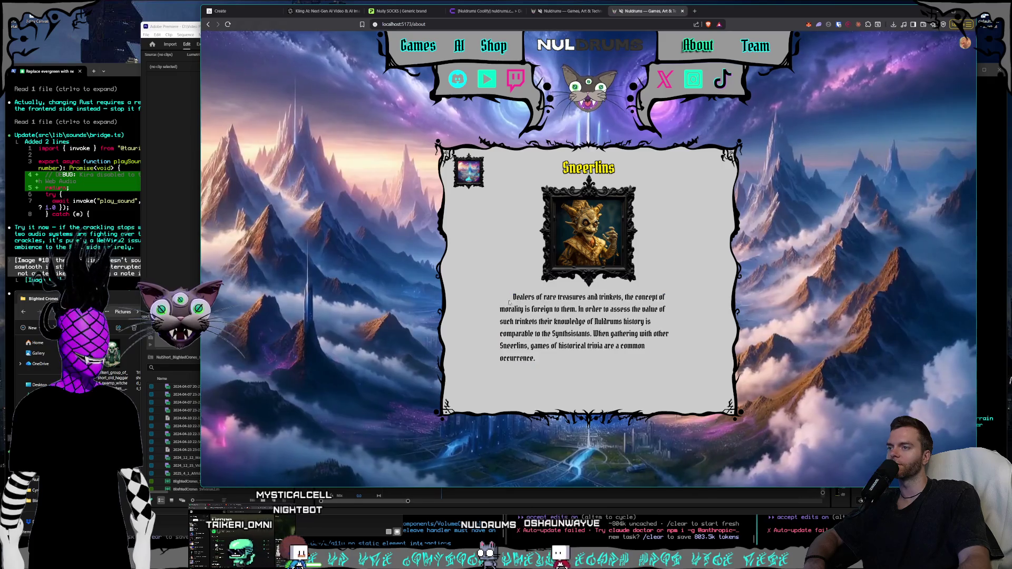
{"action": "left_click", "coordinate": [526, 325]}
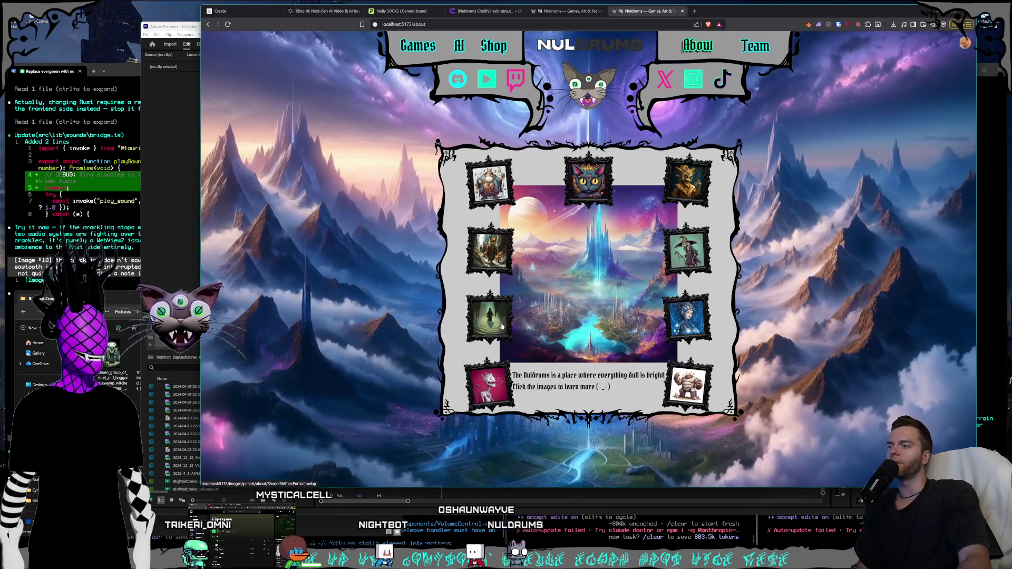
Open the green hooded figure, Rippers, Gorlunks, Cyrens cards, finishing on Blighted Crones.
{"action": "left_click", "coordinate": [489, 319]}
{"action": "left_click", "coordinate": [468, 265]}
{"action": "left_click", "coordinate": [498, 384]}
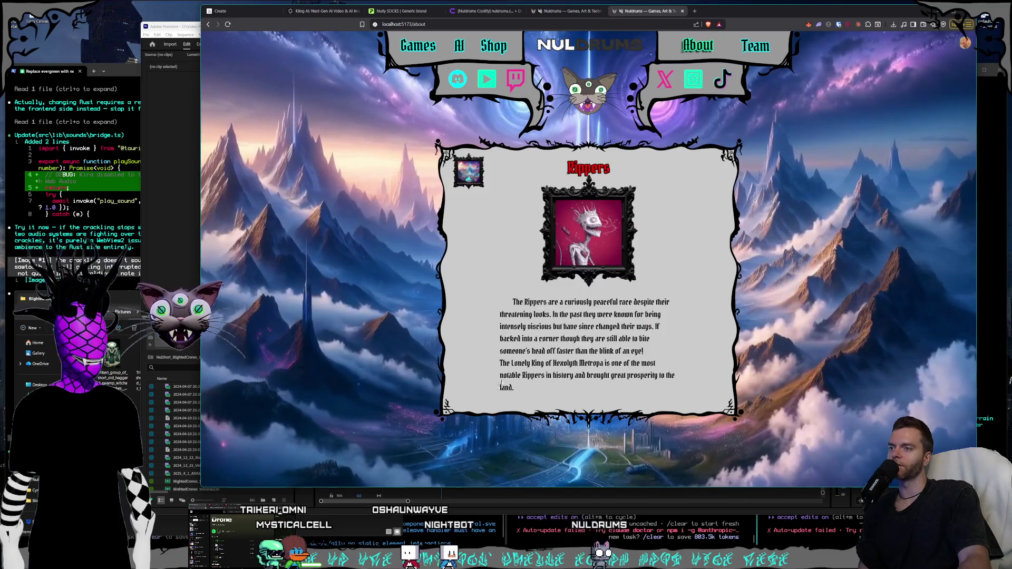
{"action": "left_click", "coordinate": [485, 254]}
{"action": "left_click", "coordinate": [573, 358]}
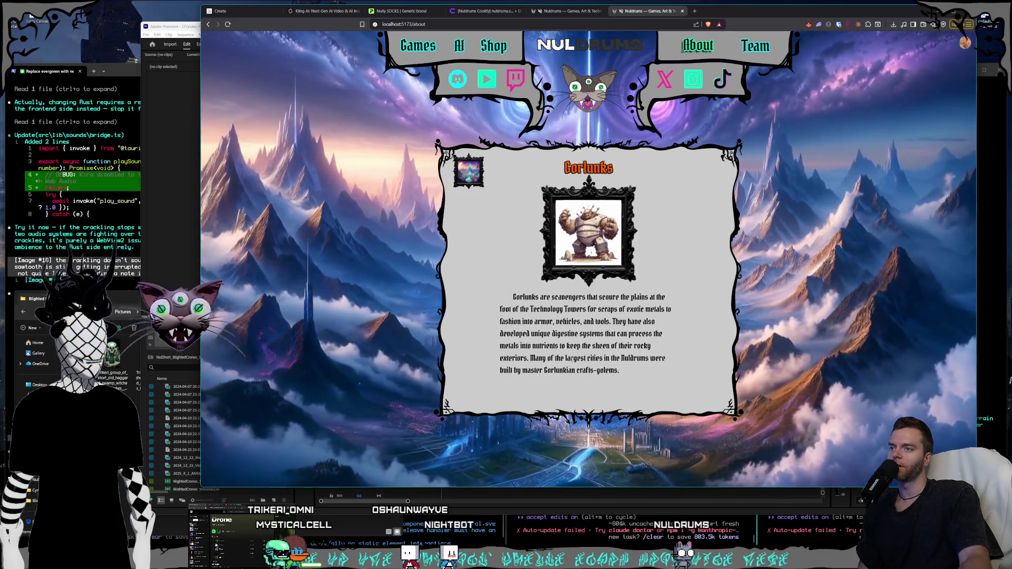
{"action": "left_click", "coordinate": [459, 188]}
{"action": "left_click", "coordinate": [478, 178]}
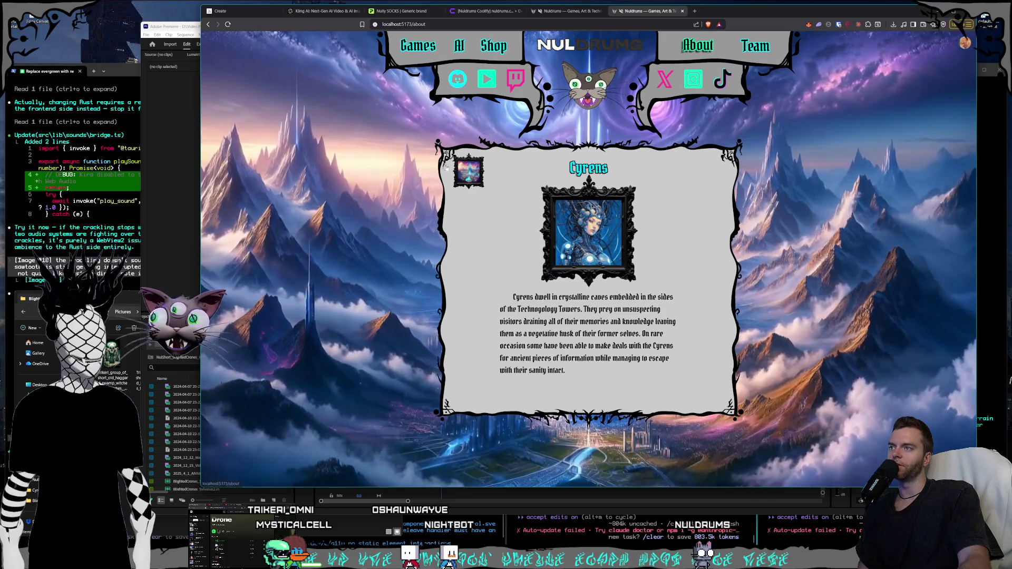
{"action": "left_click", "coordinate": [469, 172]}
{"action": "left_click", "coordinate": [482, 248]}
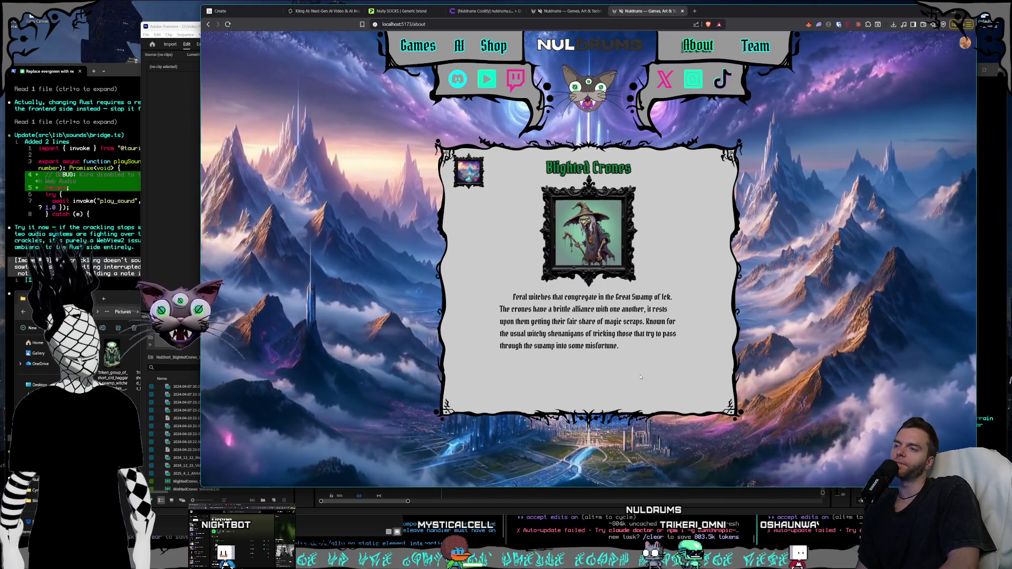
{"action": "left_click", "coordinate": [194, 126]}
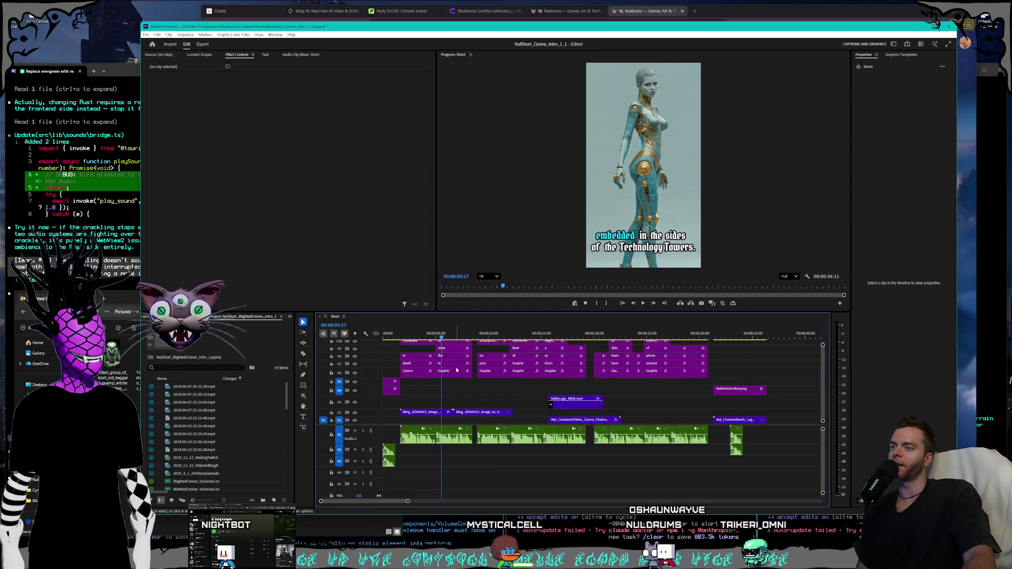
Drag the monitor–timeline border up so the Short's timeline shows more tracks, then deselect clips.
{"action": "left_click_drag", "start_coordinate": [425, 401], "coordinate": [466, 416]}
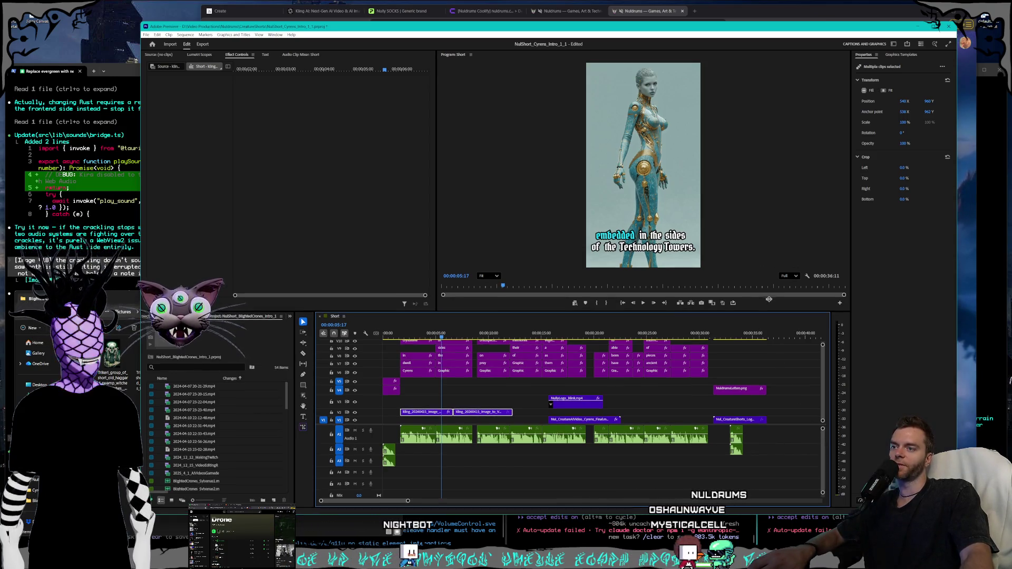
{"action": "left_click_drag", "start_coordinate": [768, 312], "coordinate": [768, 294]}
{"action": "left_click", "coordinate": [803, 431]}
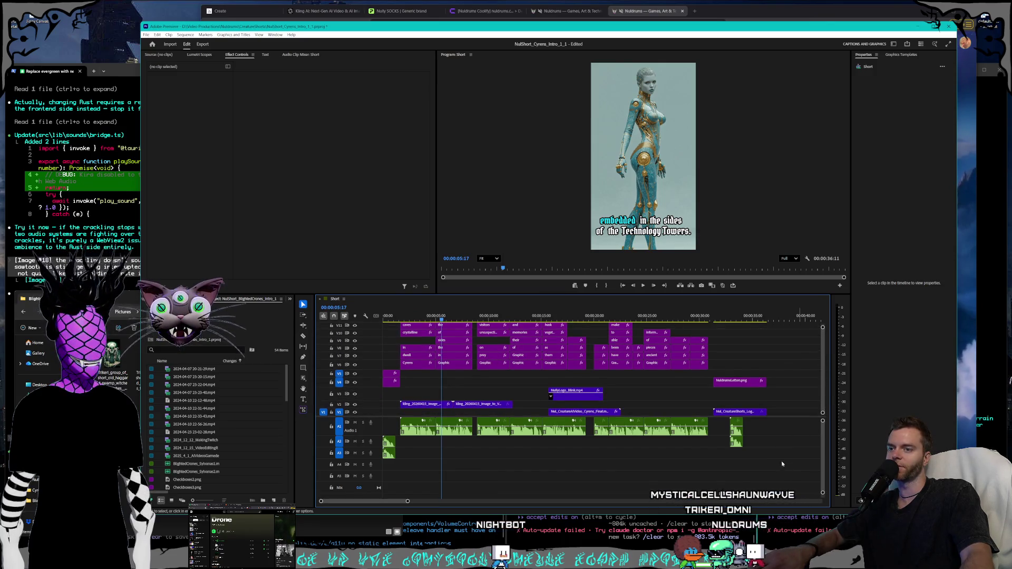
{"action": "mouse_move", "coordinate": [770, 436]}
{"action": "left_mouse_down"}
{"action": "mouse_move", "coordinate": [421, 342]}
{"action": "mouse_move", "coordinate": [413, 326]}
{"action": "left_mouse_up"}
{"action": "scroll", "coordinate": [596, 340], "scroll_direction": "up", "scroll_amount": 3}
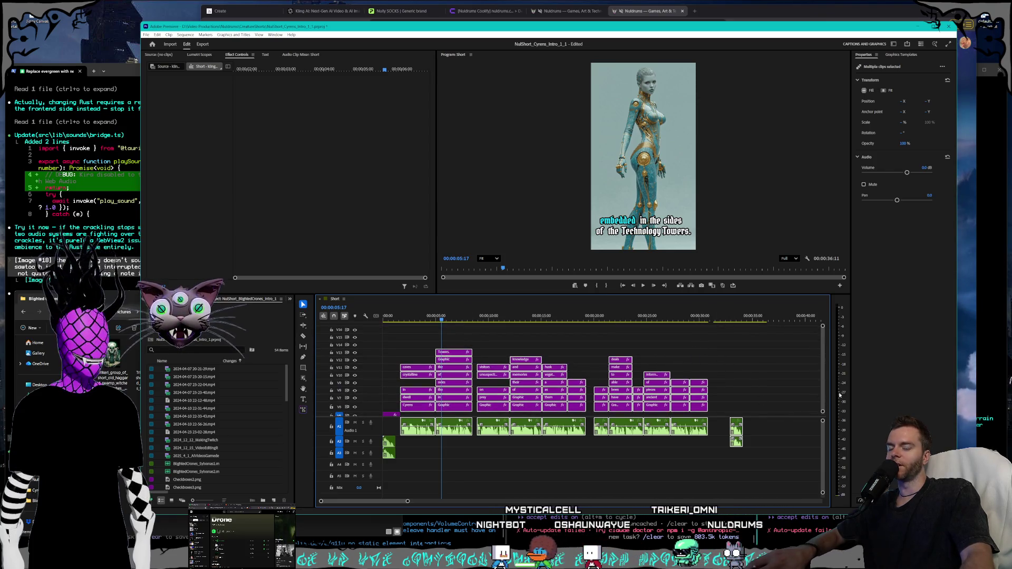
{"action": "scroll", "coordinate": [824, 384], "scroll_direction": "down", "scroll_amount": 3}
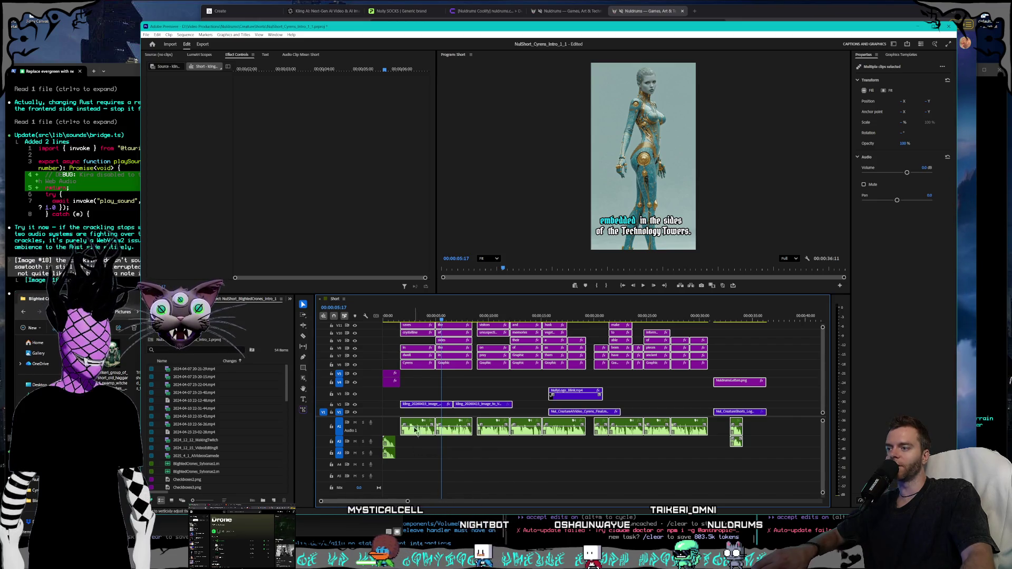
{"action": "left_click", "coordinate": [554, 463]}
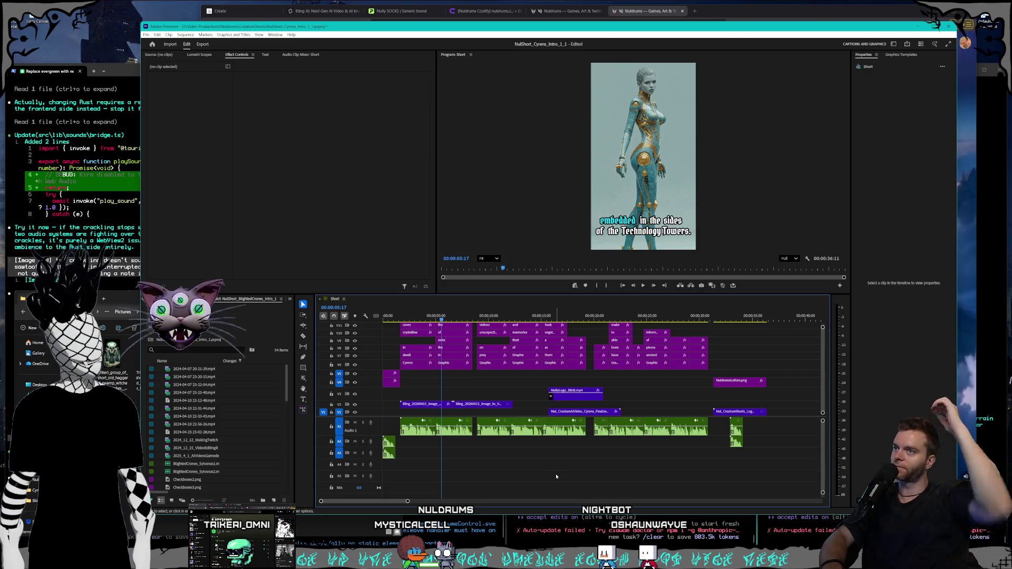
Scrub to 00:00:09:15 at the 'They prey on unsuspecting visitors' caption, then bring up the Blighted Crones folder.
{"action": "left_click", "coordinate": [454, 319]}
{"action": "mouse_move", "coordinate": [454, 320]}
{"action": "left_mouse_down"}
{"action": "mouse_move", "coordinate": [516, 309]}
{"action": "mouse_move", "coordinate": [485, 305]}
{"action": "left_mouse_up"}
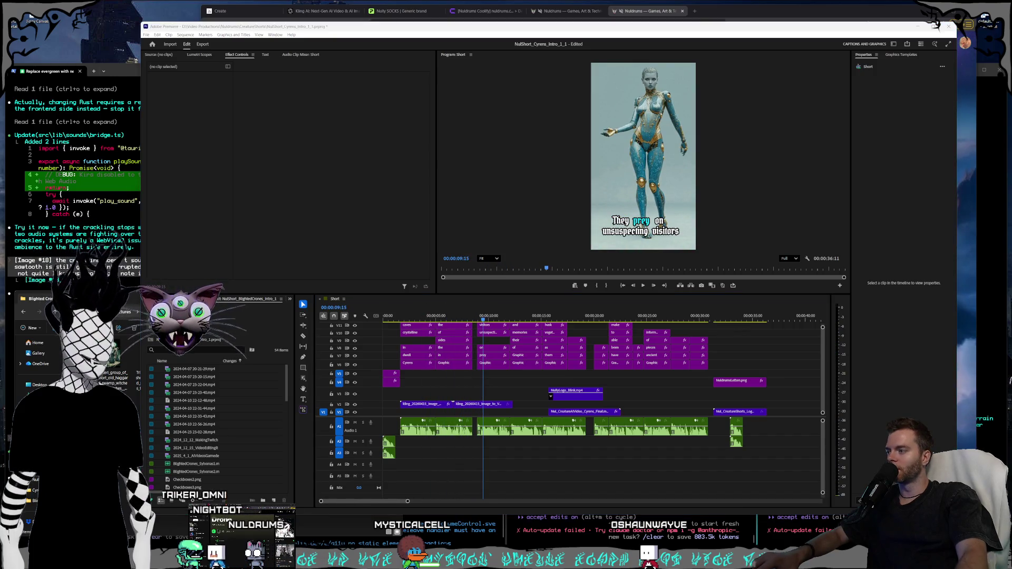
{"action": "left_click", "coordinate": [144, 452]}
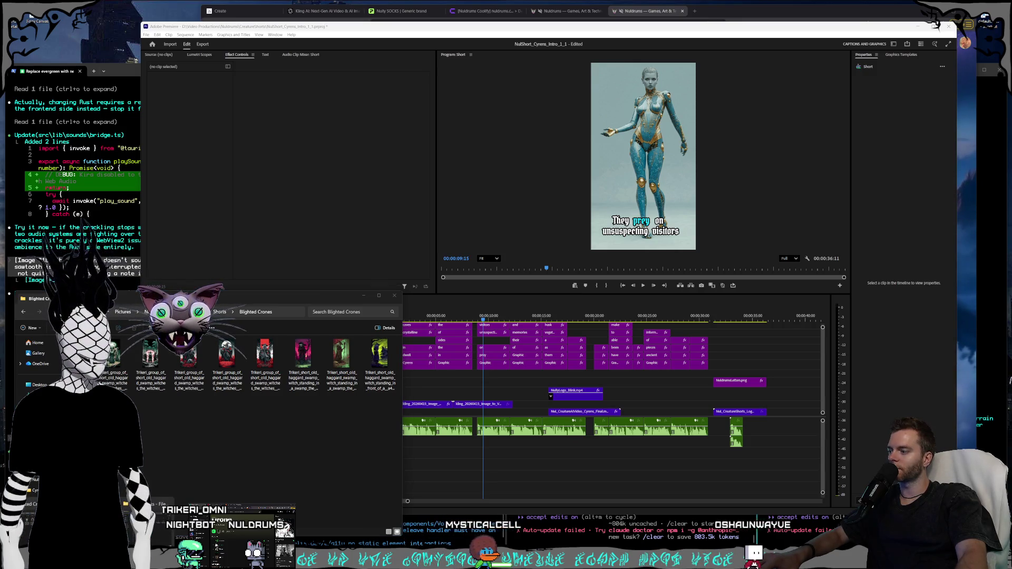
Minimize the Nully Socks window and preview kling_20260415_Image_to_Video_camera_slo_2380_0 in Media Player.
{"action": "key", "text": "ctrl+super+Left"}
{"action": "key", "text": "ctrl+super+Right"}
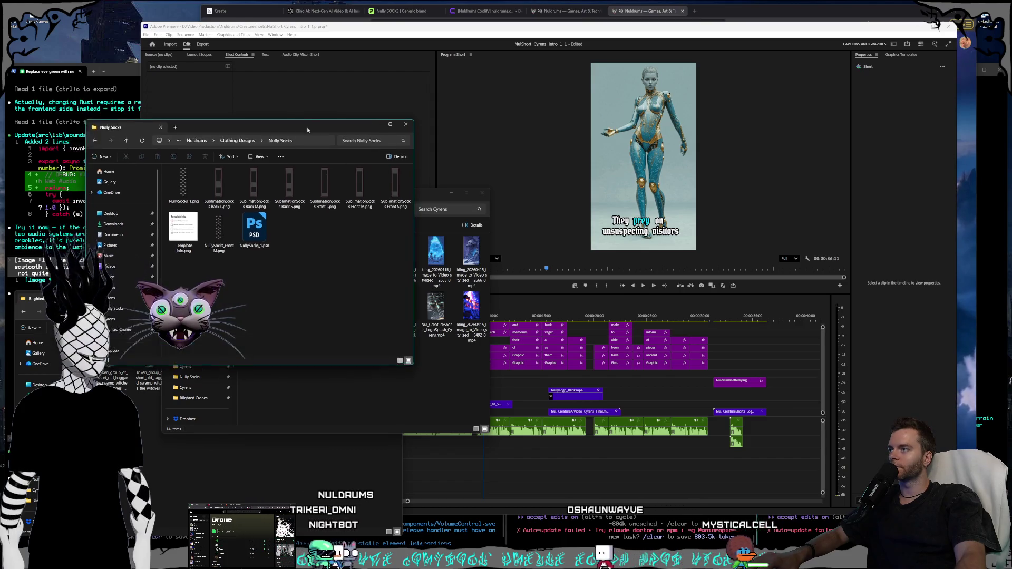
{"action": "left_click", "coordinate": [348, 103]}
{"action": "left_click", "coordinate": [368, 383]}
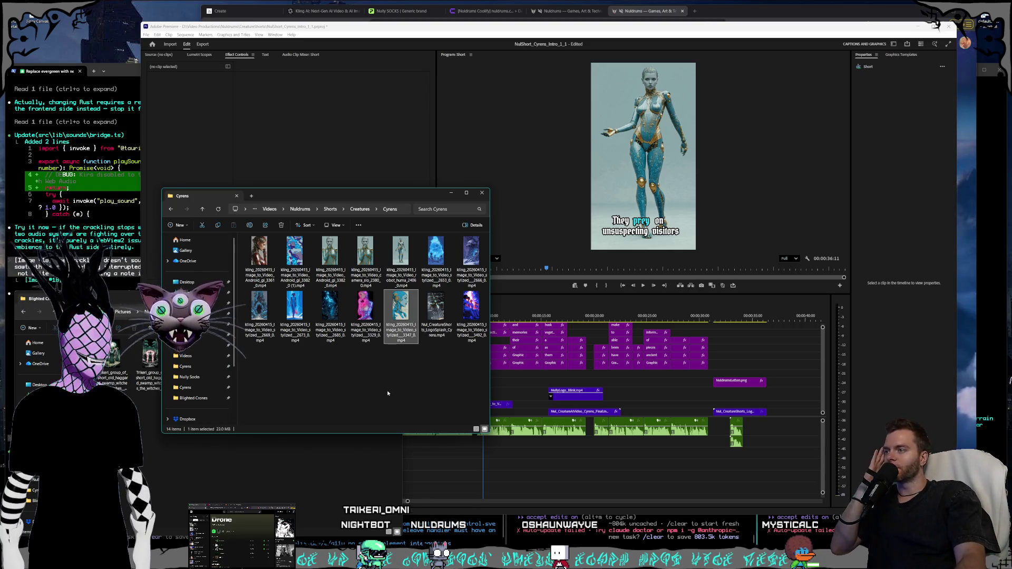
{"action": "double_click", "coordinate": [369, 262]}
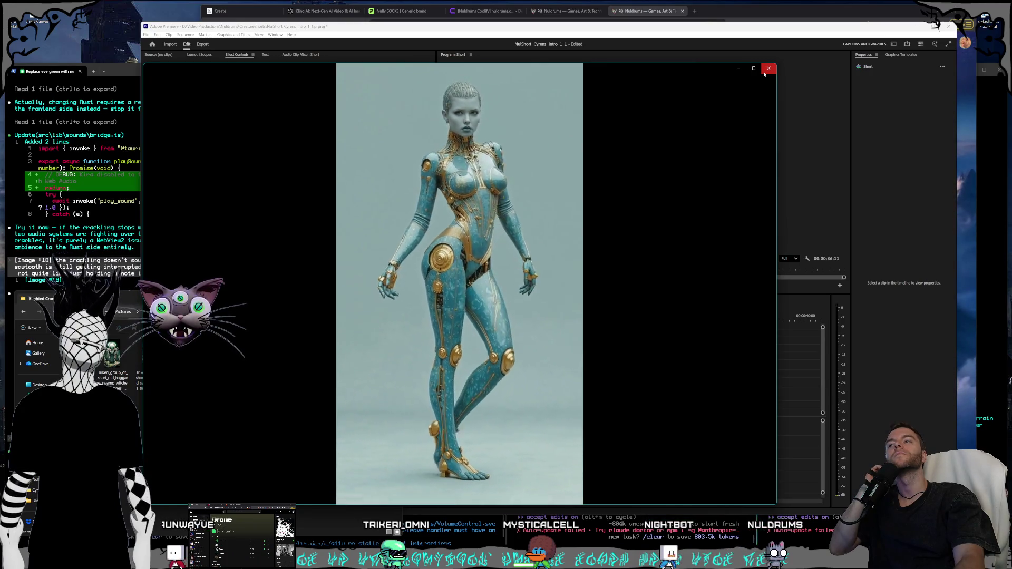
Close the preview and drag the previewed, top-right and second Cyrens clips onto upper timeline tracks.
{"action": "left_click", "coordinate": [769, 68]}
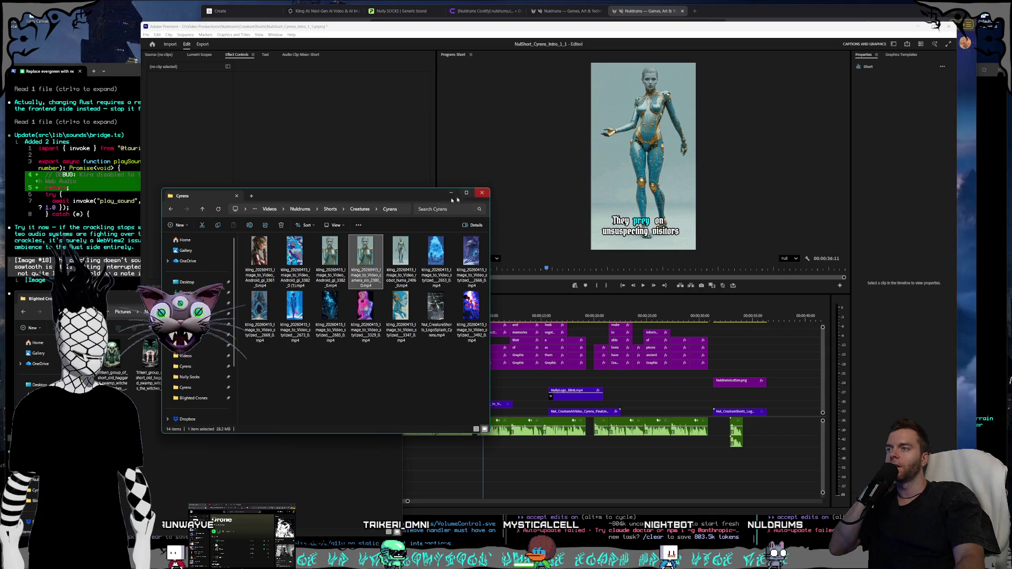
{"action": "left_click_drag", "start_coordinate": [628, 400], "coordinate": [633, 401]}
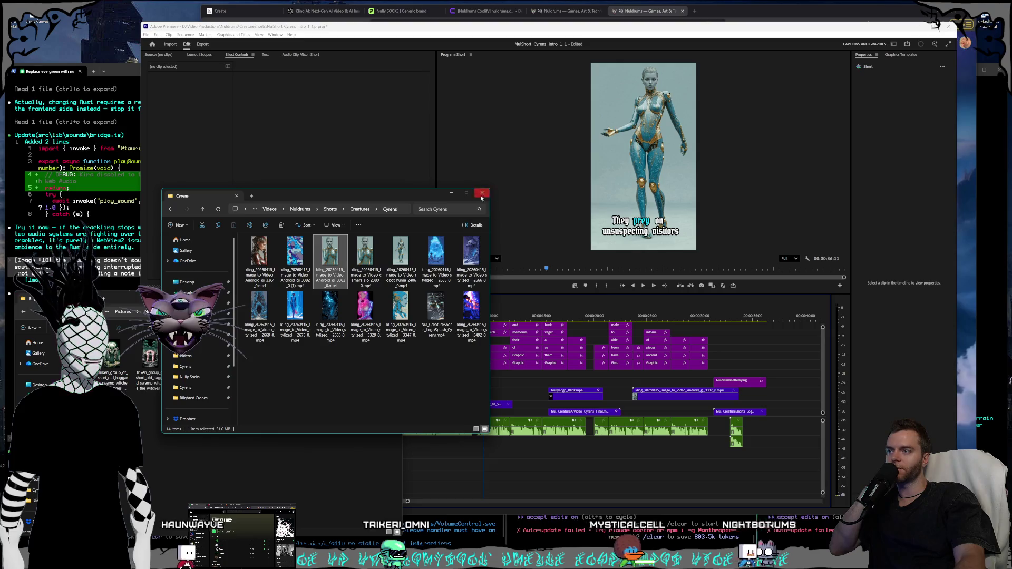
{"action": "left_click", "coordinate": [406, 266]}
{"action": "left_click", "coordinate": [471, 259]}
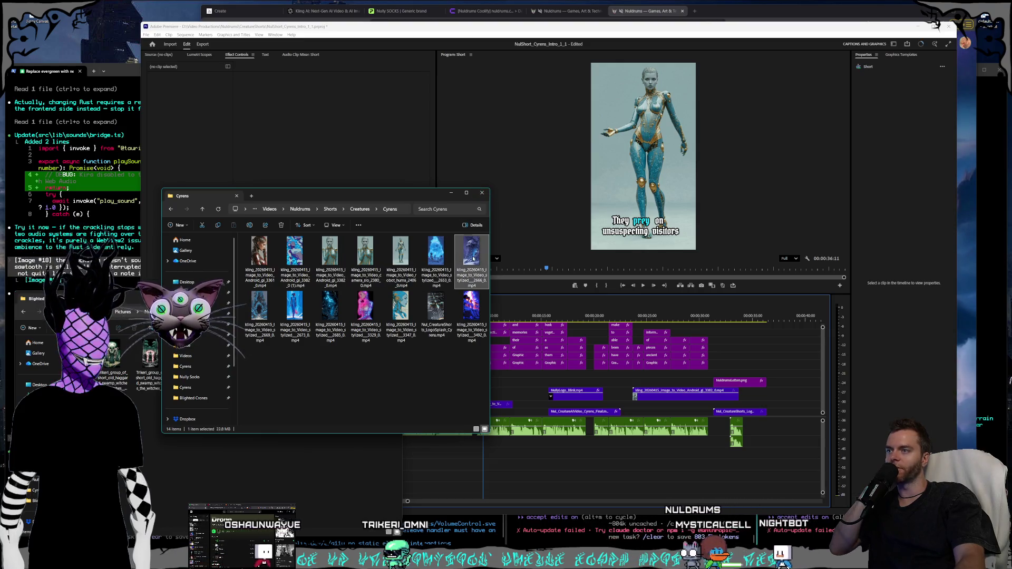
{"action": "mouse_move", "coordinate": [471, 259]}
{"action": "left_mouse_down"}
{"action": "mouse_move", "coordinate": [675, 369]}
{"action": "mouse_move", "coordinate": [755, 391]}
{"action": "left_mouse_up"}
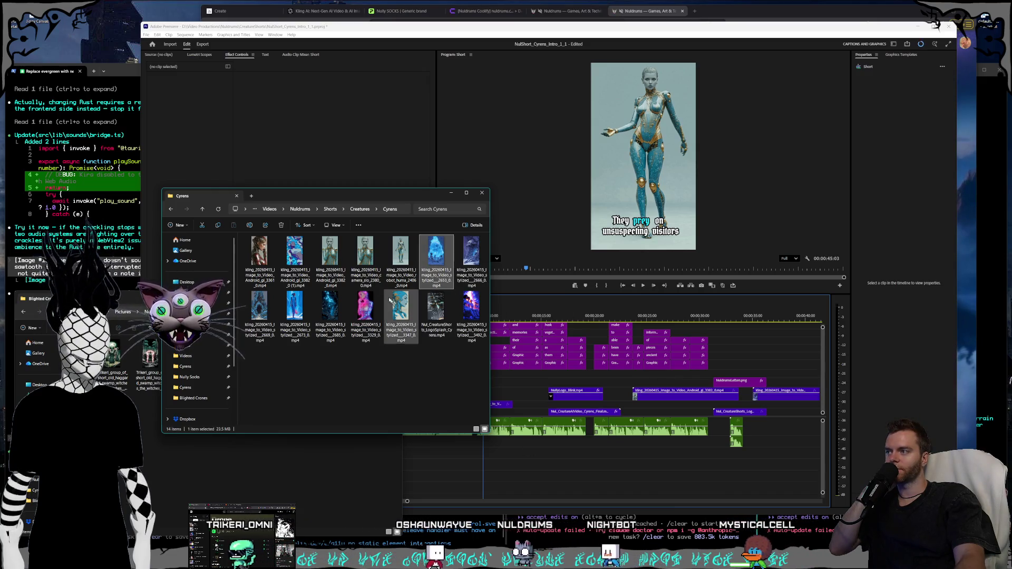
{"action": "left_click", "coordinate": [301, 267]}
{"action": "mouse_move", "coordinate": [301, 268]}
{"action": "left_mouse_down"}
{"action": "mouse_move", "coordinate": [638, 393]}
{"action": "mouse_move", "coordinate": [630, 405]}
{"action": "left_mouse_up"}
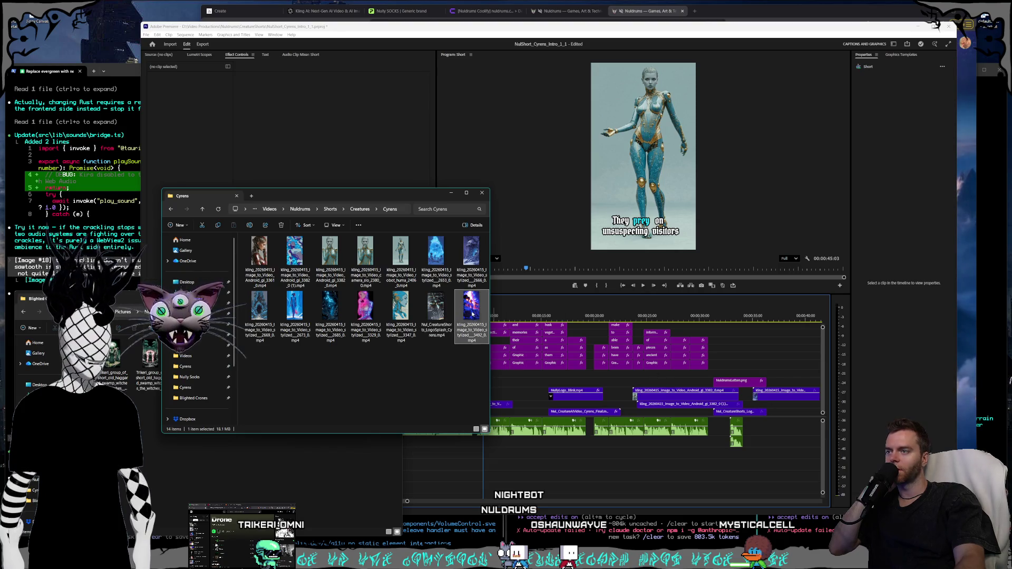
{"action": "mouse_move", "coordinate": [472, 313]}
{"action": "left_mouse_down"}
{"action": "mouse_move", "coordinate": [751, 404]}
{"action": "mouse_move", "coordinate": [793, 403]}
{"action": "left_mouse_up"}
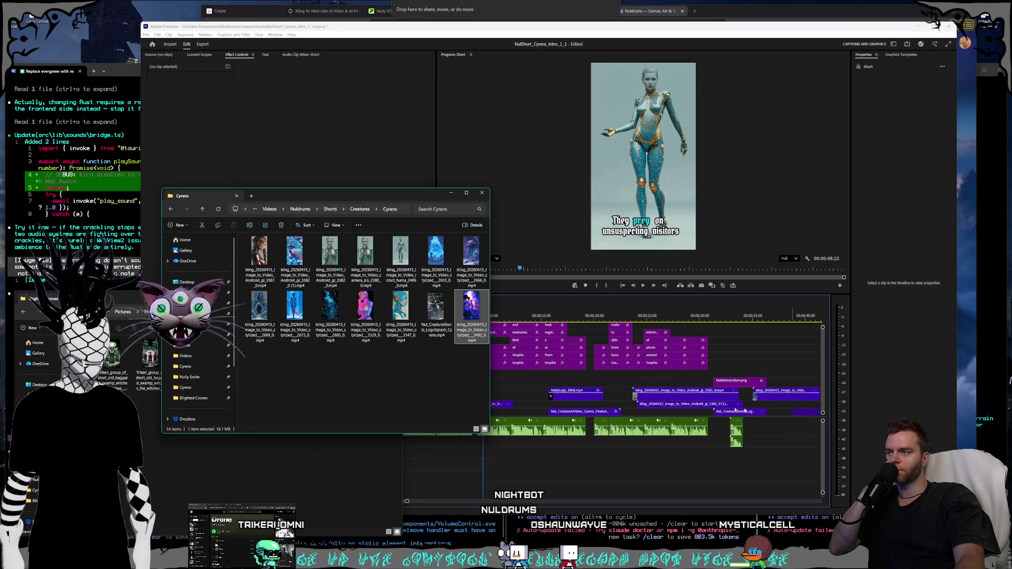
Drag the first Cyrens clip and the second-row clips onto the timeline, then close the folder.
{"action": "mouse_move", "coordinate": [491, 329]}
{"action": "left_mouse_down"}
{"action": "mouse_move", "coordinate": [583, 328]}
{"action": "mouse_move", "coordinate": [745, 350]}
{"action": "mouse_move", "coordinate": [755, 373]}
{"action": "left_mouse_up"}
{"action": "mouse_move", "coordinate": [270, 270]}
{"action": "left_mouse_down"}
{"action": "mouse_move", "coordinate": [511, 369]}
{"action": "mouse_move", "coordinate": [519, 382]}
{"action": "left_mouse_up"}
{"action": "left_click", "coordinate": [296, 270]}
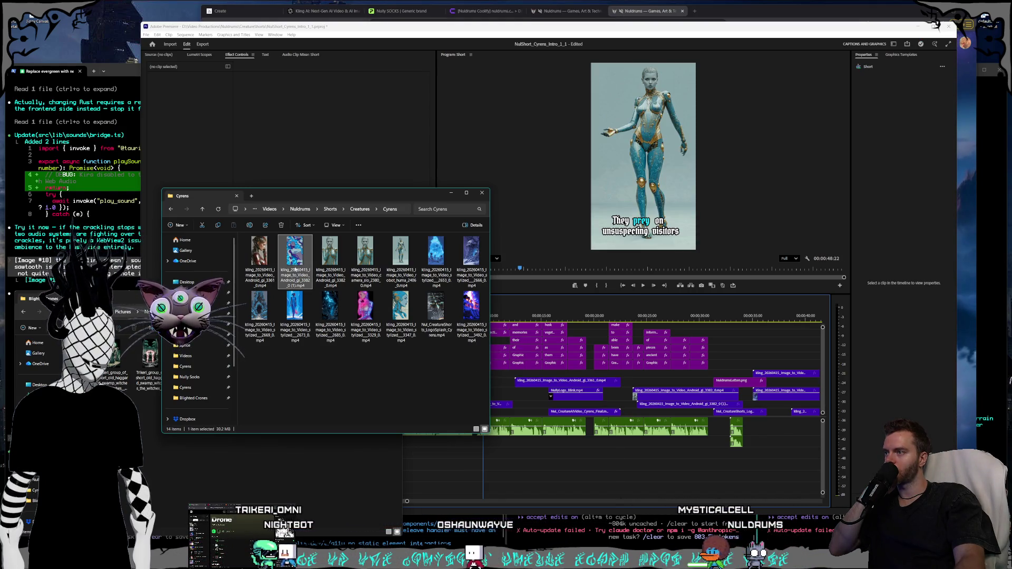
{"action": "left_click", "coordinate": [262, 315]}
{"action": "left_click_drag", "start_coordinate": [262, 316], "coordinate": [604, 373]}
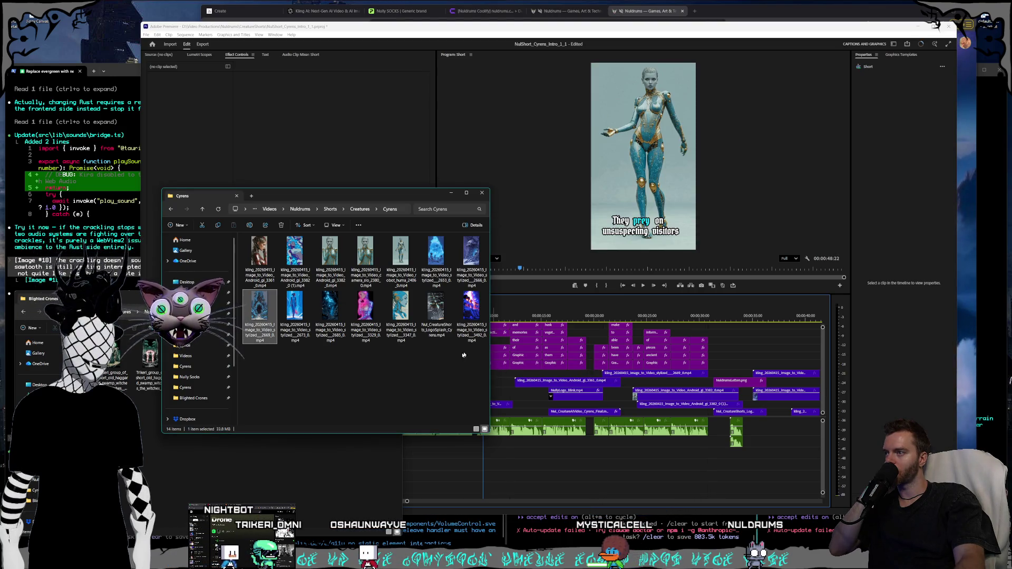
{"action": "mouse_move", "coordinate": [328, 314]}
{"action": "left_mouse_down"}
{"action": "mouse_move", "coordinate": [764, 351]}
{"action": "mouse_move", "coordinate": [764, 363]}
{"action": "left_mouse_up"}
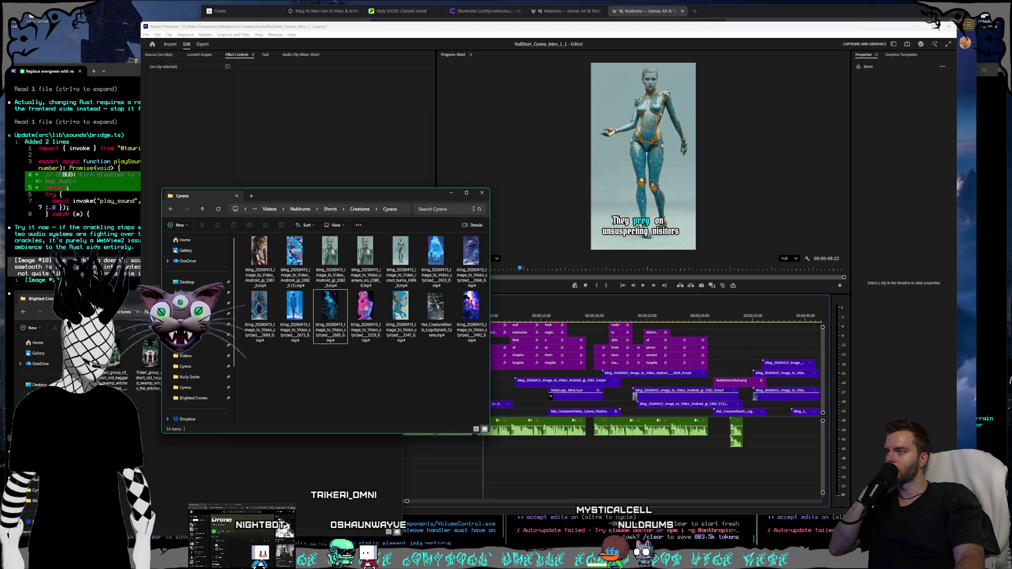
{"action": "mouse_move", "coordinate": [400, 319]}
{"action": "left_mouse_down"}
{"action": "mouse_move", "coordinate": [809, 349]}
{"action": "mouse_move", "coordinate": [775, 354]}
{"action": "left_mouse_up"}
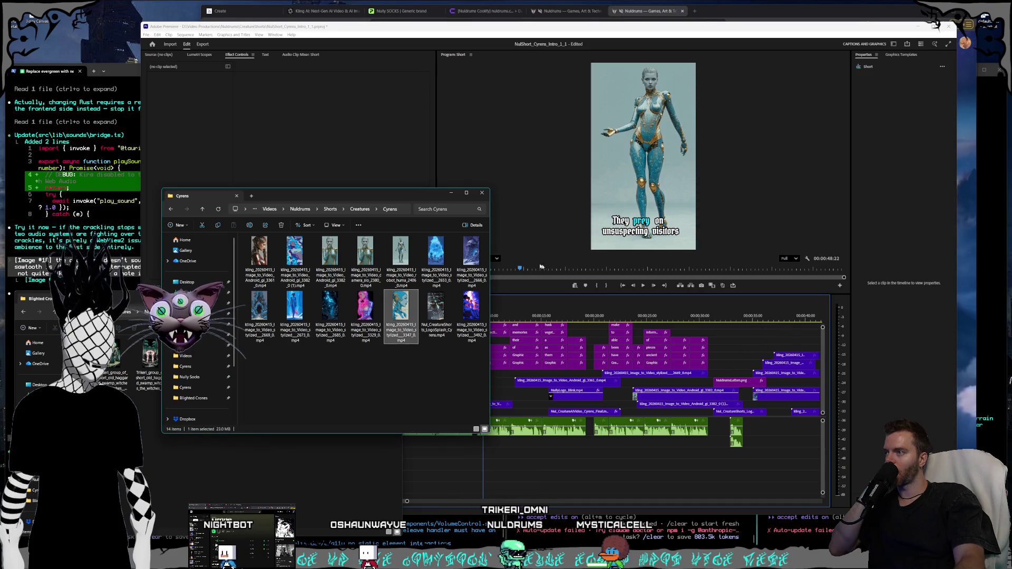
{"action": "key", "text": "ctrl+w"}
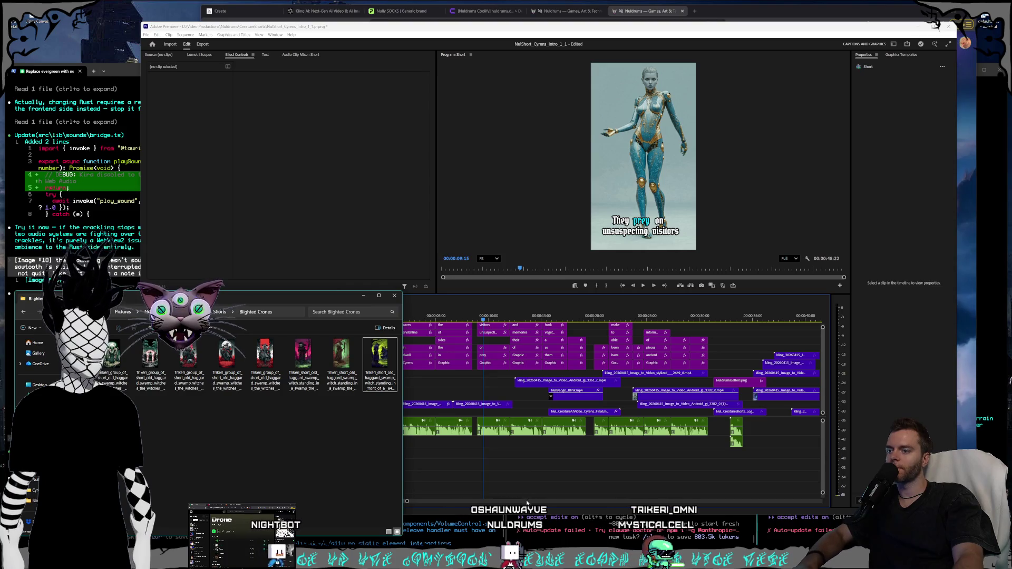
Back in Premiere, scrub the Short from near its start to about twelve seconds.
{"action": "left_click", "coordinate": [527, 503]}
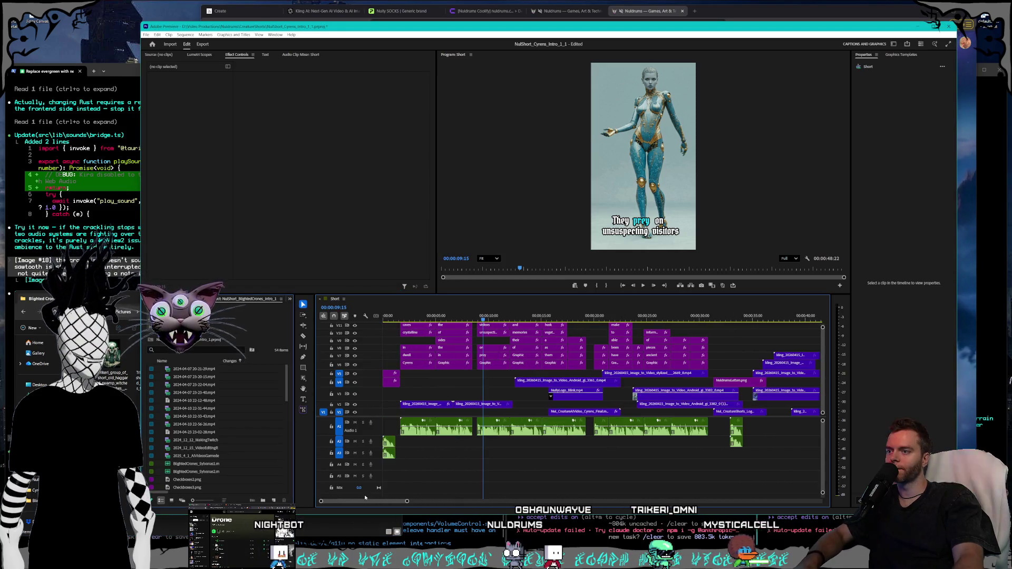
{"action": "scroll", "coordinate": [407, 501], "scroll_direction": "down", "scroll_amount": 3}
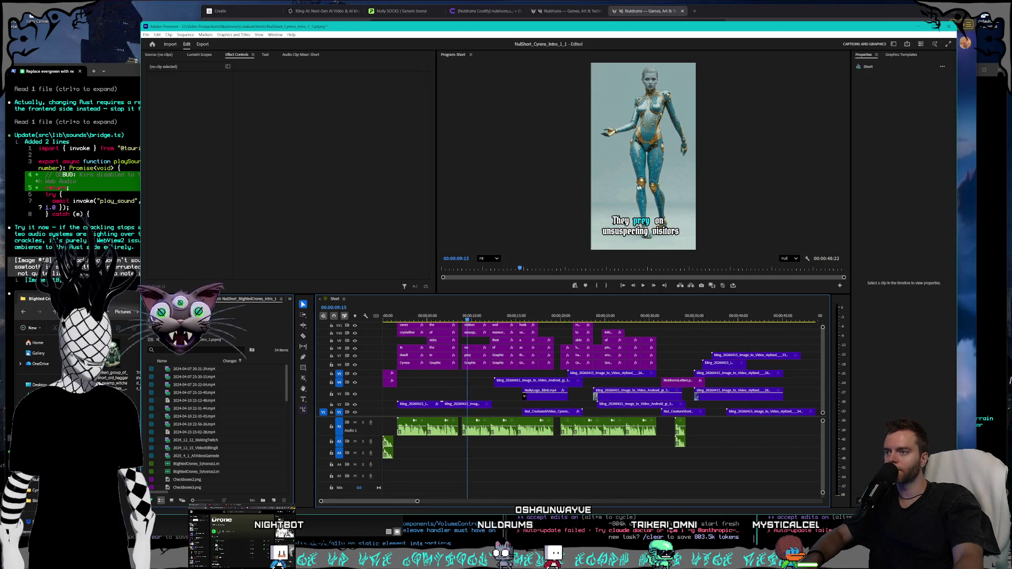
{"action": "left_click", "coordinate": [398, 313]}
{"action": "left_click_drag", "start_coordinate": [398, 311], "coordinate": [435, 306]}
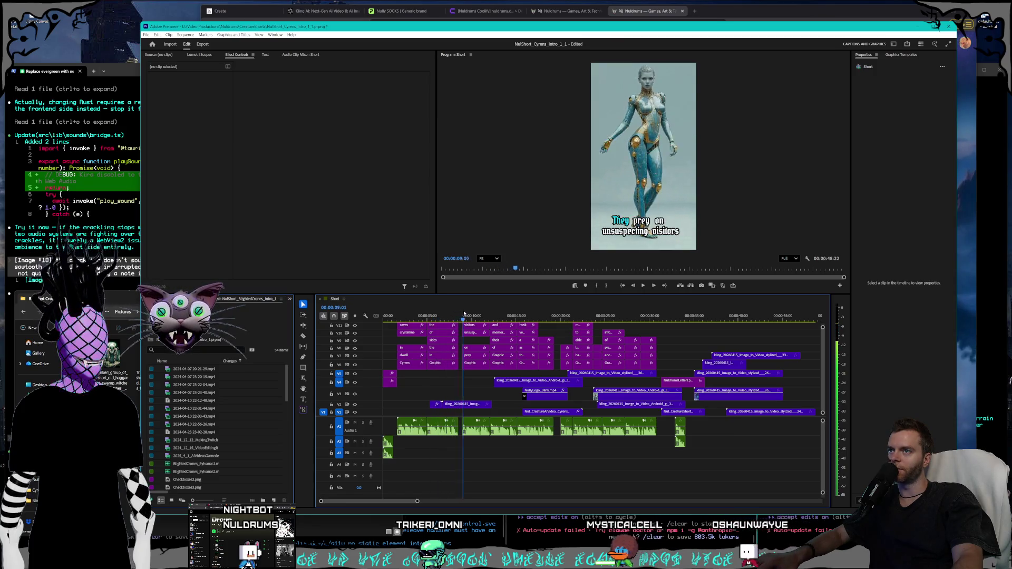
{"action": "mouse_move", "coordinate": [480, 311]}
{"action": "left_mouse_down"}
{"action": "mouse_move", "coordinate": [493, 310]}
{"action": "mouse_move", "coordinate": [434, 307]}
{"action": "left_mouse_up"}
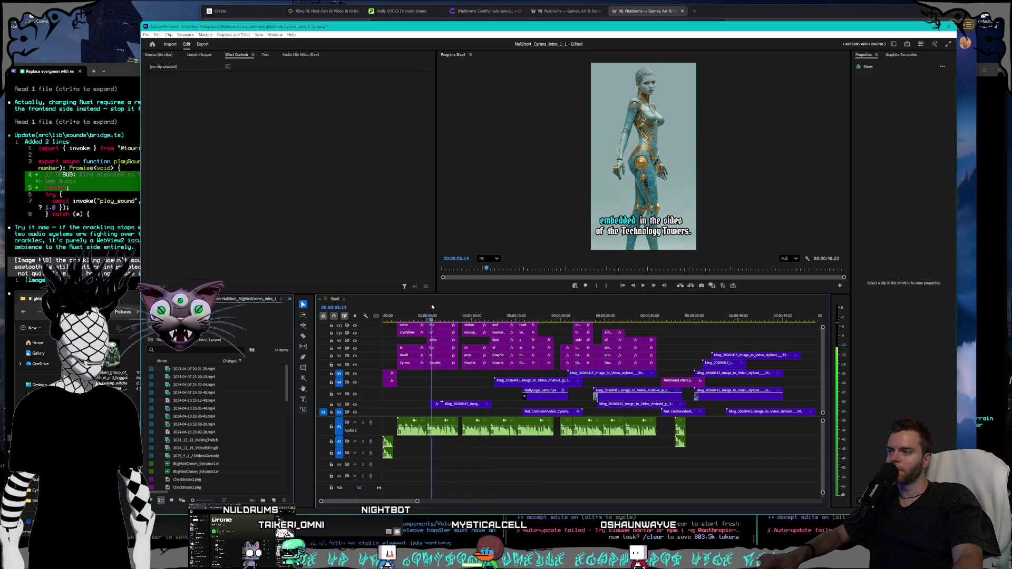
Dismiss the blank preview and drag the V2 Kling Android clip up onto track V3.
{"action": "key", "text": "Escape"}
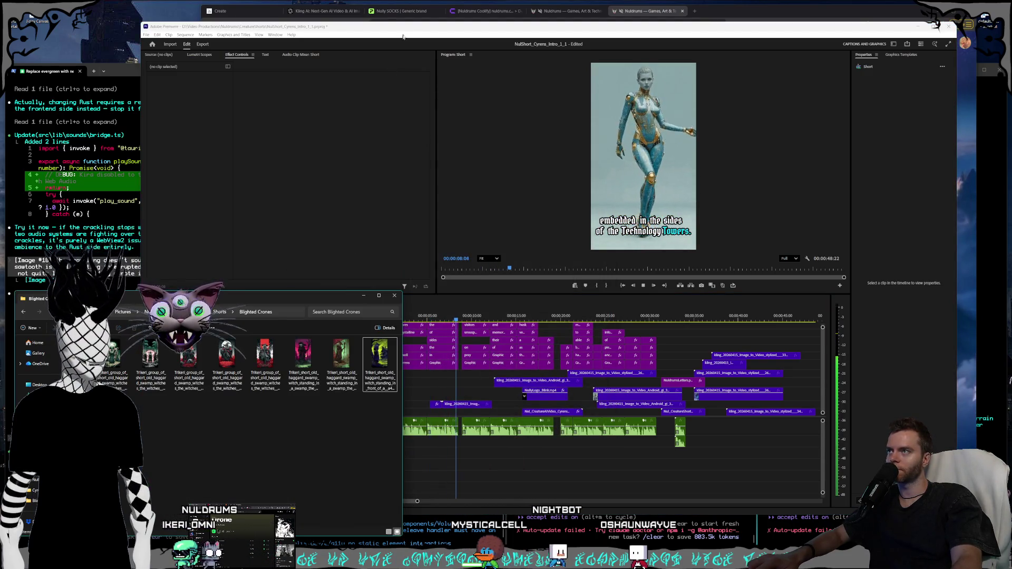
{"action": "left_click", "coordinate": [416, 206]}
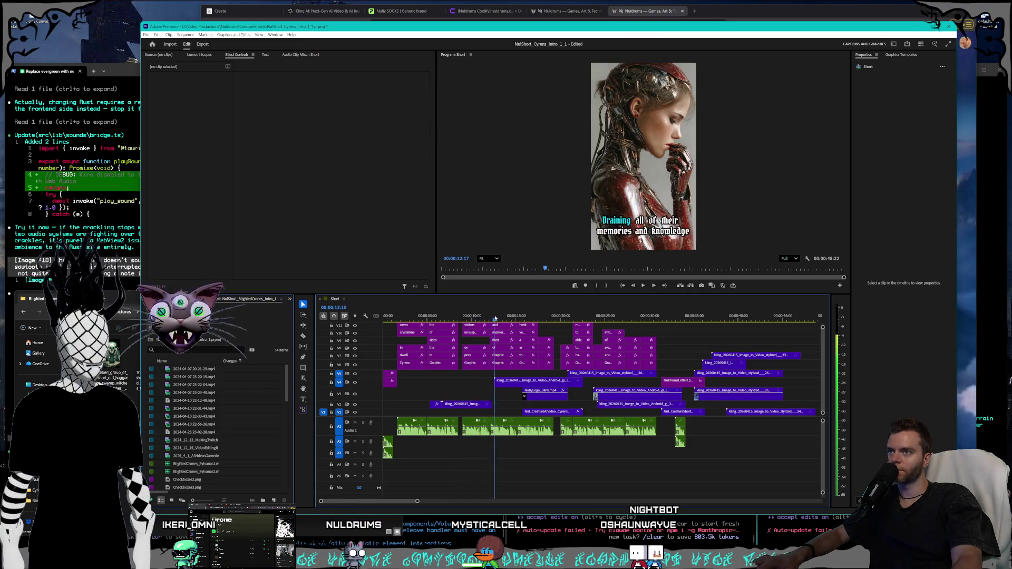
{"action": "left_click", "coordinate": [735, 397]}
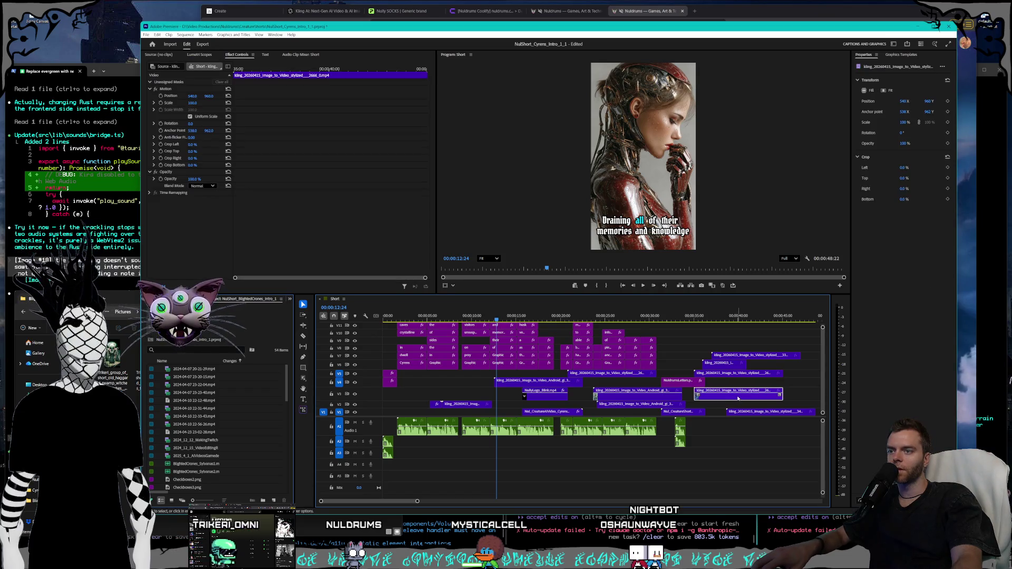
{"action": "mouse_move", "coordinate": [462, 404]}
{"action": "left_mouse_down"}
{"action": "mouse_move", "coordinate": [487, 409]}
{"action": "mouse_move", "coordinate": [519, 382]}
{"action": "mouse_move", "coordinate": [433, 384]}
{"action": "mouse_move", "coordinate": [426, 396]}
{"action": "left_mouse_up"}
{"action": "mouse_move", "coordinate": [448, 316]}
{"action": "left_mouse_down"}
{"action": "mouse_move", "coordinate": [429, 315]}
{"action": "mouse_move", "coordinate": [483, 314]}
{"action": "mouse_move", "coordinate": [437, 314]}
{"action": "left_mouse_up"}
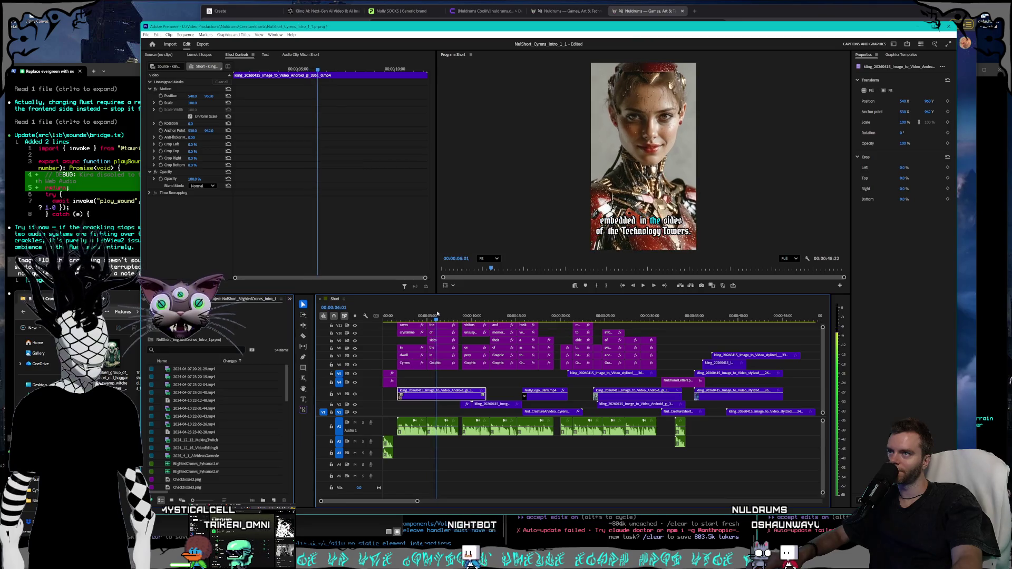
Set the V3 Android clip to 200% speed, move it earlier, and replay the opening.
{"action": "left_click_drag", "start_coordinate": [400, 395], "coordinate": [440, 395]}
{"action": "right_click", "coordinate": [446, 394]}
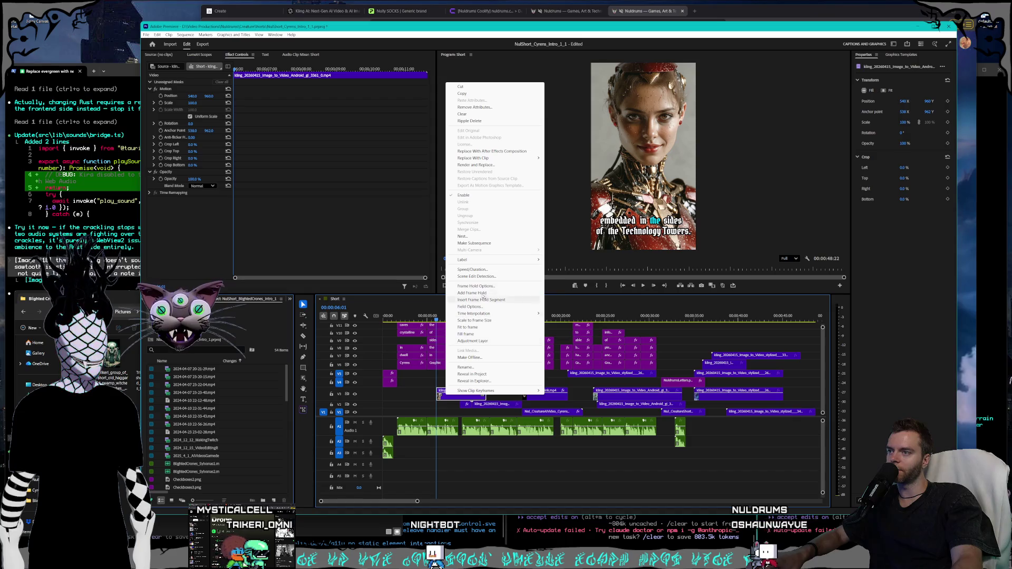
{"action": "left_click", "coordinate": [464, 270]}
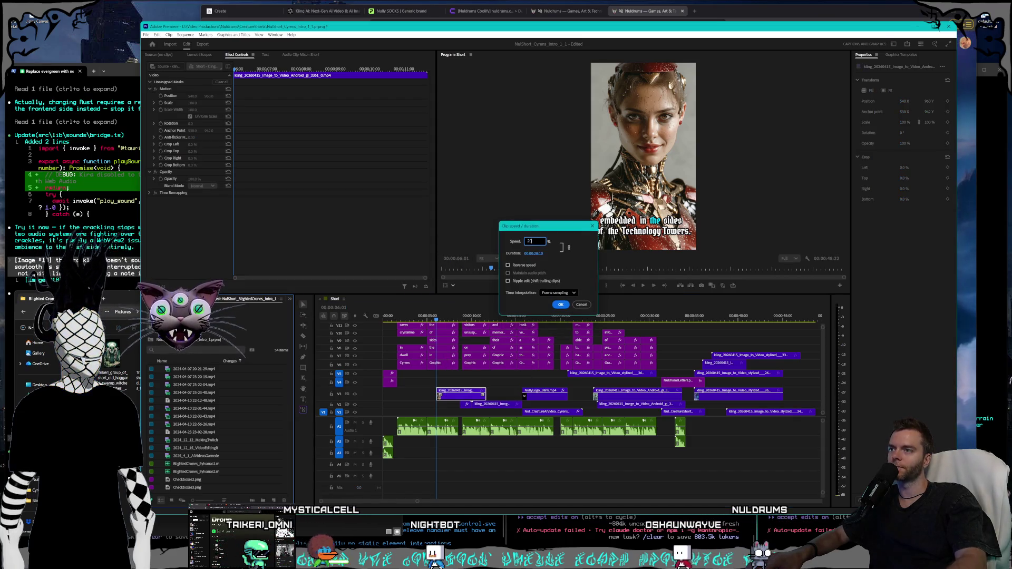
{"action": "type", "text": "0"}
{"action": "key", "text": "Return"}
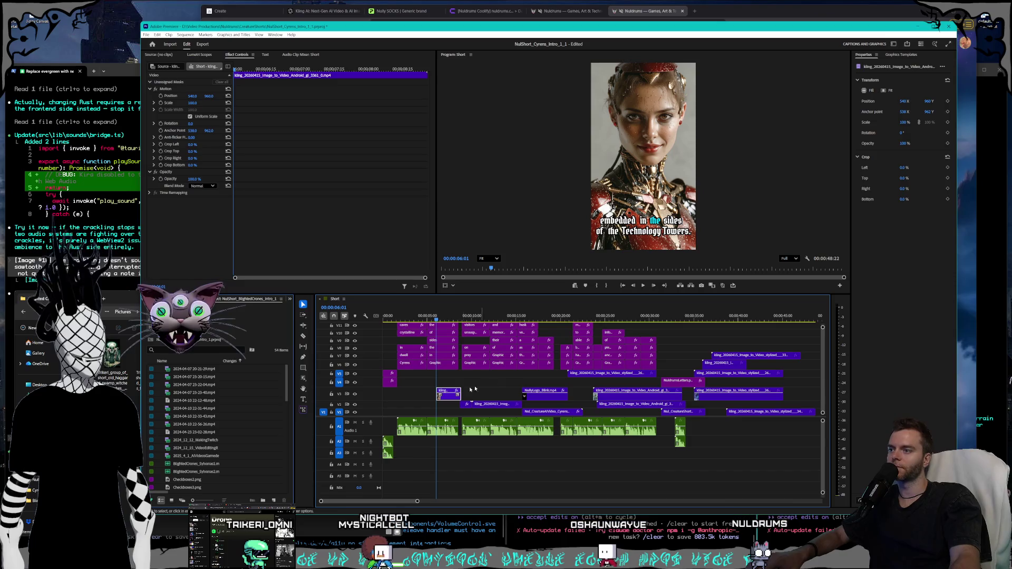
{"action": "left_click_drag", "start_coordinate": [448, 398], "coordinate": [395, 413]}
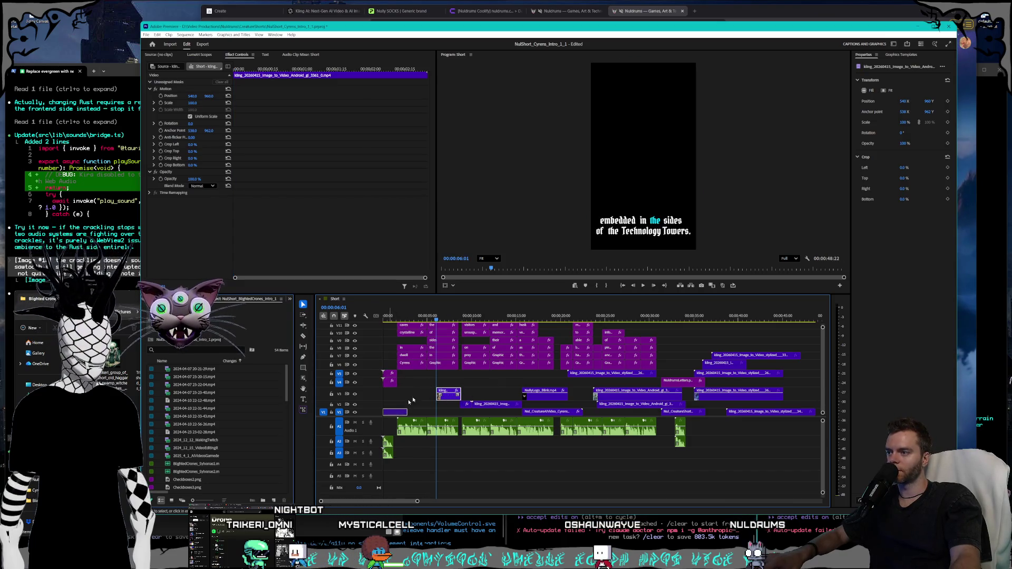
{"action": "left_click", "coordinate": [389, 318]}
{"action": "key", "text": "space"}
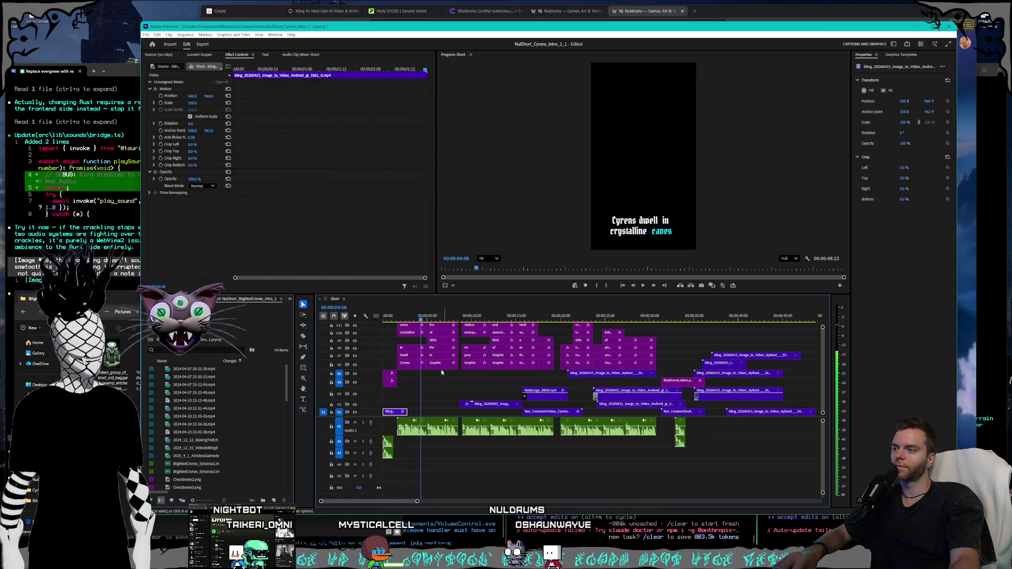
{"action": "mouse_move", "coordinate": [422, 317]}
{"action": "left_mouse_down"}
{"action": "mouse_move", "coordinate": [389, 318]}
{"action": "mouse_move", "coordinate": [410, 319]}
{"action": "left_mouse_up"}
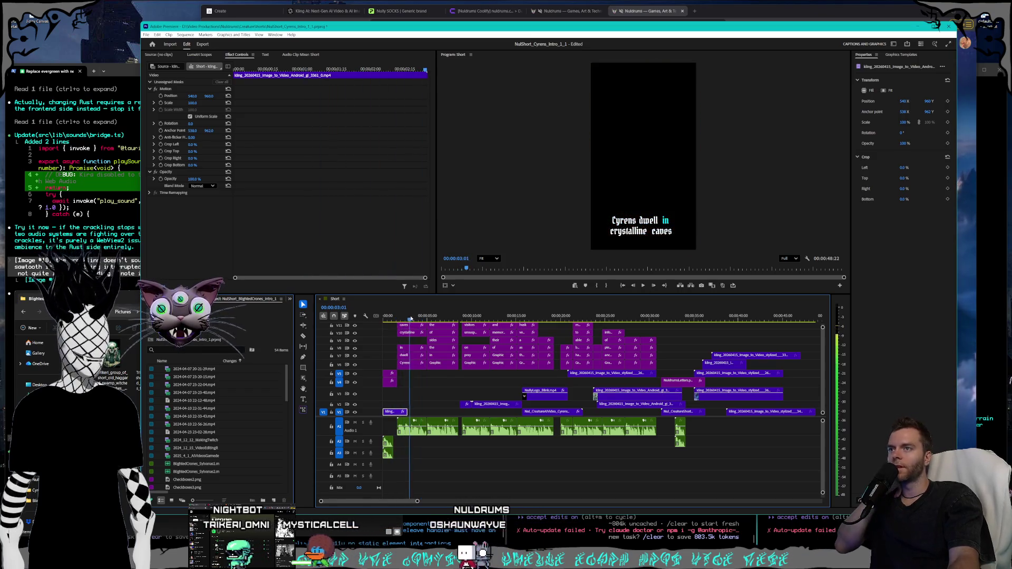
Move the opening V1 clip onto V2 near 00:00:44 and select the short audio clip pair.
{"action": "left_click_drag", "start_coordinate": [403, 412], "coordinate": [610, 415]}
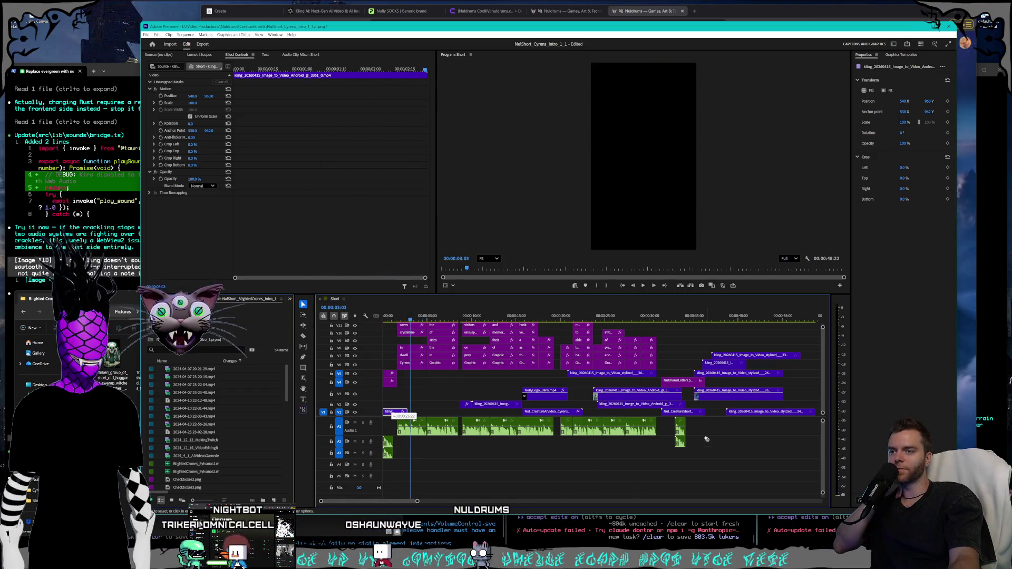
{"action": "left_click_drag", "start_coordinate": [680, 416], "coordinate": [714, 410]}
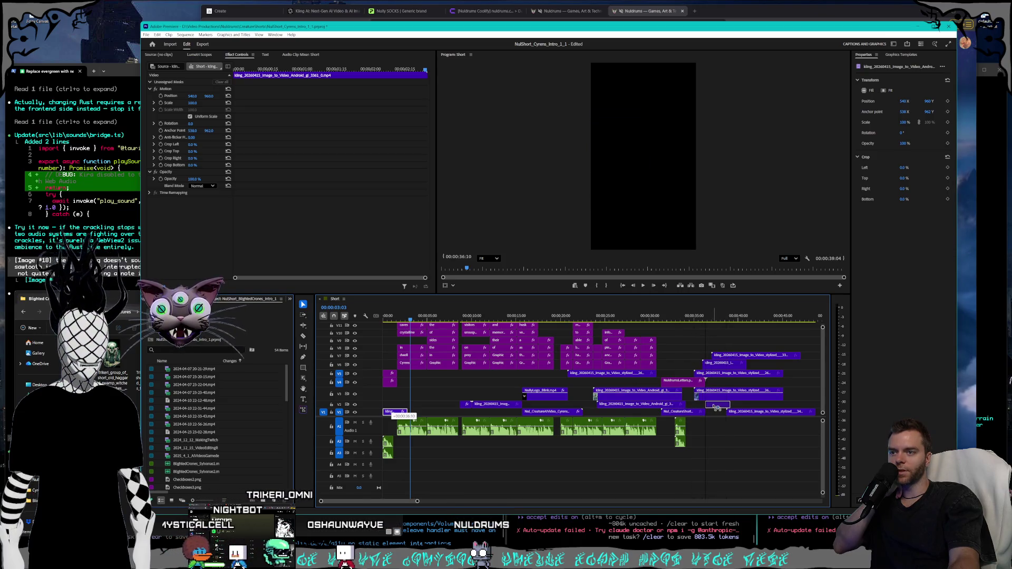
{"action": "left_click_drag", "start_coordinate": [785, 407], "coordinate": [785, 405]}
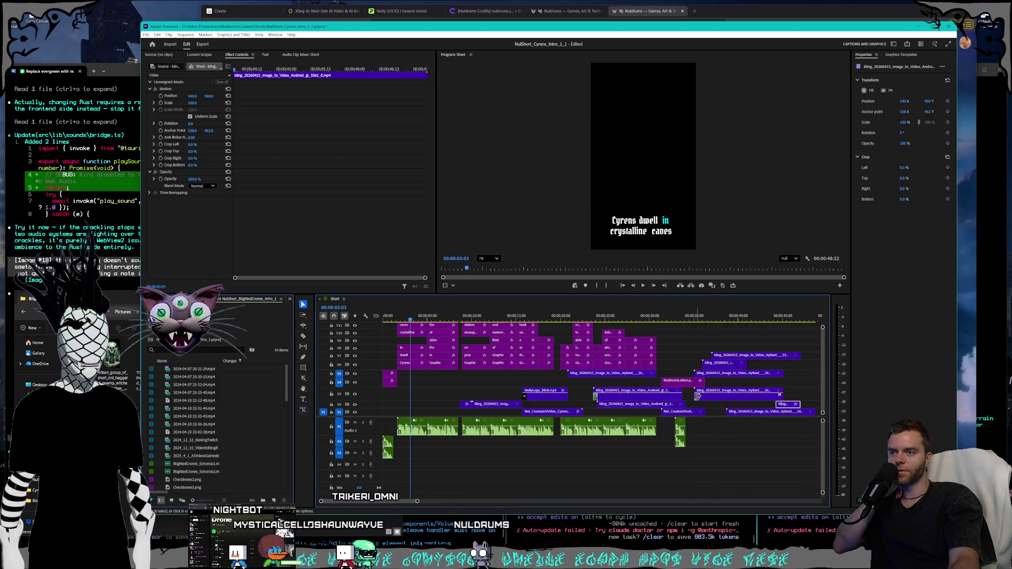
{"action": "left_click", "coordinate": [680, 429]}
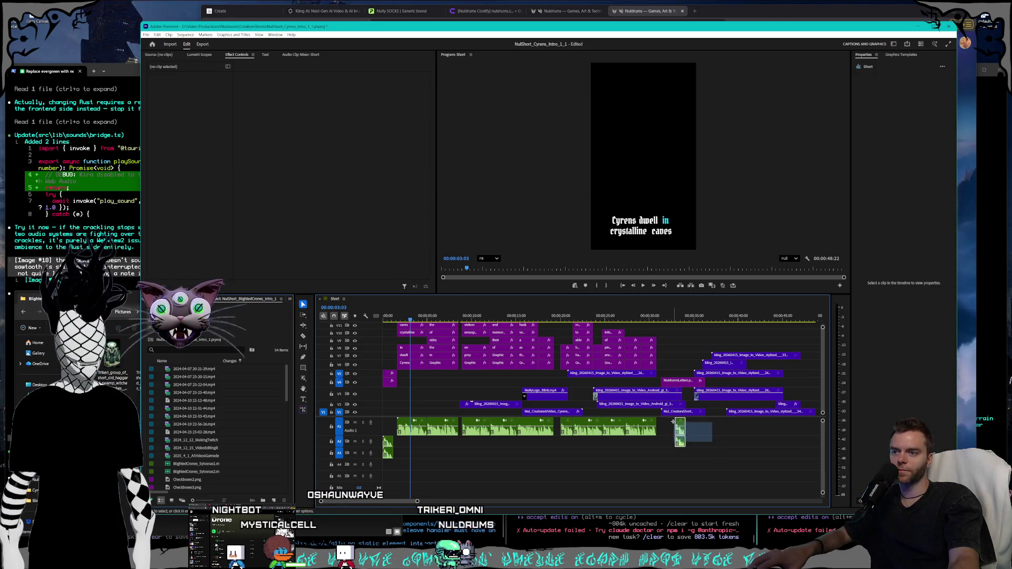
Shift the Nul creature clips and audio later, and drag the Kling Android clip down toward V1.
{"action": "left_click", "coordinate": [698, 412]}
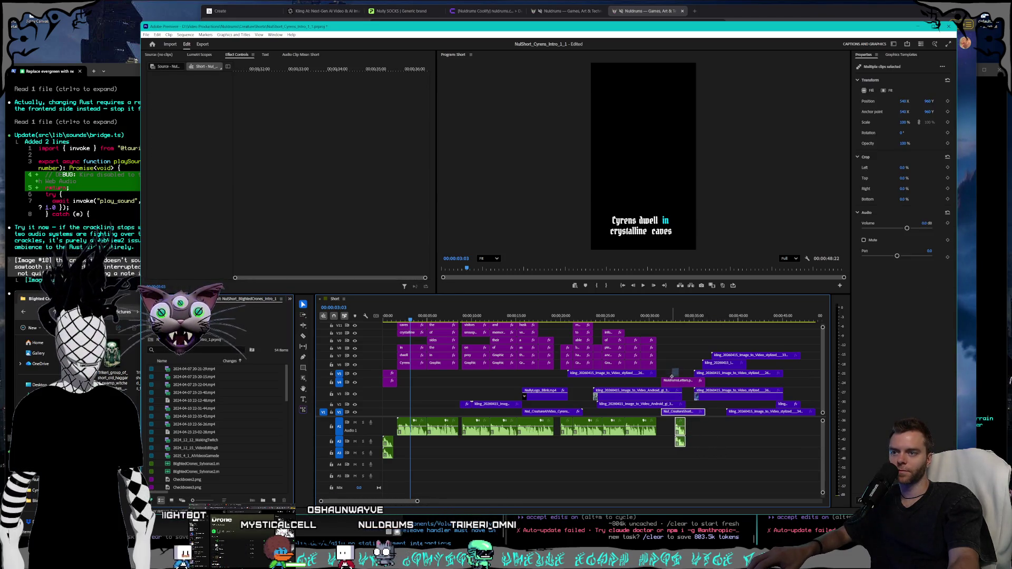
{"action": "mouse_move", "coordinate": [705, 386]}
{"action": "left_mouse_down"}
{"action": "mouse_move", "coordinate": [694, 389]}
{"action": "mouse_move", "coordinate": [749, 401]}
{"action": "mouse_move", "coordinate": [780, 384]}
{"action": "mouse_move", "coordinate": [783, 410]}
{"action": "left_mouse_up"}
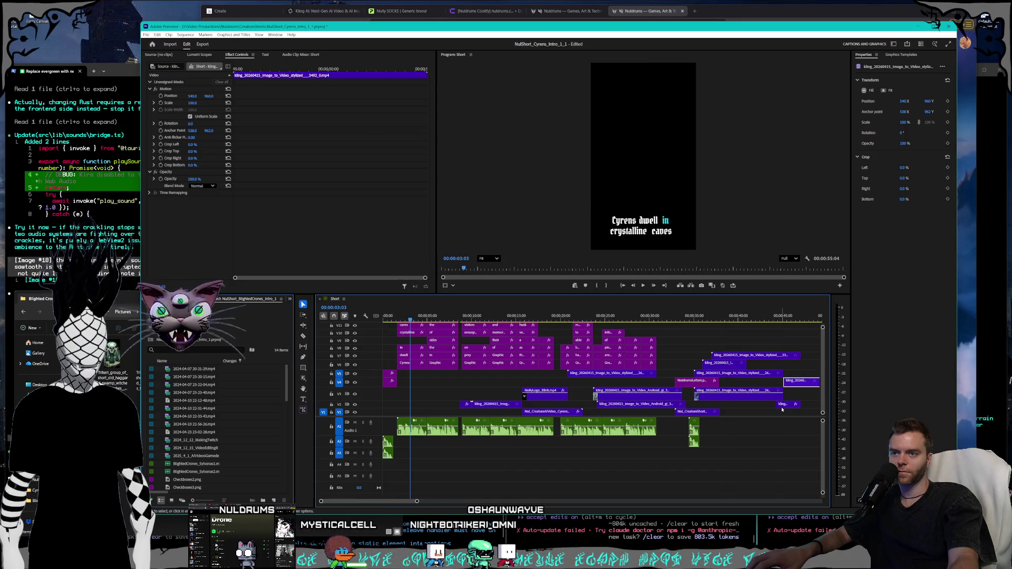
{"action": "left_click", "coordinate": [697, 411]}
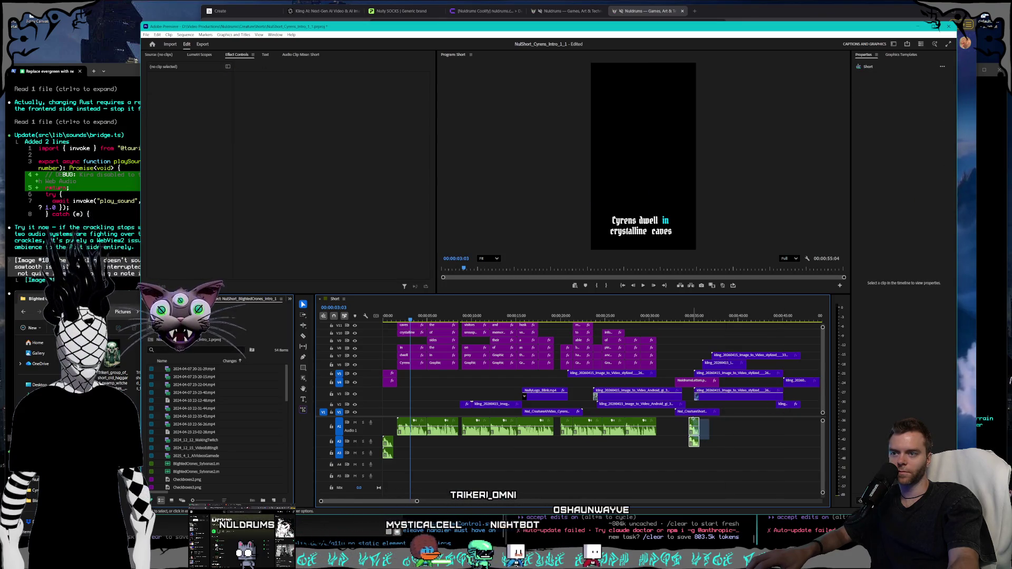
{"action": "left_click", "coordinate": [682, 381], "text": "shift"}
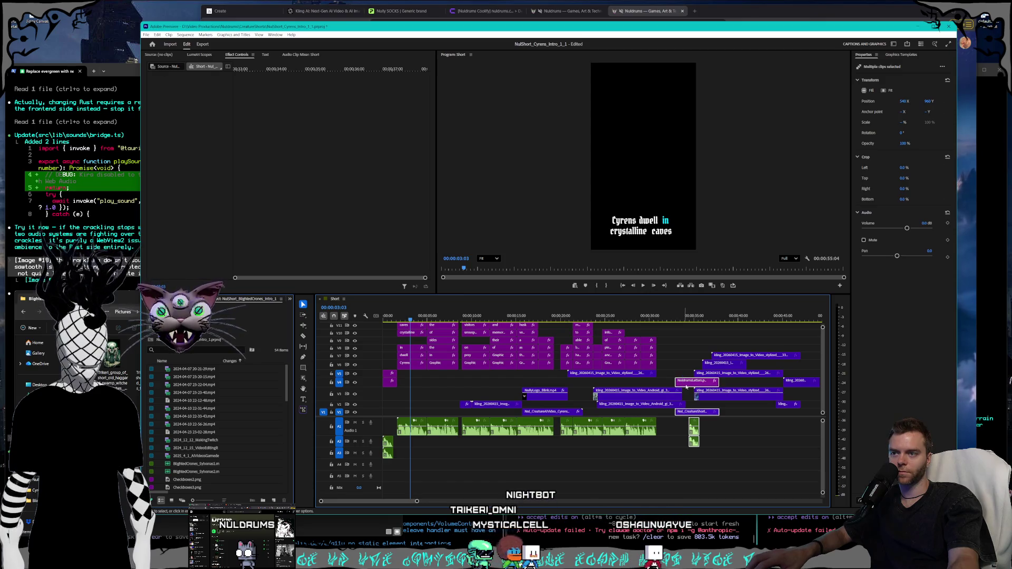
{"action": "left_click", "coordinate": [783, 404]}
{"action": "left_click_drag", "start_coordinate": [786, 407], "coordinate": [687, 416]}
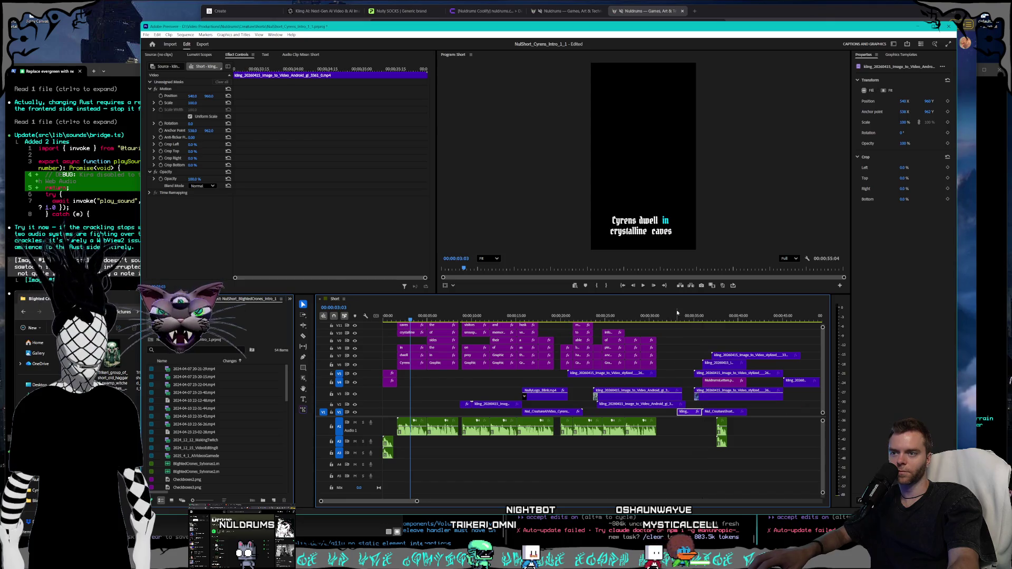
Move the V3 Kling clip to the sequence start under the title and trim off its beginning.
{"action": "mouse_move", "coordinate": [683, 317]}
{"action": "left_mouse_down"}
{"action": "mouse_move", "coordinate": [627, 317]}
{"action": "mouse_move", "coordinate": [641, 315]}
{"action": "left_mouse_up"}
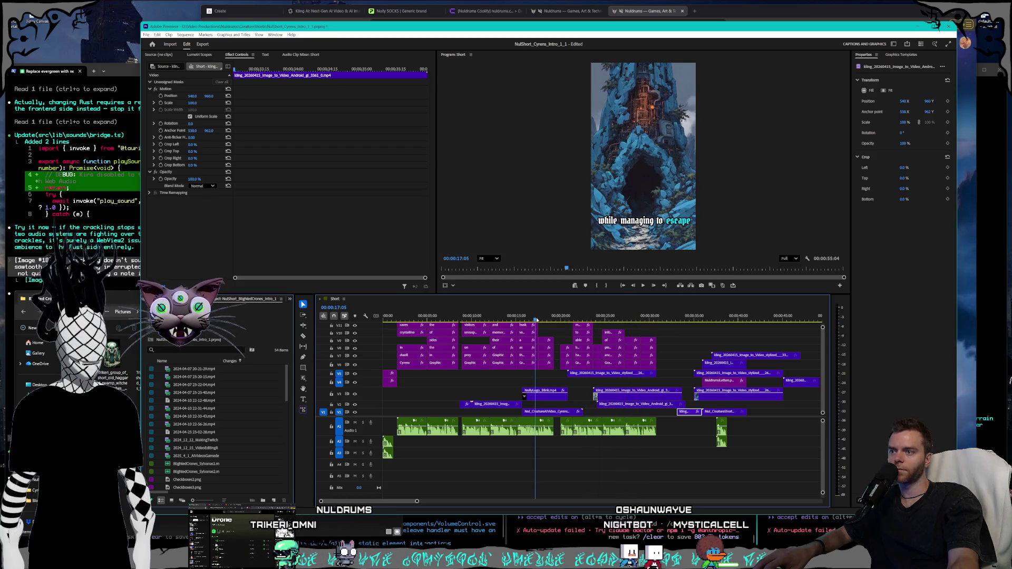
{"action": "mouse_move", "coordinate": [536, 320]}
{"action": "left_mouse_down"}
{"action": "mouse_move", "coordinate": [635, 315]}
{"action": "mouse_move", "coordinate": [469, 314]}
{"action": "mouse_move", "coordinate": [496, 310]}
{"action": "left_mouse_up"}
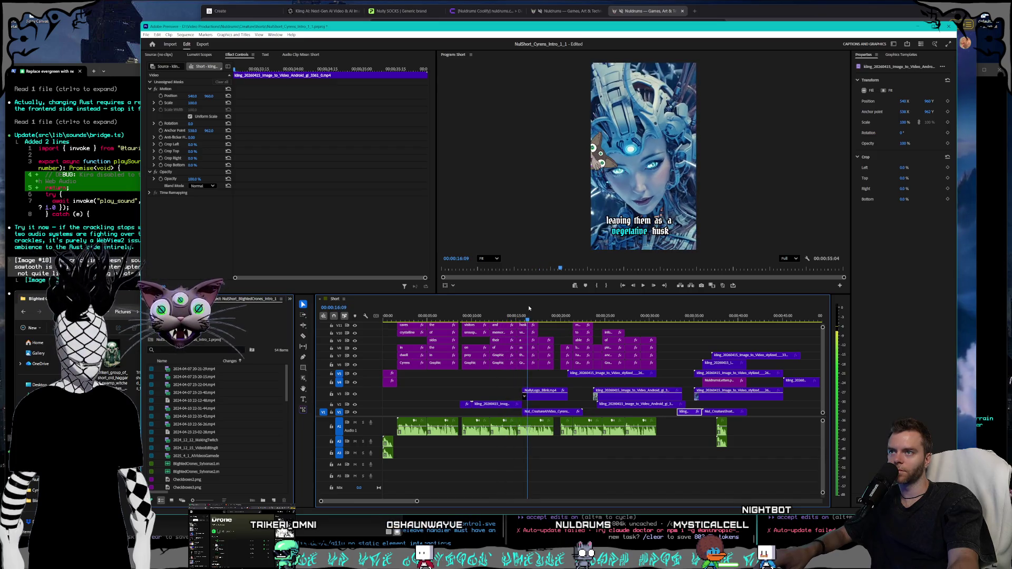
{"action": "left_click_drag", "start_coordinate": [521, 306], "coordinate": [532, 308]}
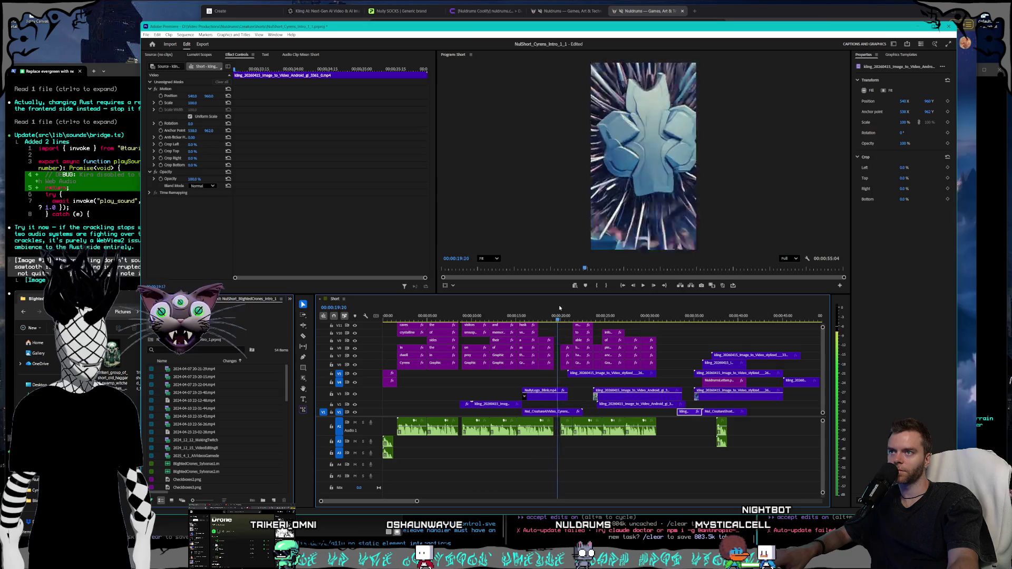
{"action": "mouse_move", "coordinate": [623, 311]}
{"action": "left_mouse_down"}
{"action": "mouse_move", "coordinate": [679, 317]}
{"action": "mouse_move", "coordinate": [644, 316]}
{"action": "left_mouse_up"}
{"action": "left_click", "coordinate": [632, 393]}
{"action": "left_click_drag", "start_coordinate": [637, 396], "coordinate": [425, 400]}
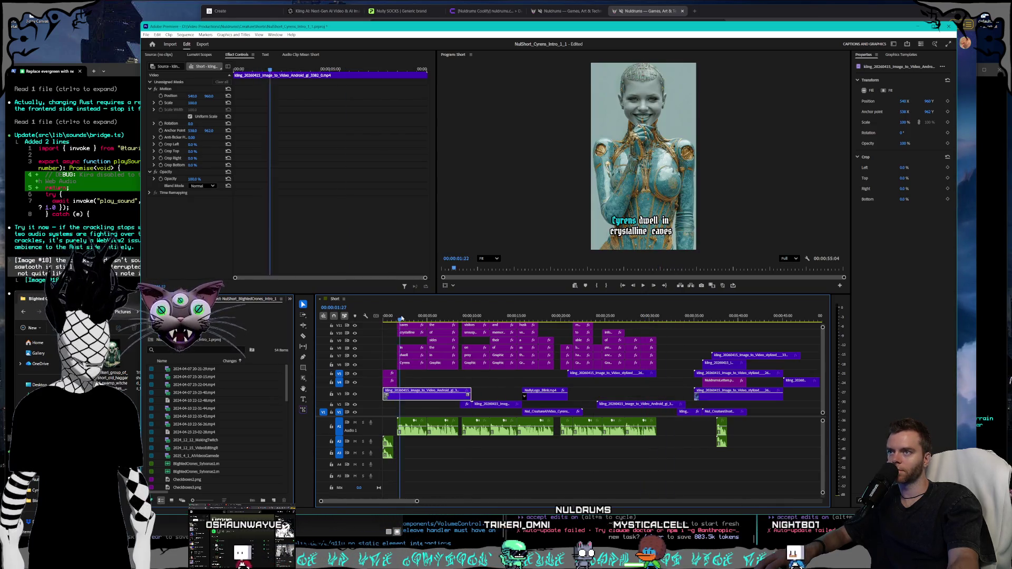
{"action": "left_click_drag", "start_coordinate": [404, 318], "coordinate": [391, 320]}
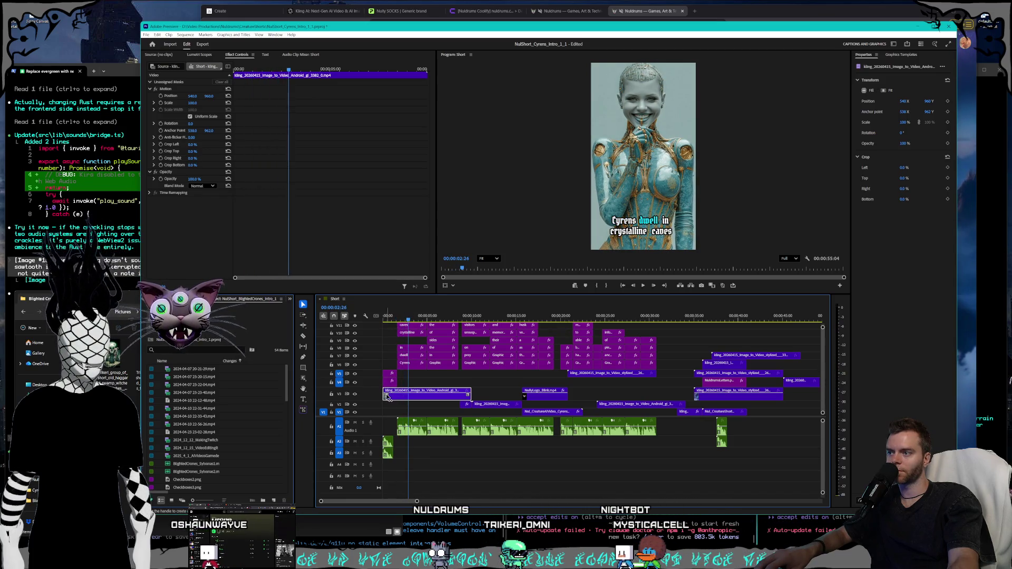
{"action": "left_click_drag", "start_coordinate": [385, 395], "coordinate": [416, 397]}
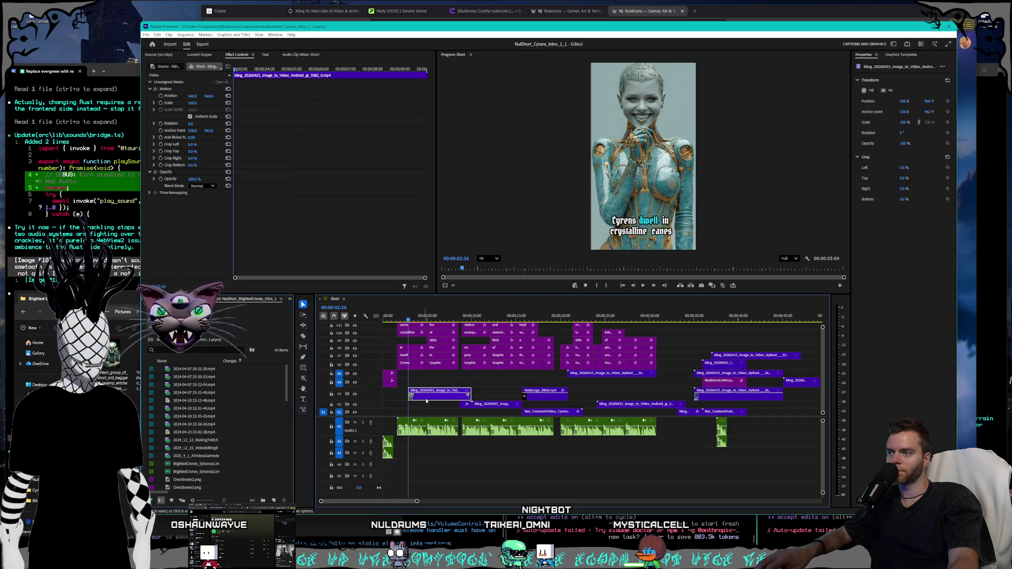
Set the opening V3 Kling clip's speed to 200% and place it at the sequence start.
{"action": "right_click", "coordinate": [425, 395]}
{"action": "left_click", "coordinate": [451, 271]}
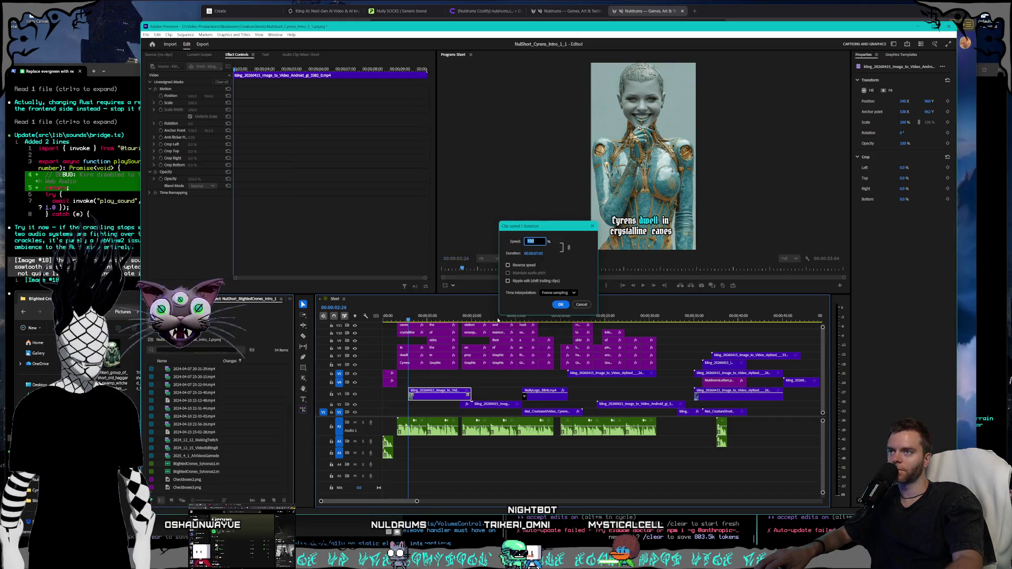
{"action": "key", "text": "Return"}
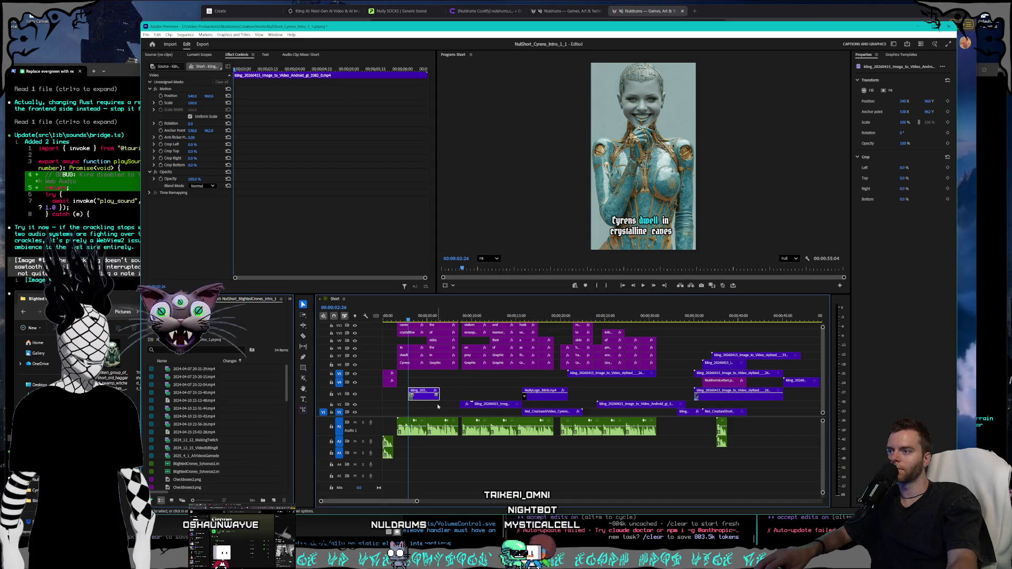
{"action": "left_click_drag", "start_coordinate": [415, 399], "coordinate": [388, 399]}
Preview the new opening, then marquee-select all clips after the opening section.
{"action": "key", "text": "Home"}
{"action": "key", "text": "space"}
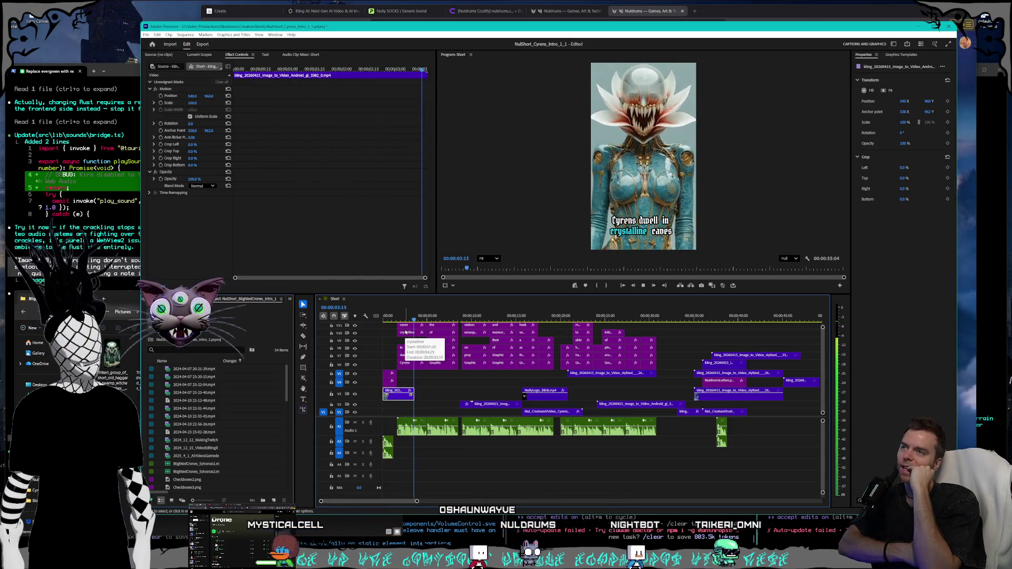
{"action": "left_click", "coordinate": [417, 316]}
{"action": "left_click_drag", "start_coordinate": [418, 317], "coordinate": [373, 315]}
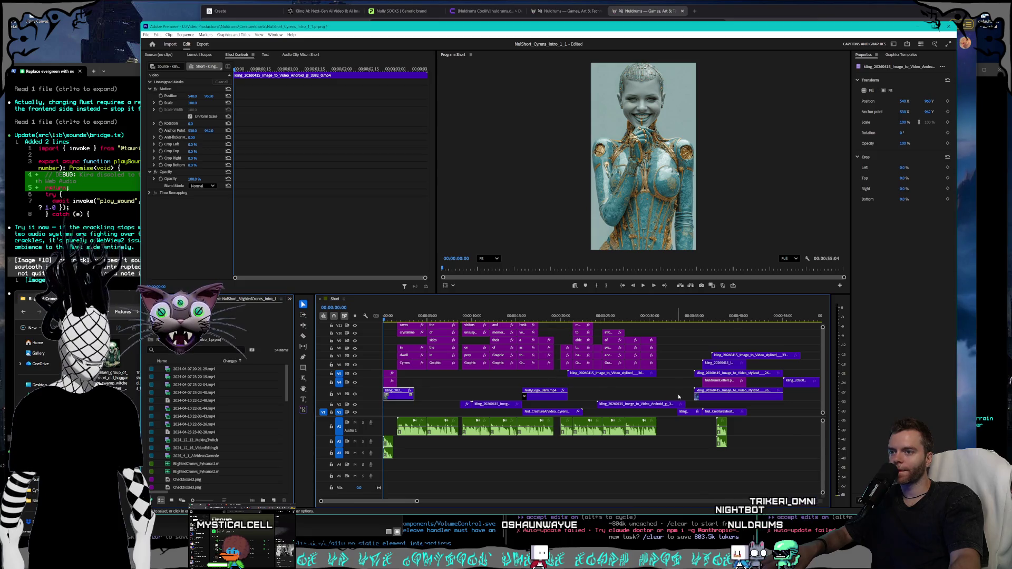
{"action": "mouse_move", "coordinate": [731, 426]}
{"action": "left_mouse_down"}
{"action": "mouse_move", "coordinate": [566, 370]}
{"action": "mouse_move", "coordinate": [515, 337]}
{"action": "mouse_move", "coordinate": [471, 322]}
{"action": "mouse_move", "coordinate": [426, 326]}
{"action": "left_mouse_up"}
{"action": "left_click", "coordinate": [758, 430]}
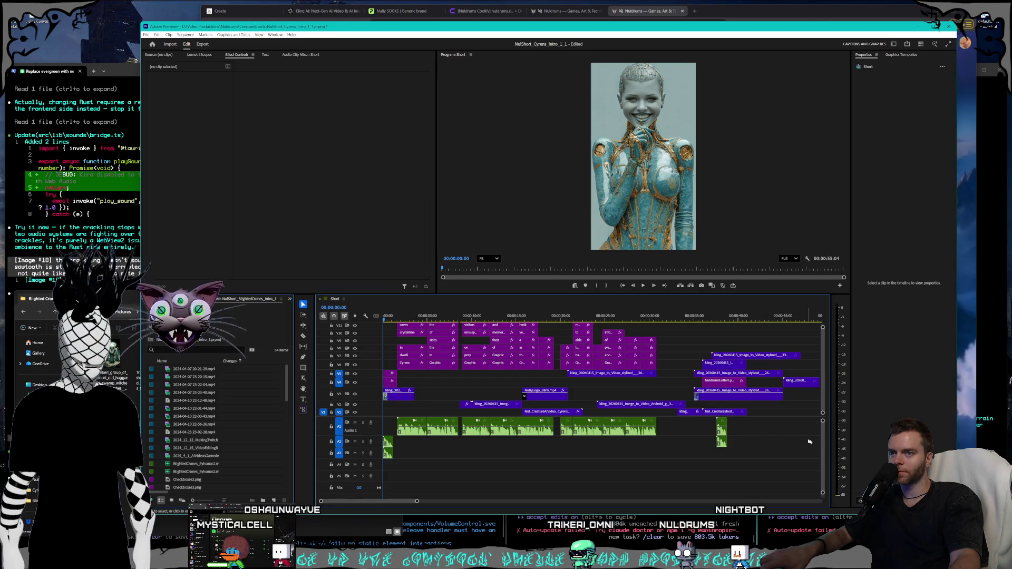
{"action": "left_click_drag", "start_coordinate": [812, 448], "coordinate": [426, 323]}
Drag the selected caption, video and music clips +00:00:03:01 later and play back the timing.
{"action": "left_click_drag", "start_coordinate": [421, 365], "coordinate": [438, 366]}
{"action": "left_click_drag", "start_coordinate": [438, 366], "coordinate": [437, 368]}
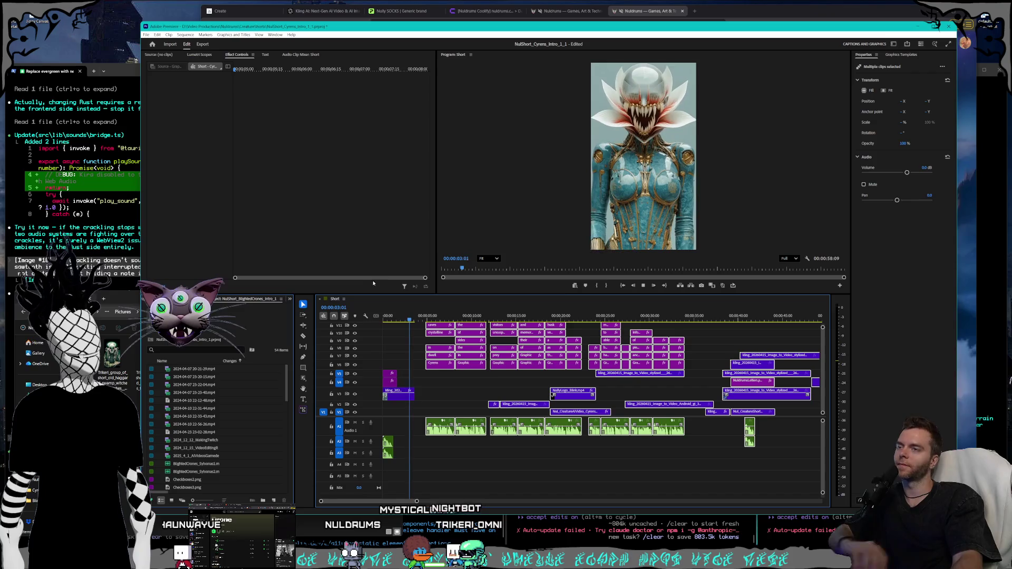
{"action": "key", "text": "space"}
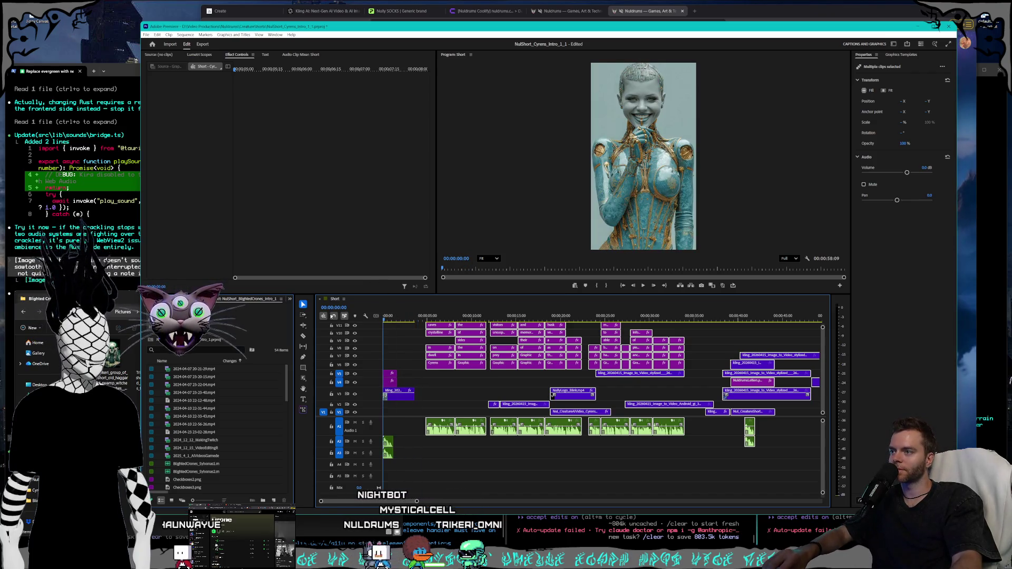
{"action": "key", "text": "space"}
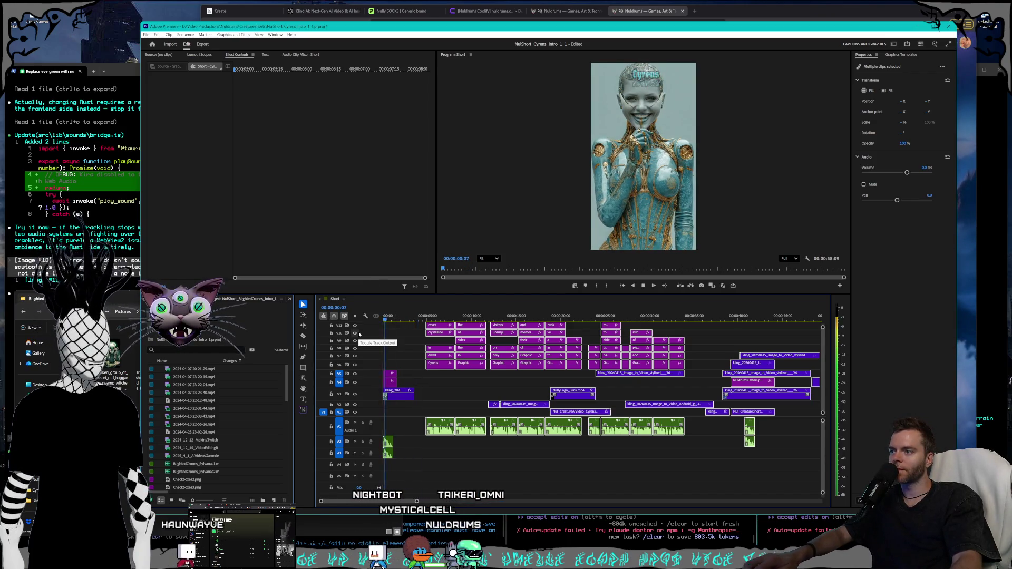
{"action": "key", "text": "space"}
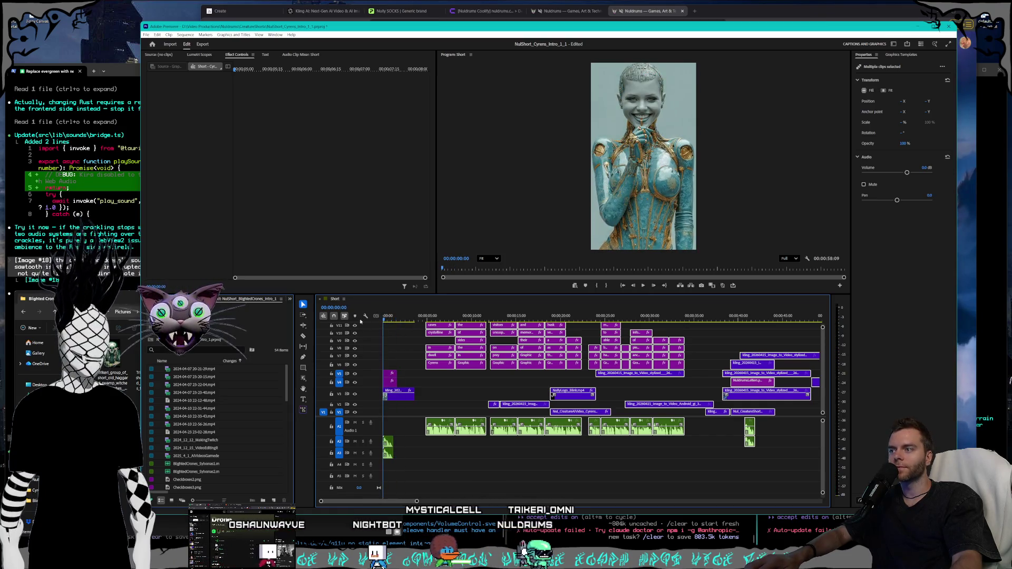
{"action": "key", "text": "space"}
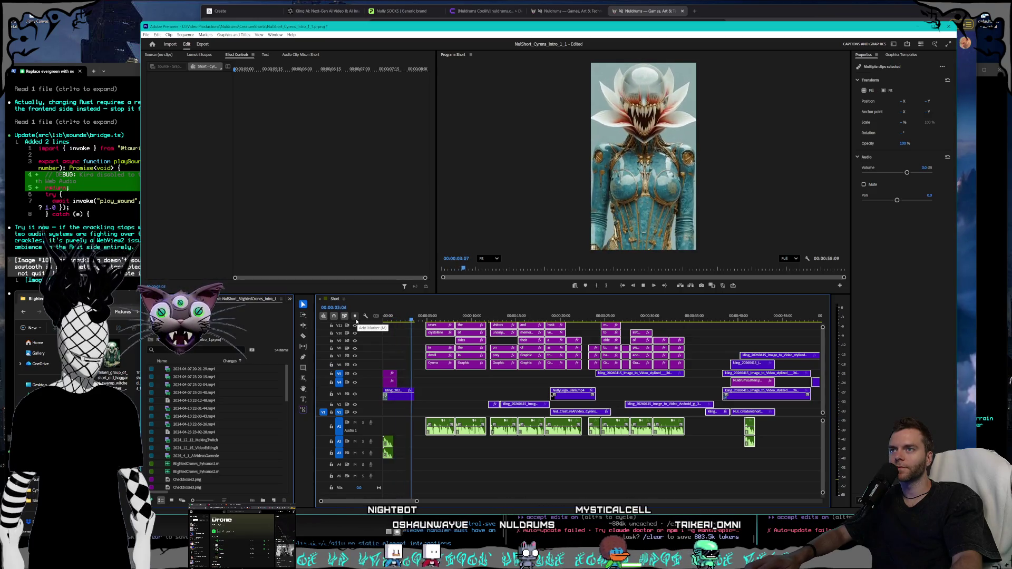
{"action": "key", "text": "space"}
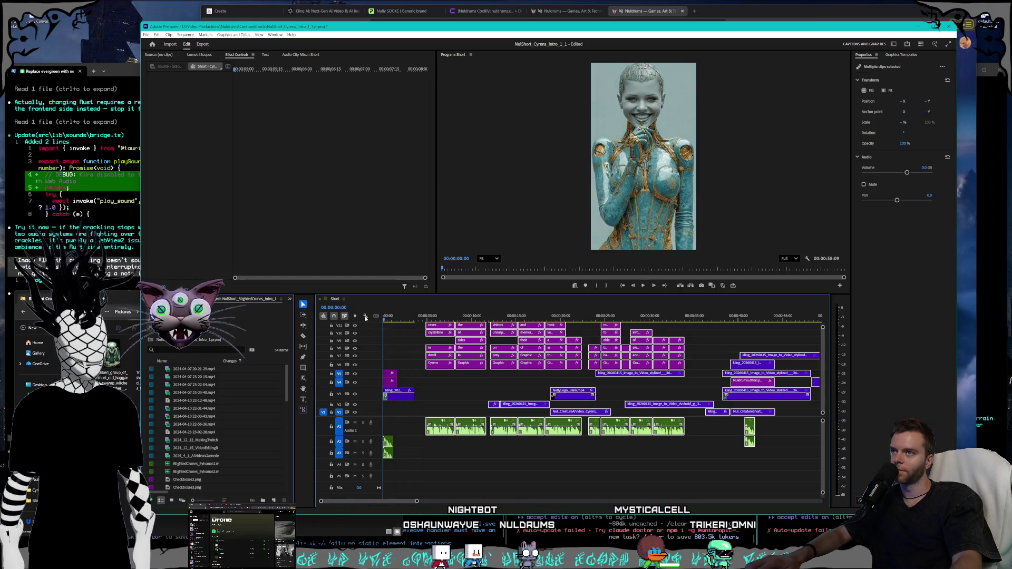
Drag the V3 Kling clip's left edge back to 00:00:00:00 and play the opening to confirm.
{"action": "left_click_drag", "start_coordinate": [393, 398], "coordinate": [399, 399]}
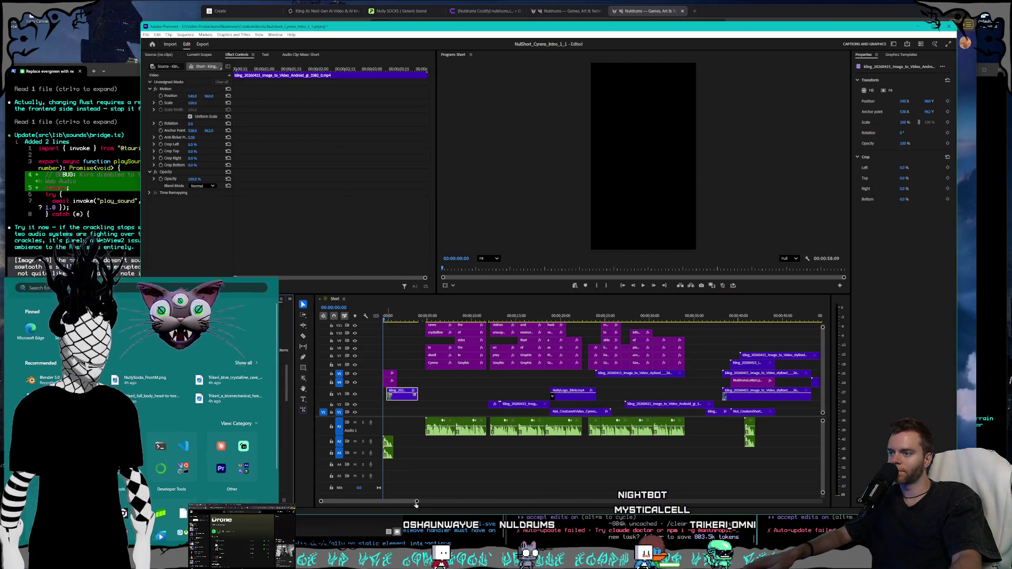
{"action": "scroll", "coordinate": [395, 504], "scroll_direction": "up", "scroll_amount": 3}
{"action": "scroll", "coordinate": [394, 504], "scroll_direction": "up", "scroll_amount": 2}
{"action": "left_click_drag", "start_coordinate": [401, 320], "coordinate": [399, 321]}
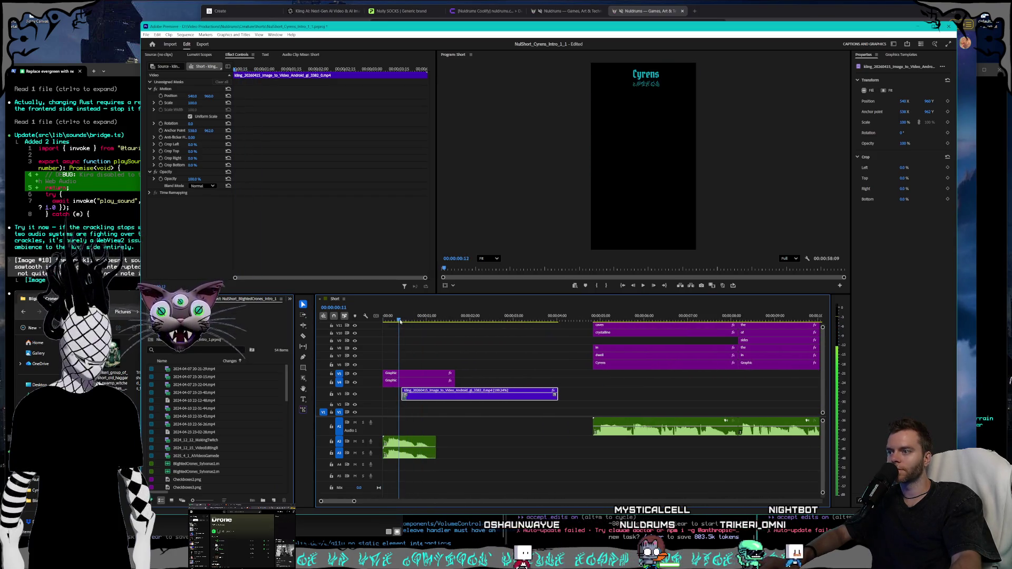
{"action": "left_click_drag", "start_coordinate": [404, 396], "coordinate": [384, 395]}
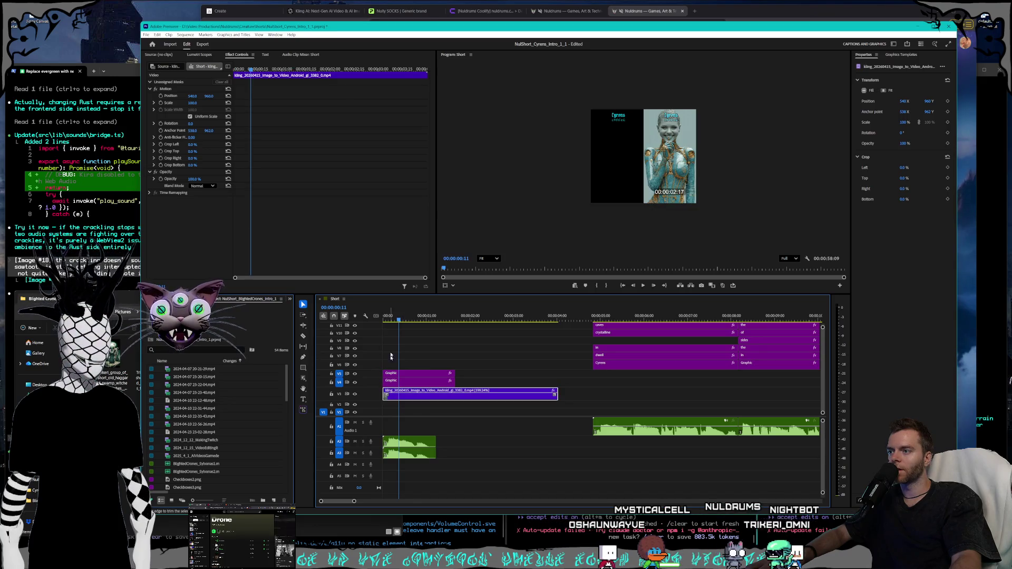
{"action": "key", "text": "Home"}
{"action": "key", "text": "space"}
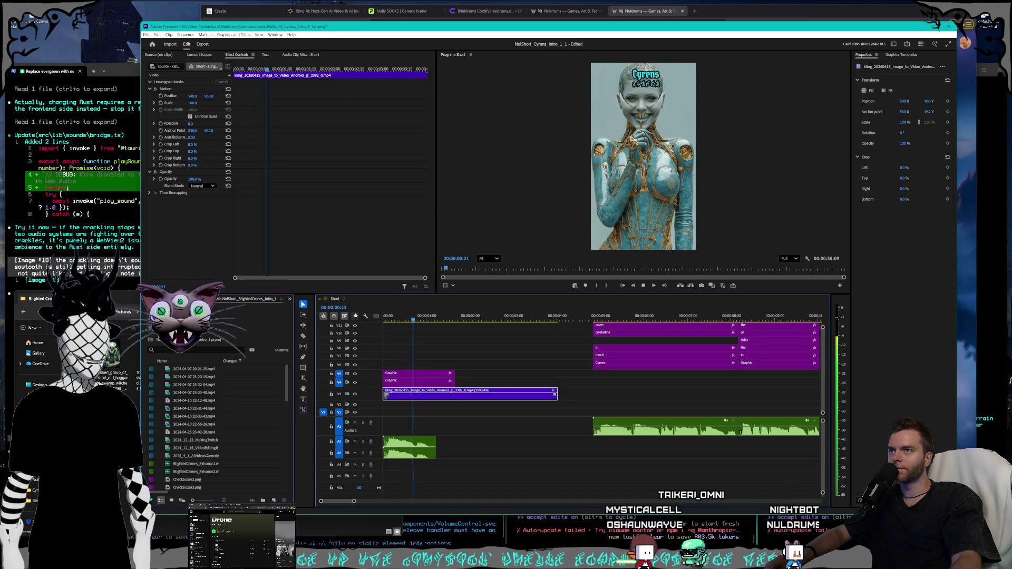
{"action": "key", "text": "space"}
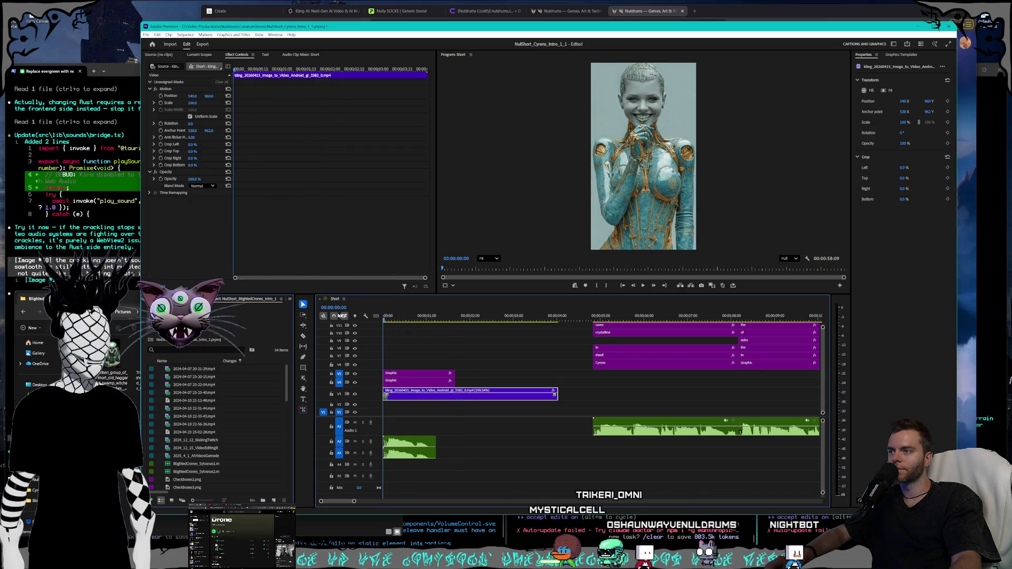
Lower the Cyrens title graphic on V5 by adjusting its position in Effect Controls.
{"action": "left_click", "coordinate": [416, 377]}
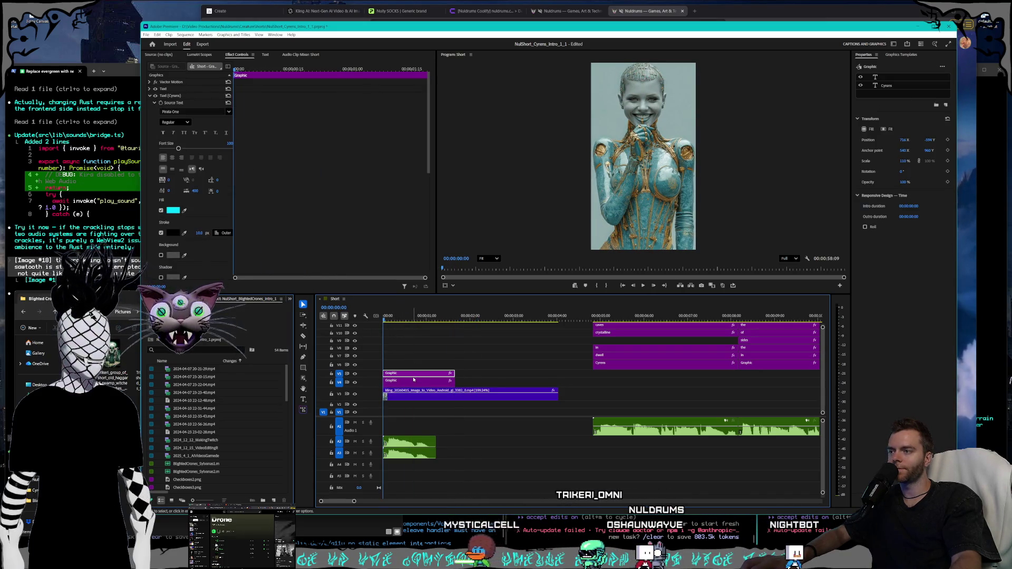
{"action": "left_click", "coordinate": [411, 383]}
{"action": "left_click", "coordinate": [412, 375]}
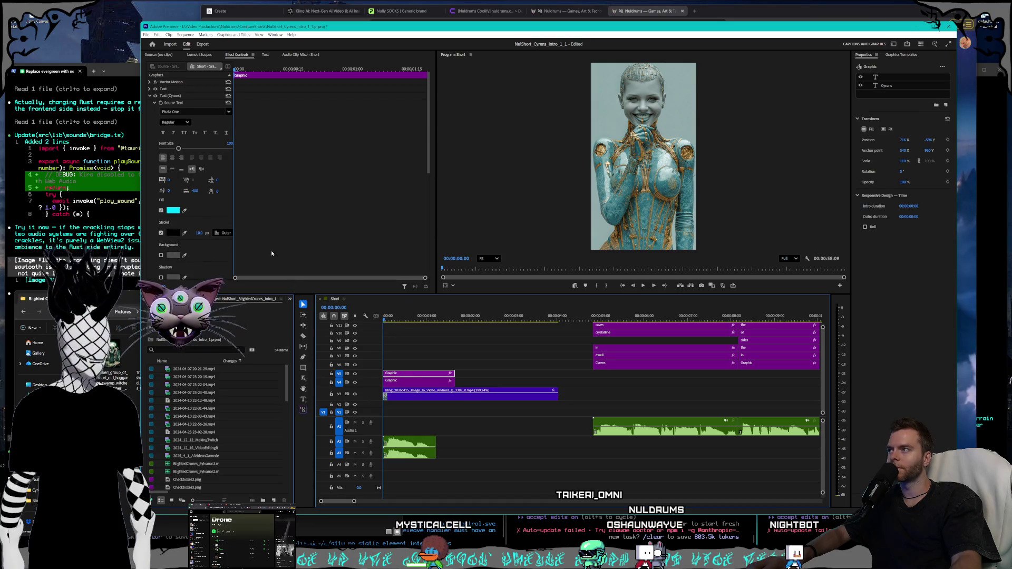
{"action": "left_click", "coordinate": [150, 89]}
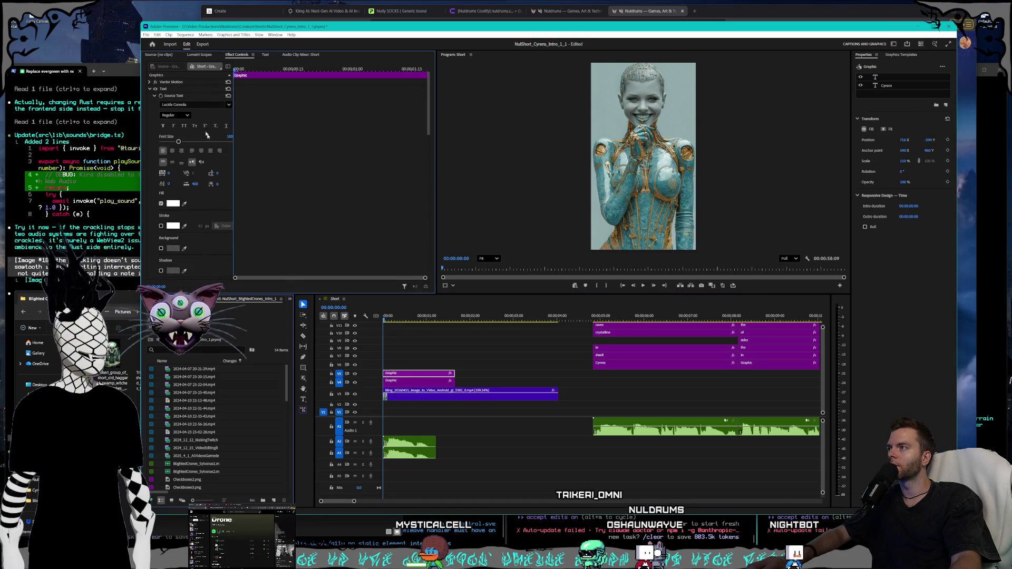
{"action": "left_click", "coordinate": [150, 89]}
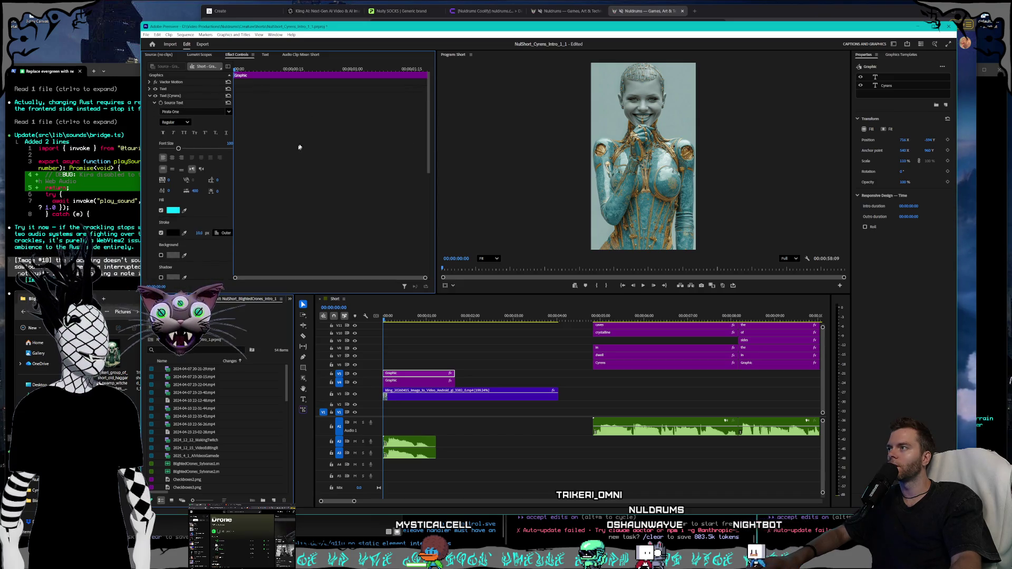
{"action": "mouse_move", "coordinate": [232, 160]}
{"action": "left_mouse_down"}
{"action": "mouse_move", "coordinate": [303, 161]}
{"action": "mouse_move", "coordinate": [275, 161]}
{"action": "left_mouse_up"}
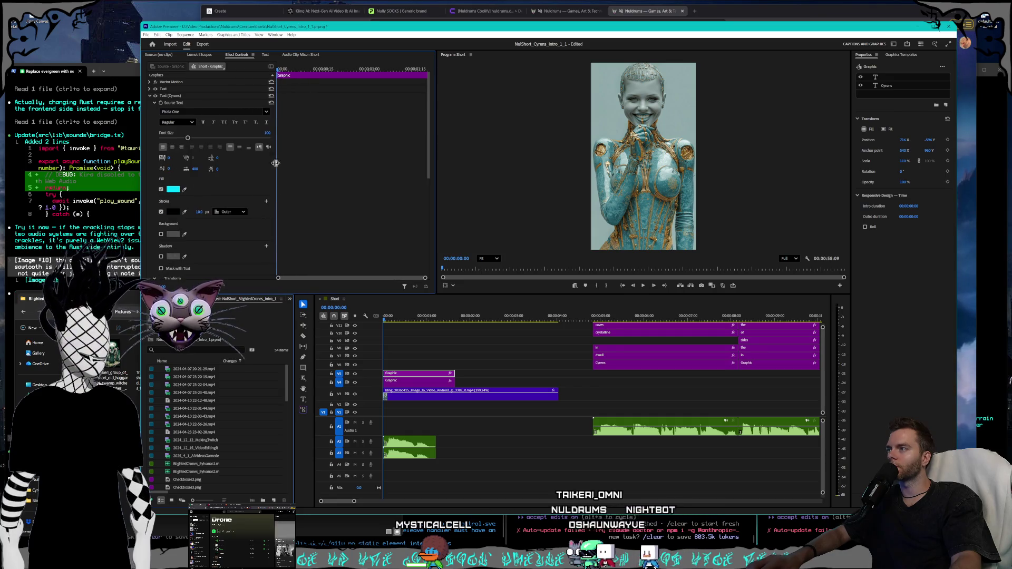
{"action": "left_click", "coordinate": [150, 96]}
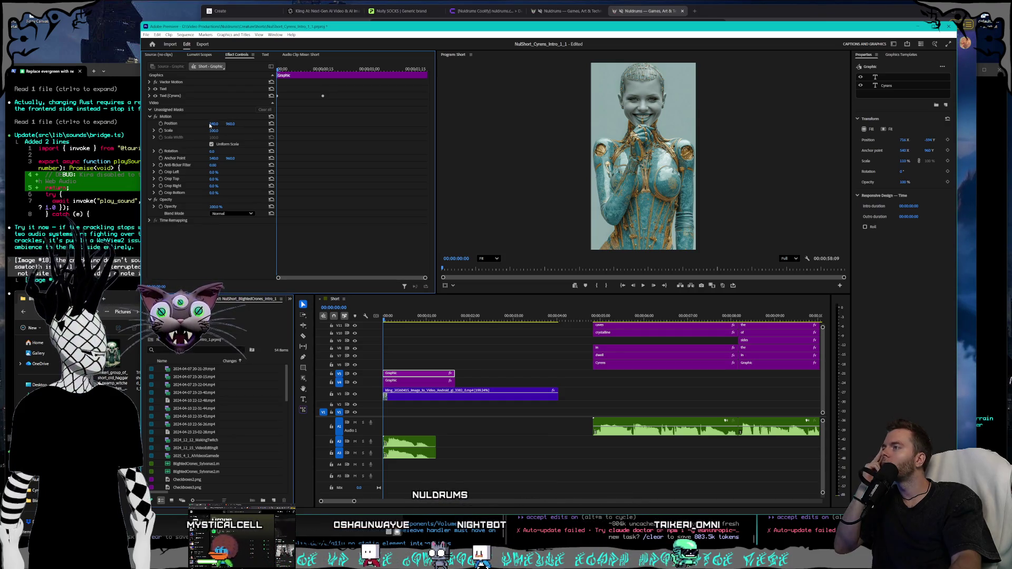
{"action": "left_click", "coordinate": [395, 320]}
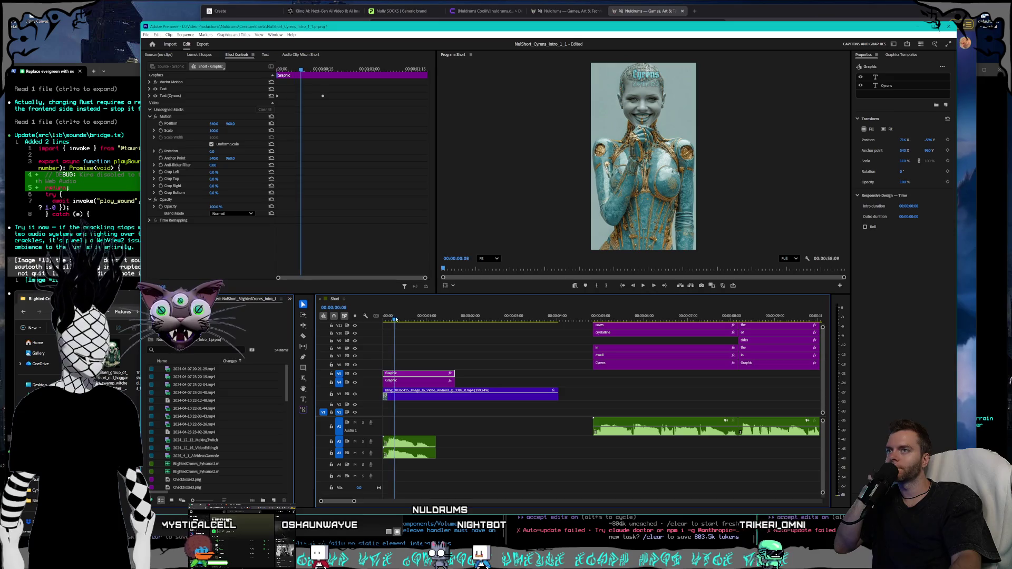
{"action": "left_click_drag", "start_coordinate": [397, 320], "coordinate": [412, 319]}
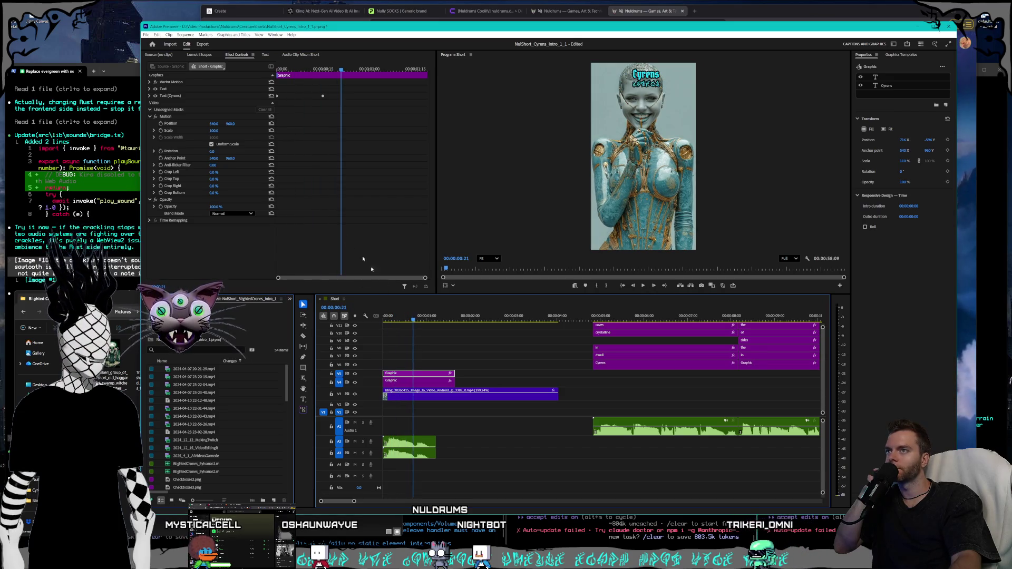
{"action": "left_click_drag", "start_coordinate": [230, 123], "coordinate": [285, 123]}
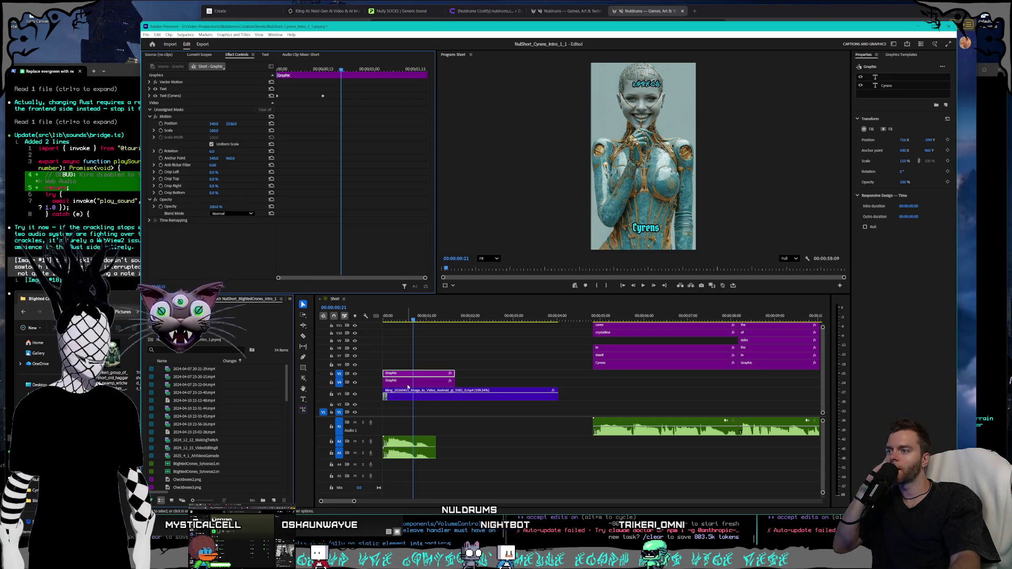
Move the small V4 graphic below the Cyrens title and play the opening to review.
{"action": "left_click", "coordinate": [406, 383]}
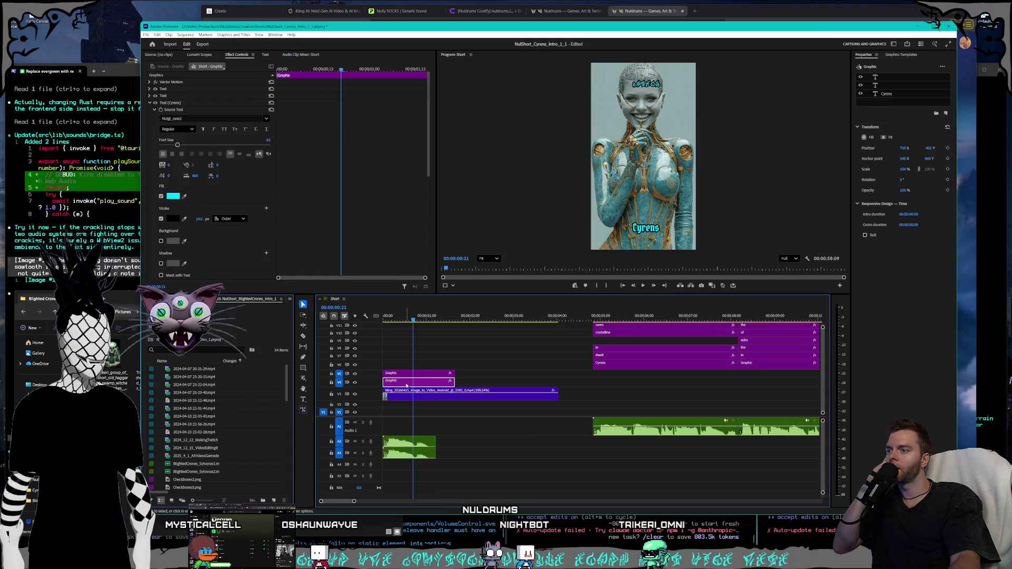
{"action": "left_click", "coordinate": [150, 104]}
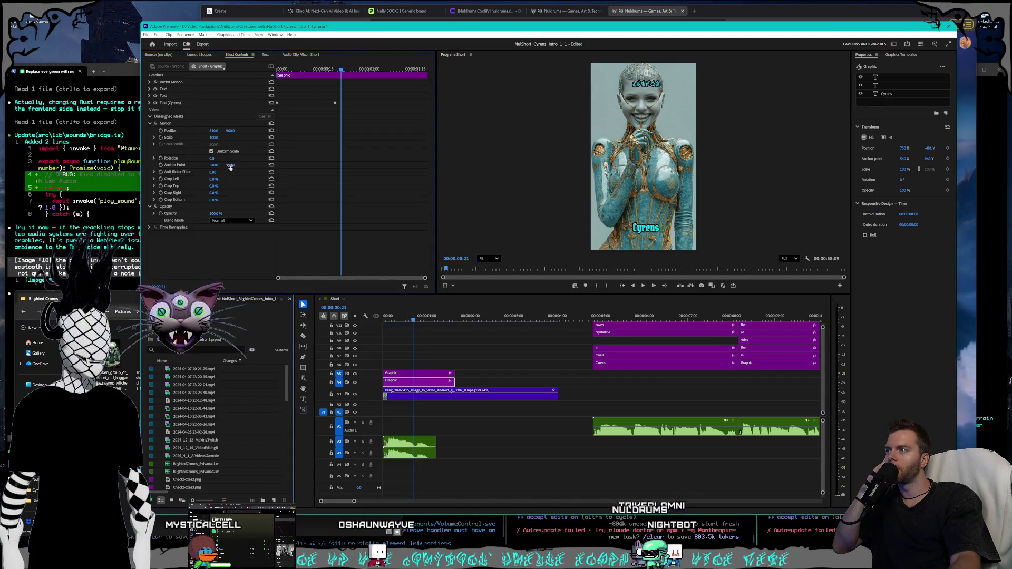
{"action": "left_click_drag", "start_coordinate": [227, 131], "coordinate": [284, 131]}
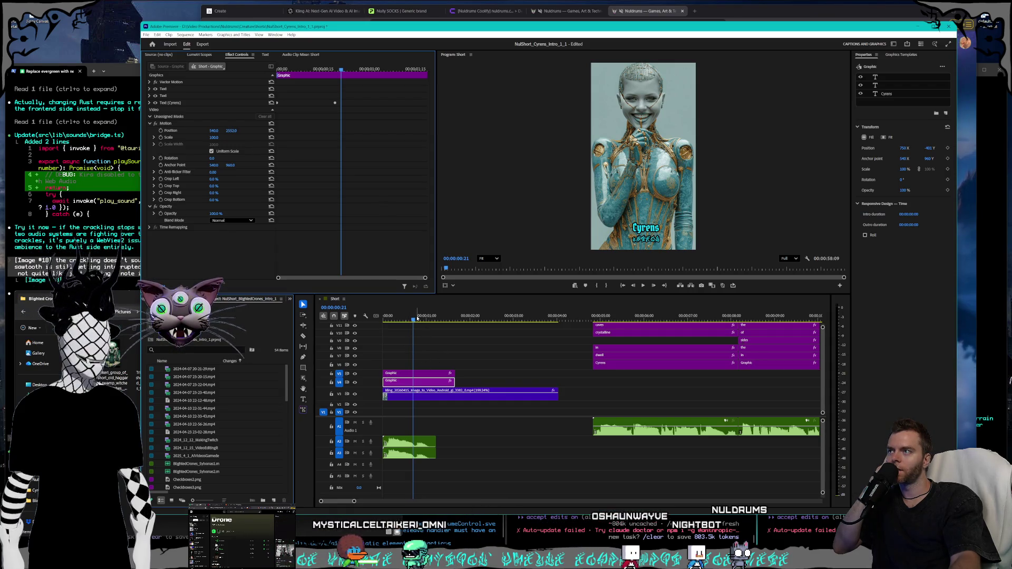
{"action": "left_click", "coordinate": [382, 316]}
{"action": "left_click_drag", "start_coordinate": [382, 315], "coordinate": [439, 314]}
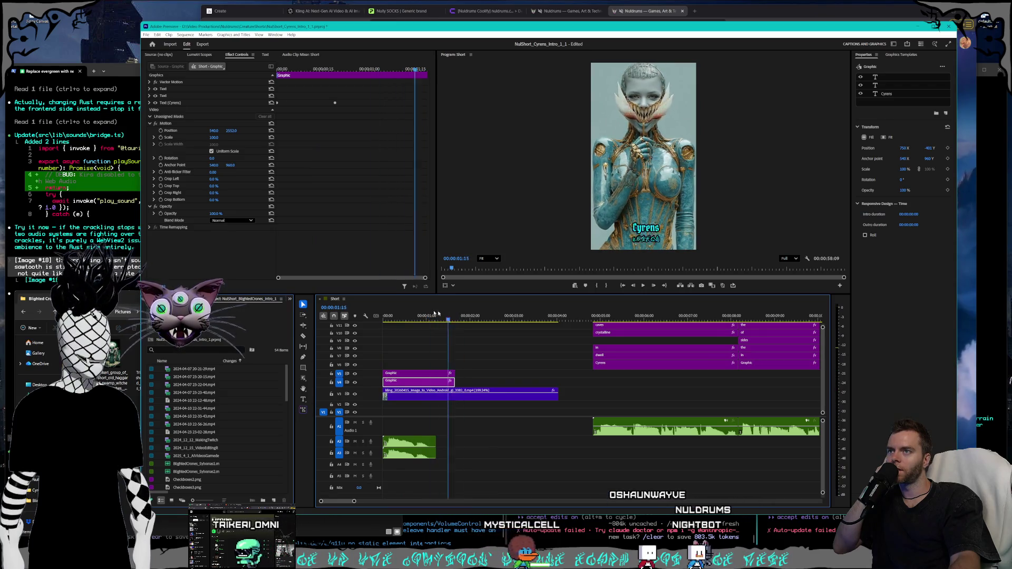
{"action": "key", "text": "Home"}
{"action": "left_click", "coordinate": [643, 285]}
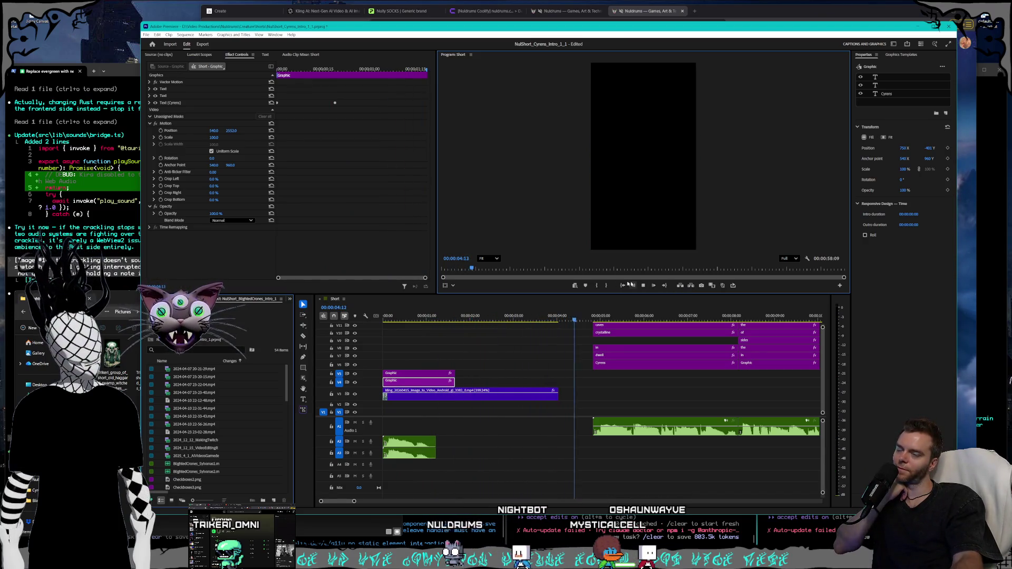
{"action": "left_click", "coordinate": [388, 317]}
Extend the V3 Kling clip to the sequence start, then trim its start slightly and play it.
{"action": "left_click_drag", "start_coordinate": [388, 316], "coordinate": [323, 320]}
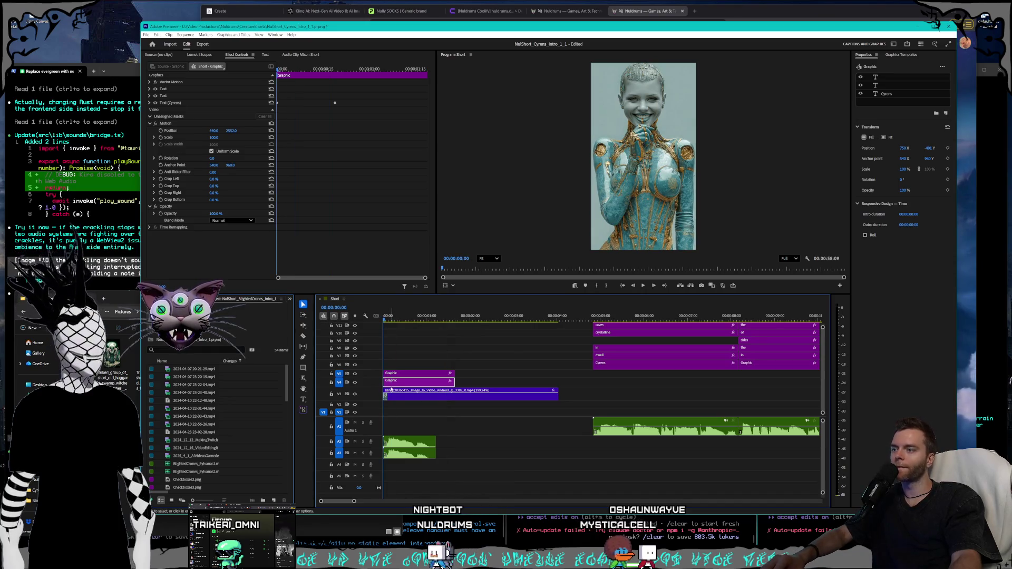
{"action": "left_click", "coordinate": [398, 398]}
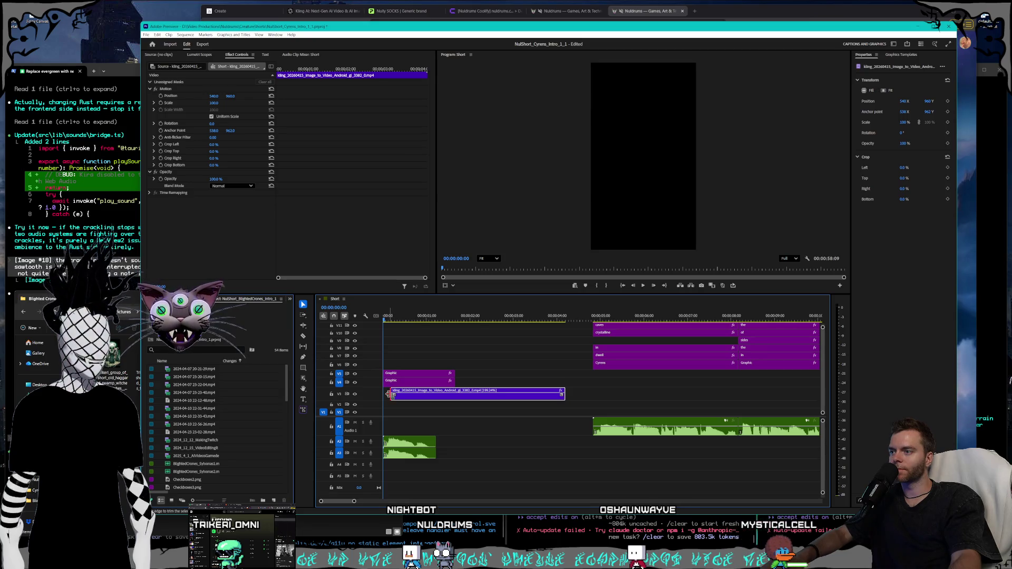
{"action": "left_click_drag", "start_coordinate": [389, 394], "coordinate": [383, 394]}
{"action": "key", "text": "space"}
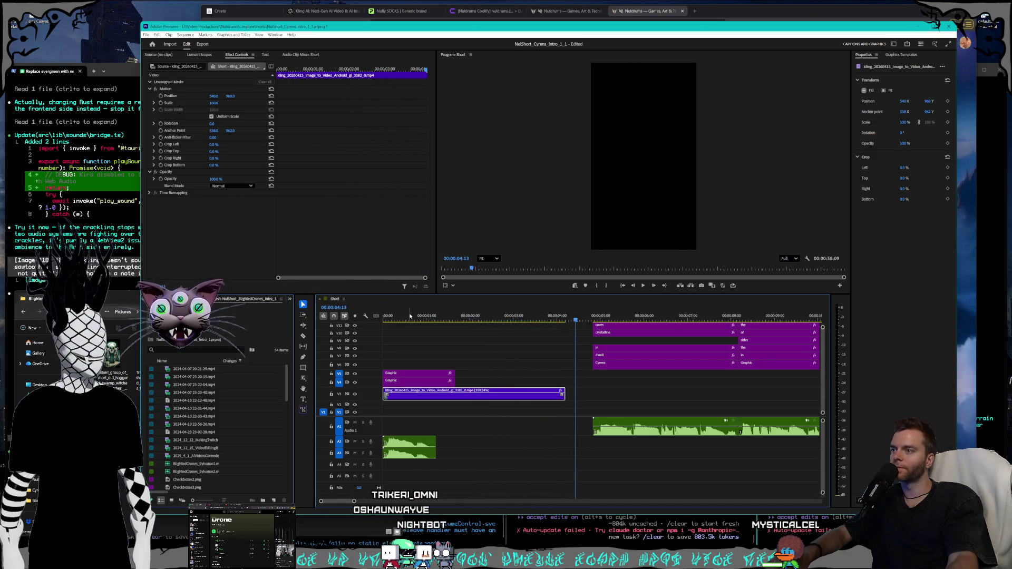
{"action": "key", "text": "space"}
{"action": "key", "text": "Home"}
{"action": "mouse_move", "coordinate": [398, 397]}
{"action": "left_mouse_down"}
{"action": "mouse_move", "coordinate": [387, 396]}
{"action": "mouse_move", "coordinate": [406, 396]}
{"action": "left_mouse_up"}
{"action": "key", "text": "space"}
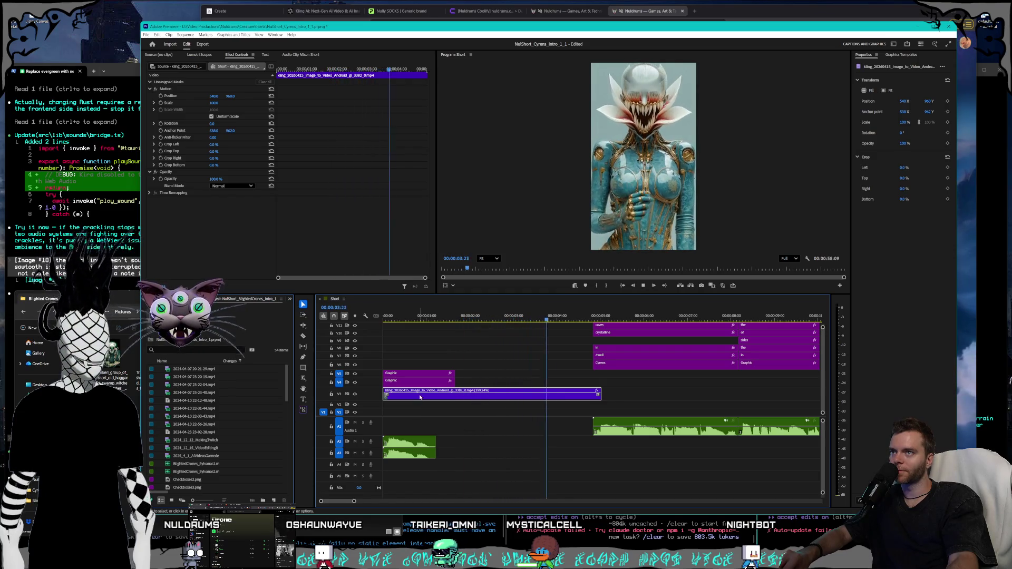
Speed the Kling clip up to 250% and play it from the sequence start.
{"action": "right_click", "coordinate": [421, 397]}
{"action": "left_click", "coordinate": [444, 333]}
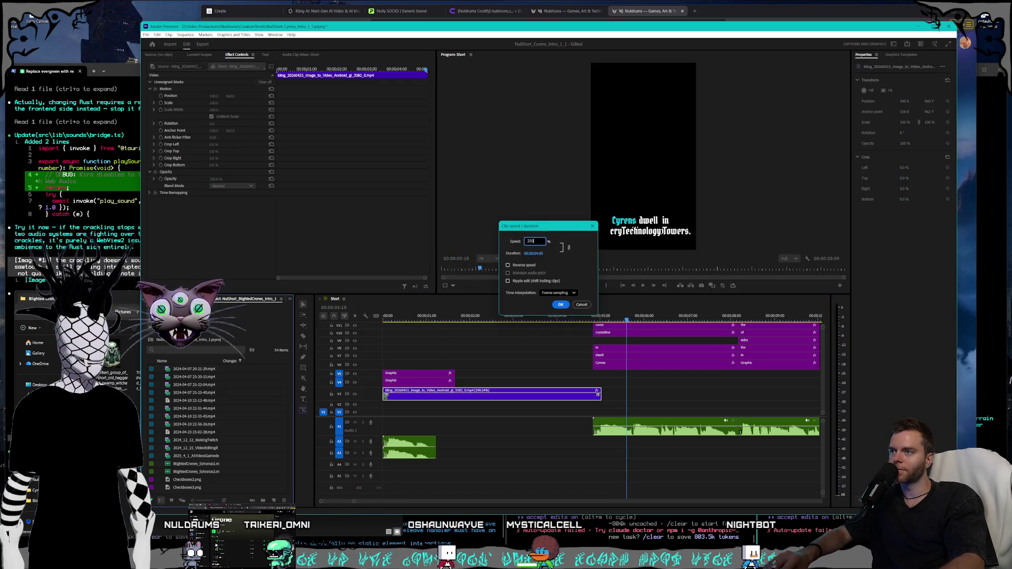
{"action": "key", "text": "Return"}
{"action": "key", "text": "Home"}
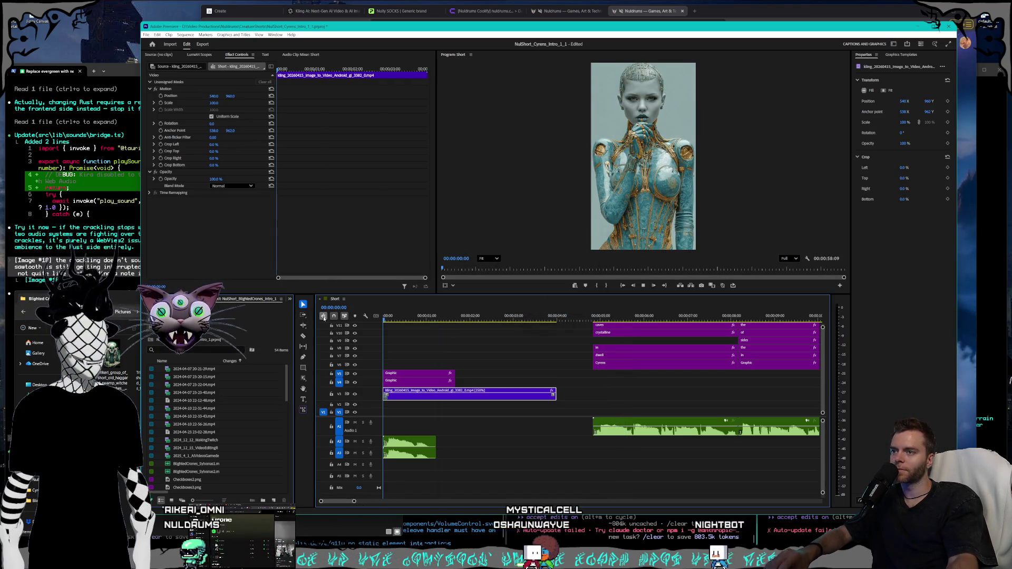
{"action": "key", "text": "space"}
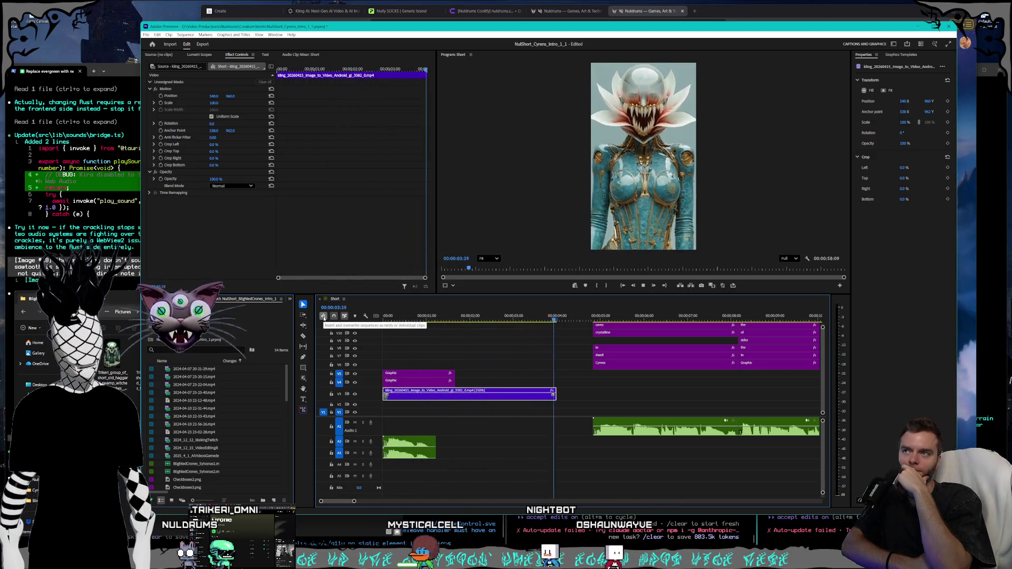
{"action": "left_click", "coordinate": [559, 316]}
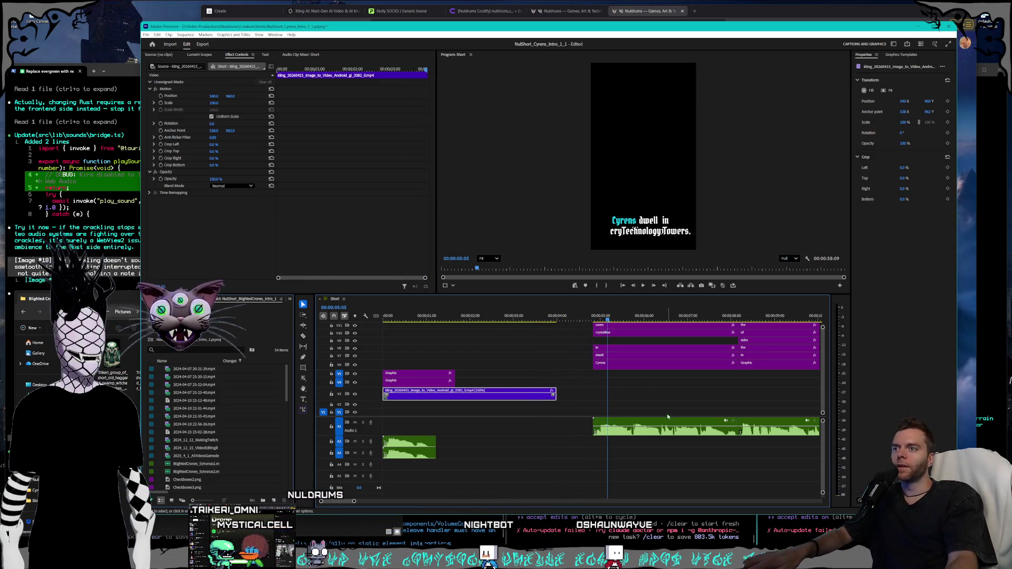
Marquee-select the caption and music clips and drag them earlier toward the Kling clip's end.
{"action": "scroll", "coordinate": [667, 417], "scroll_direction": "down", "scroll_amount": 8}
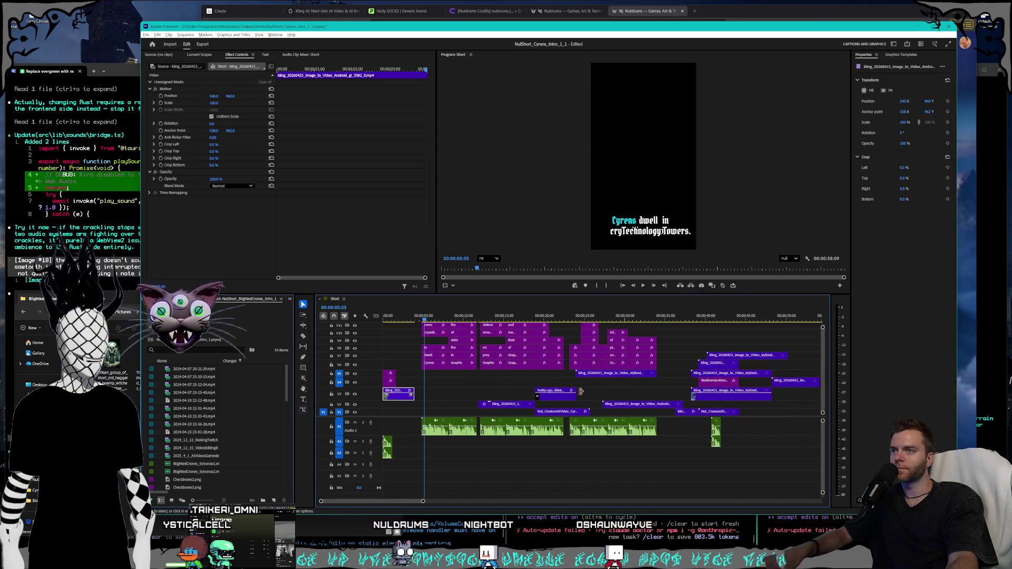
{"action": "scroll", "coordinate": [643, 421], "scroll_direction": "down", "scroll_amount": 3}
{"action": "mouse_move", "coordinate": [705, 452]}
{"action": "left_mouse_down"}
{"action": "mouse_move", "coordinate": [590, 404]}
{"action": "mouse_move", "coordinate": [412, 307]}
{"action": "left_mouse_up"}
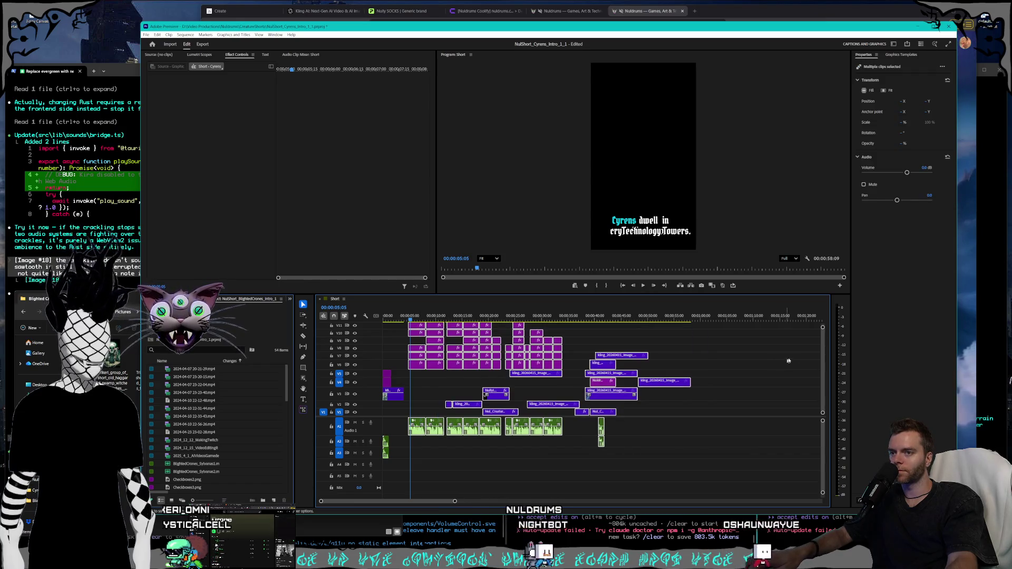
{"action": "scroll", "coordinate": [821, 356], "scroll_direction": "up", "scroll_amount": 3}
{"action": "left_click_drag", "start_coordinate": [493, 354], "coordinate": [489, 364]}
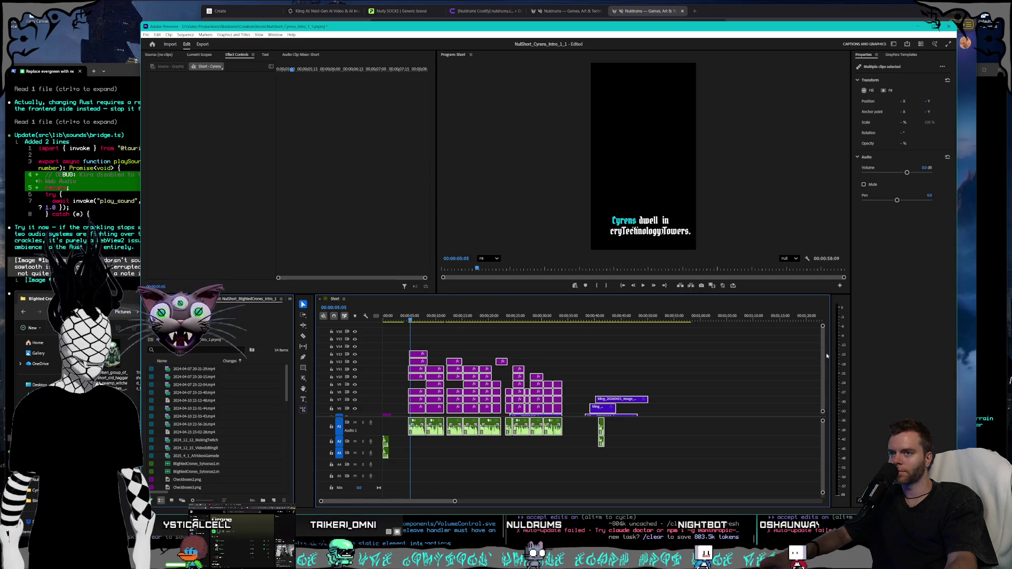
{"action": "scroll", "coordinate": [826, 356], "scroll_direction": "down", "scroll_amount": 3}
{"action": "left_click_drag", "start_coordinate": [412, 372], "coordinate": [412, 372]}
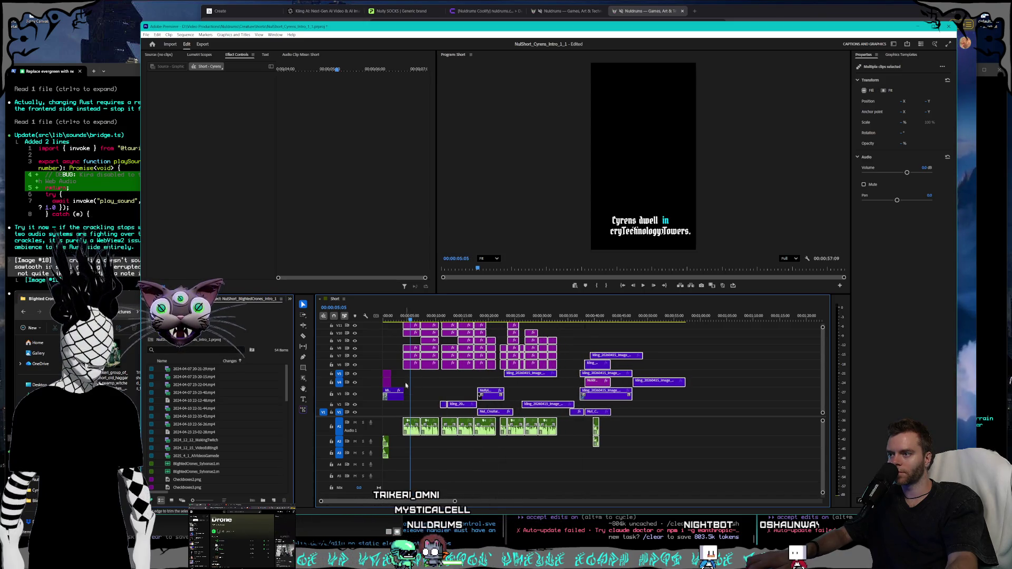
{"action": "scroll", "coordinate": [467, 423], "scroll_direction": "up", "scroll_amount": 6}
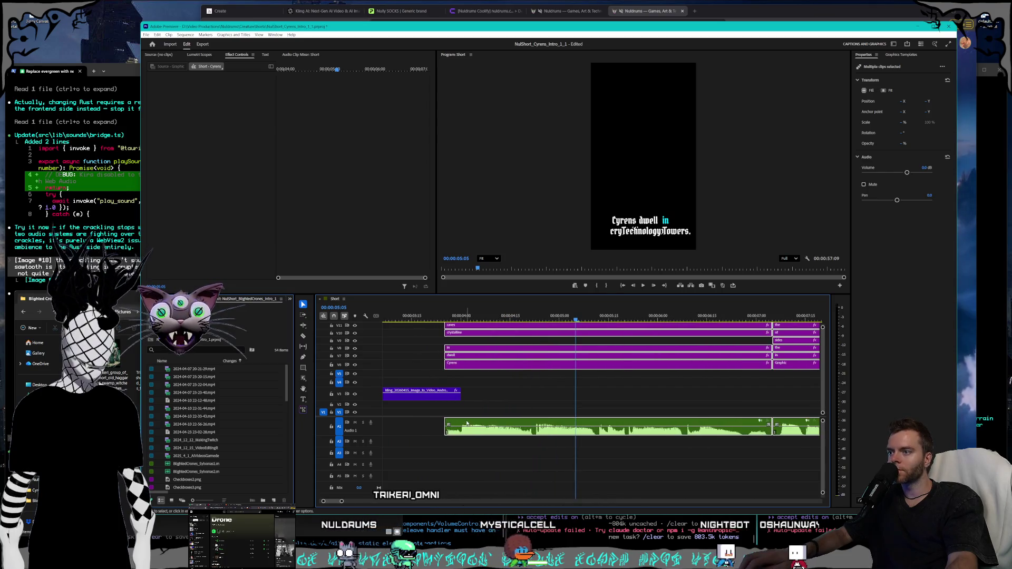
Snap the captions and music against the Kling clip's end and check caption timing near four seconds.
{"action": "left_click_drag", "start_coordinate": [466, 423], "coordinate": [481, 385]}
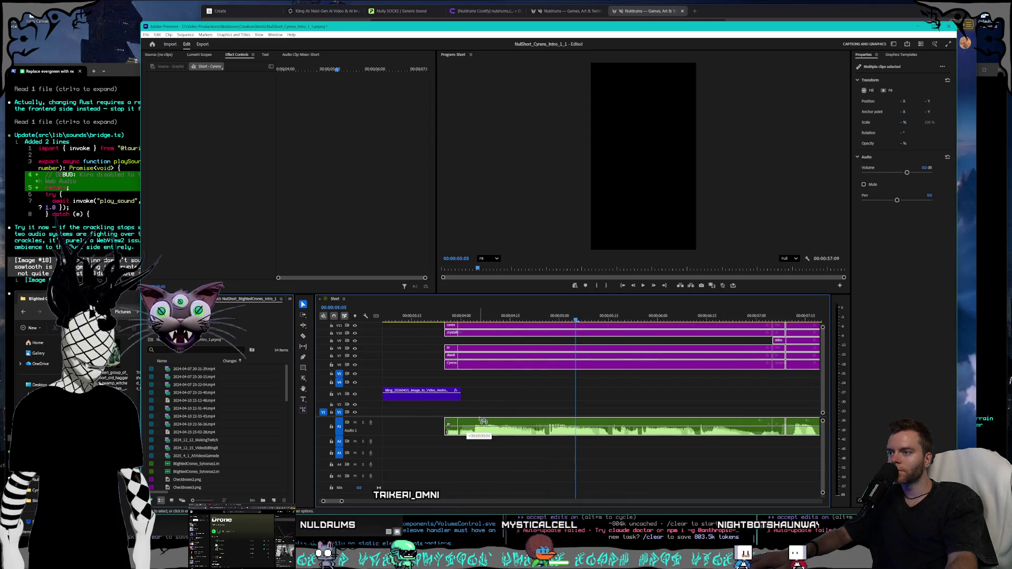
{"action": "left_click", "coordinate": [491, 374]}
{"action": "scroll", "coordinate": [528, 379], "scroll_direction": "up", "scroll_amount": 2}
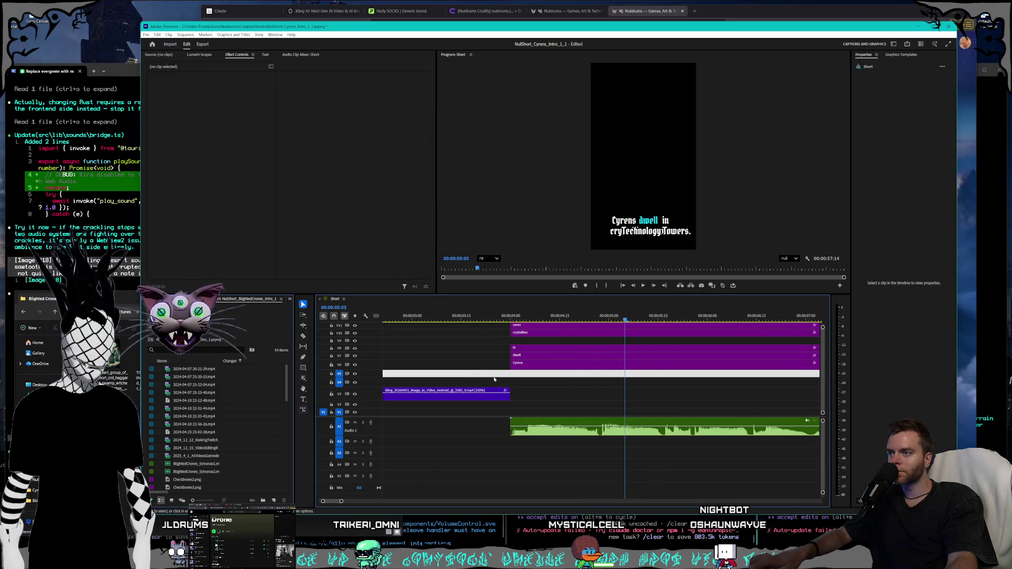
{"action": "scroll", "coordinate": [822, 373], "scroll_direction": "up", "scroll_amount": 3}
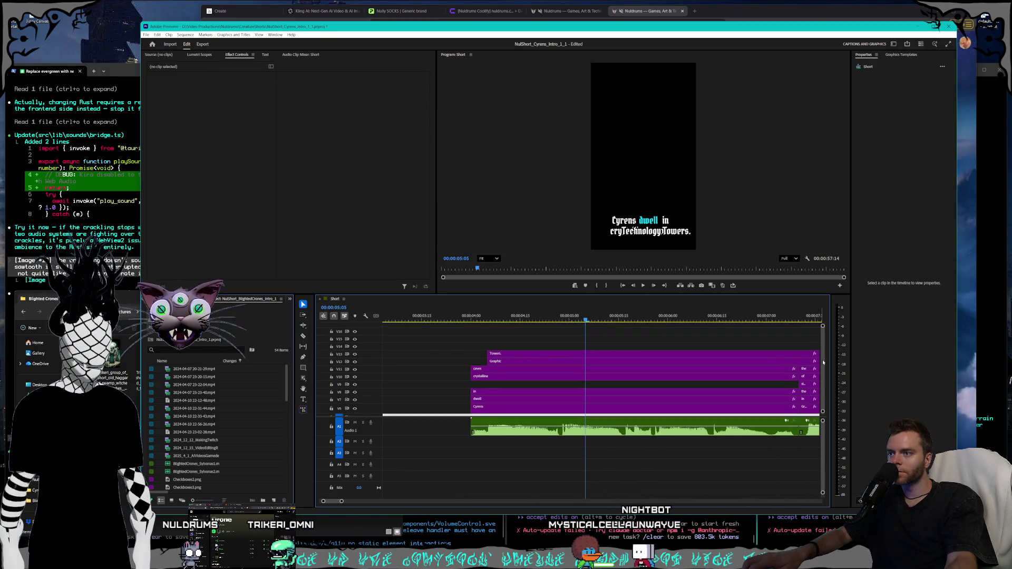
{"action": "left_click_drag", "start_coordinate": [471, 318], "coordinate": [477, 319]}
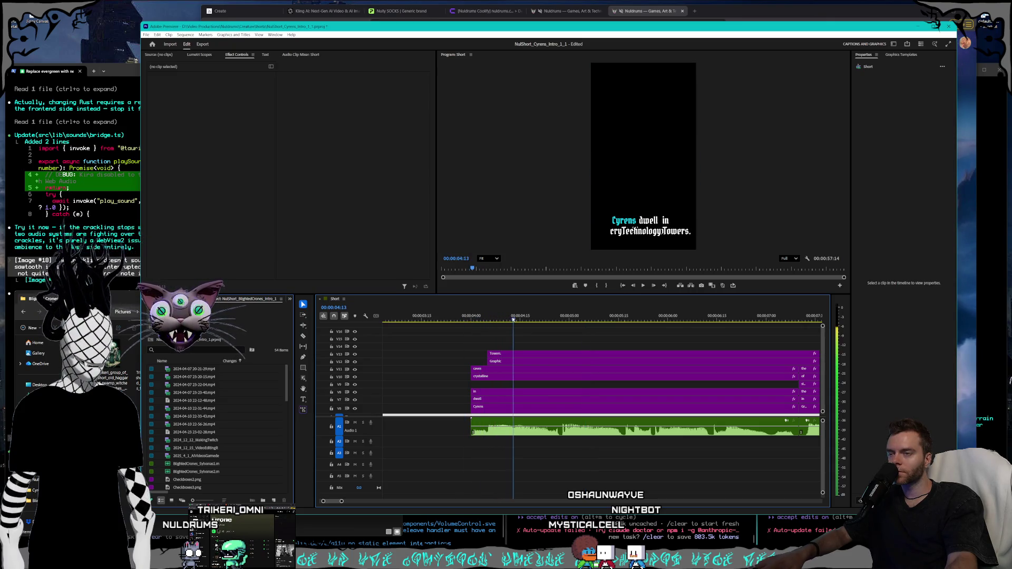
{"action": "mouse_move", "coordinate": [481, 320]}
{"action": "left_mouse_down"}
{"action": "mouse_move", "coordinate": [461, 320]}
{"action": "mouse_move", "coordinate": [484, 320]}
{"action": "left_mouse_up"}
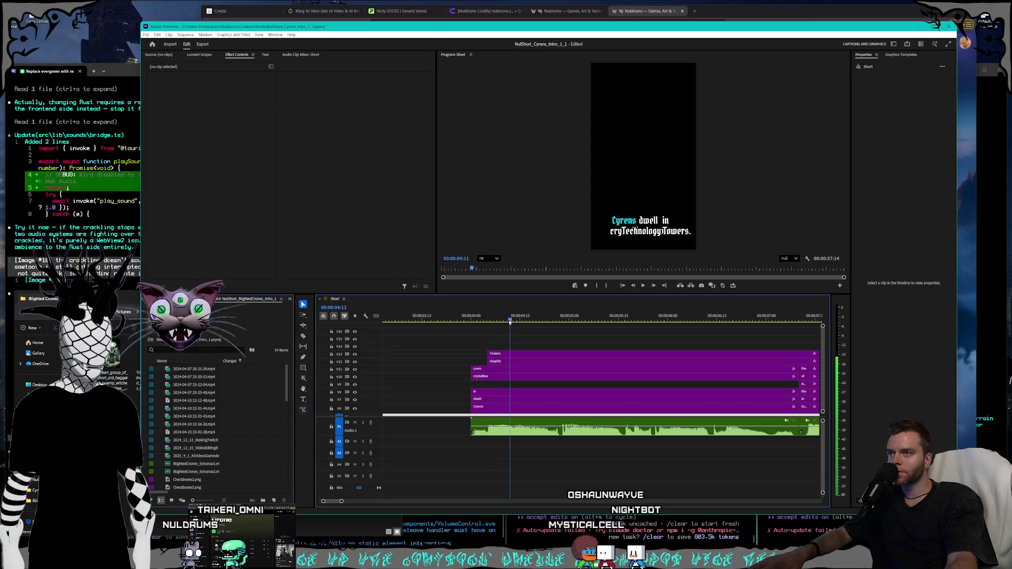
Delete the leftover Towers. and Graphic clips, then scrub ahead through the later captions.
{"action": "left_click_drag", "start_coordinate": [543, 338], "coordinate": [499, 362]}
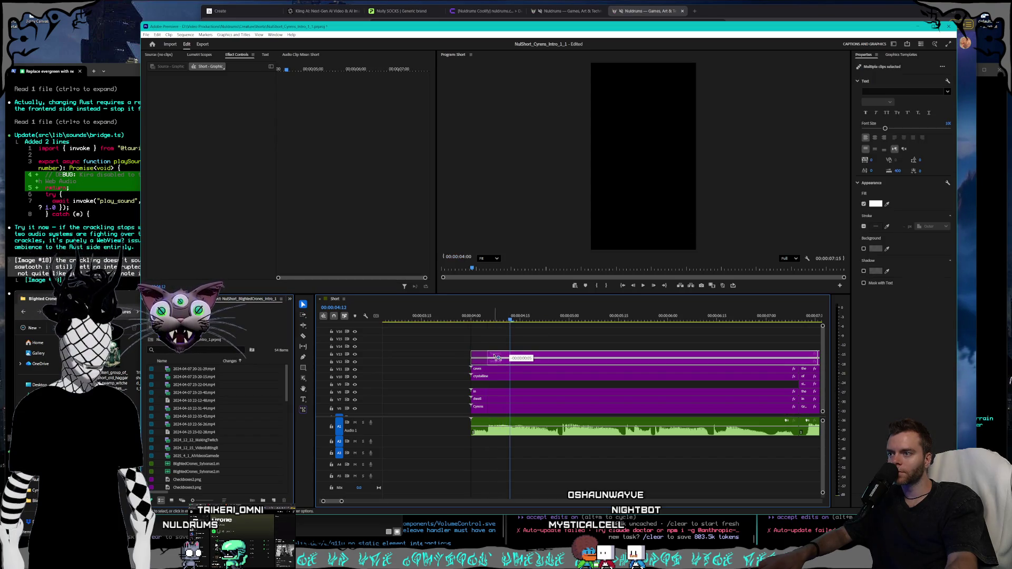
{"action": "left_click", "coordinate": [503, 344]}
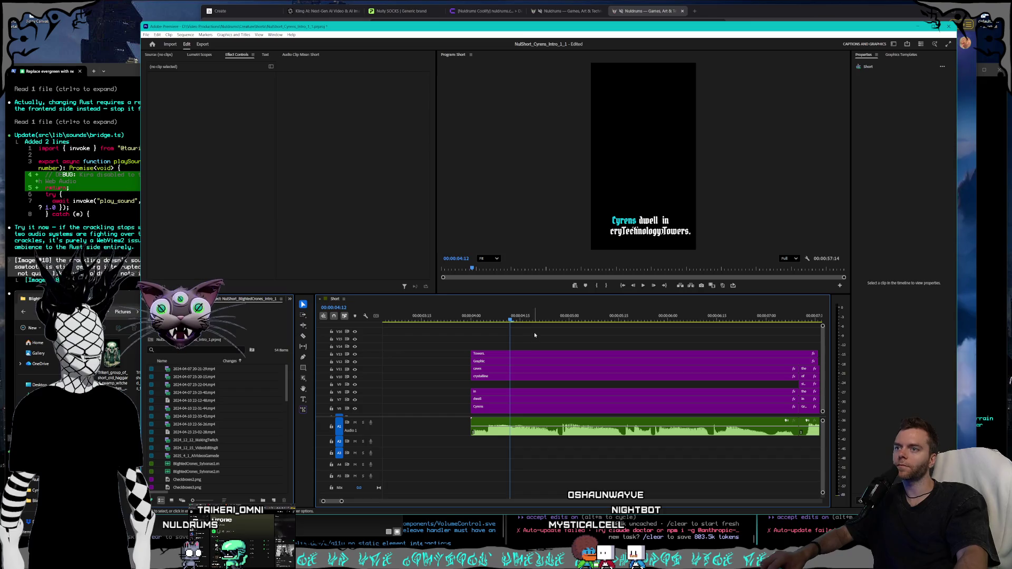
{"action": "left_click_drag", "start_coordinate": [535, 328], "coordinate": [496, 364]}
{"action": "key", "text": "Delete"}
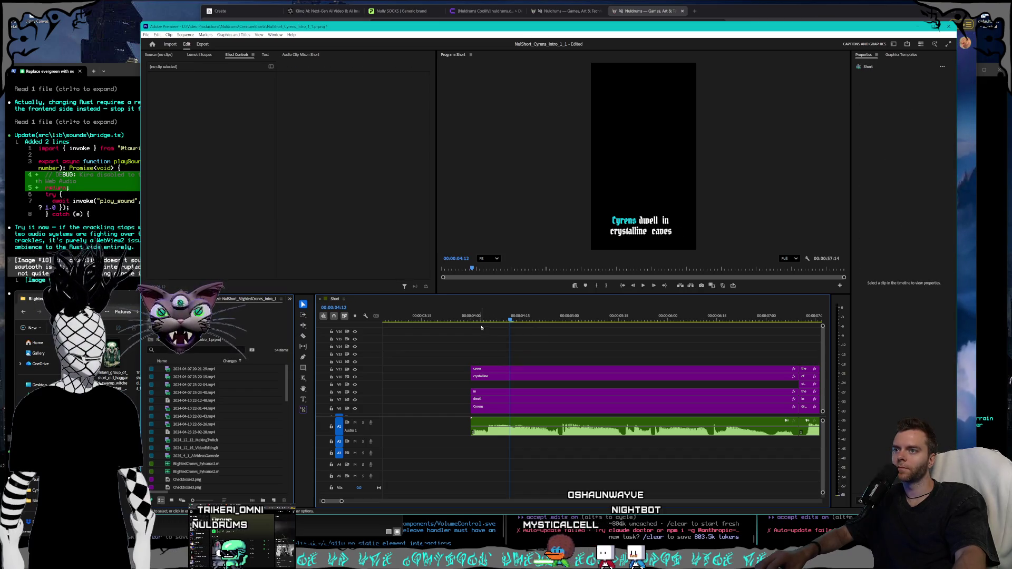
{"action": "left_click_drag", "start_coordinate": [499, 319], "coordinate": [805, 317]}
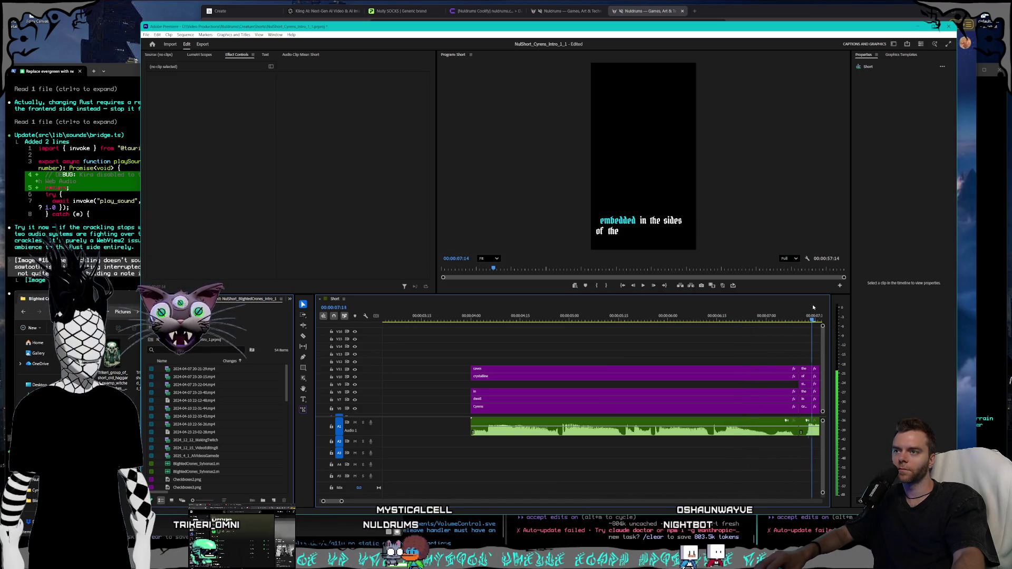